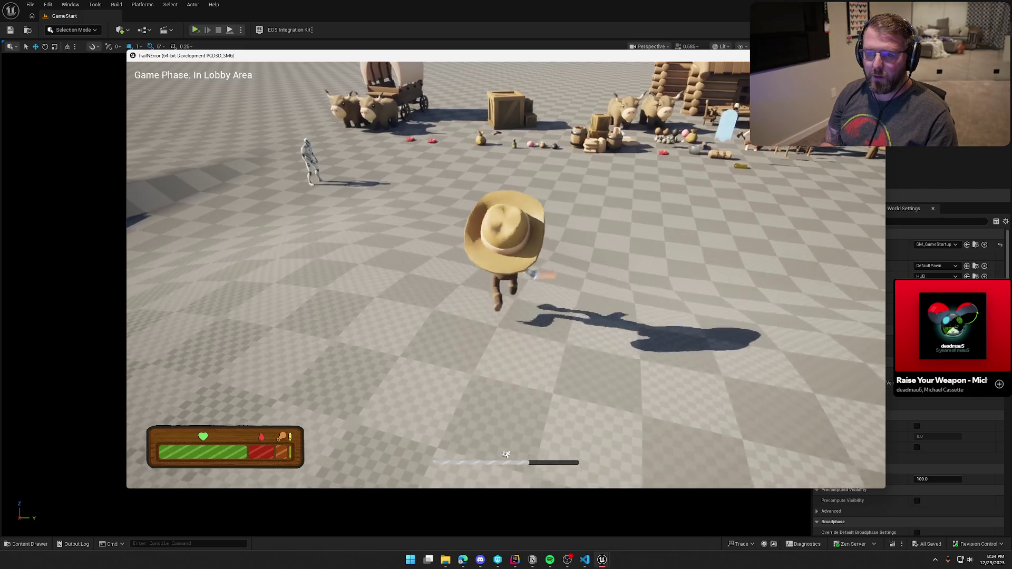
- Run the cowboy around the level past the NPC, wagon, cows and cabin
key(w)
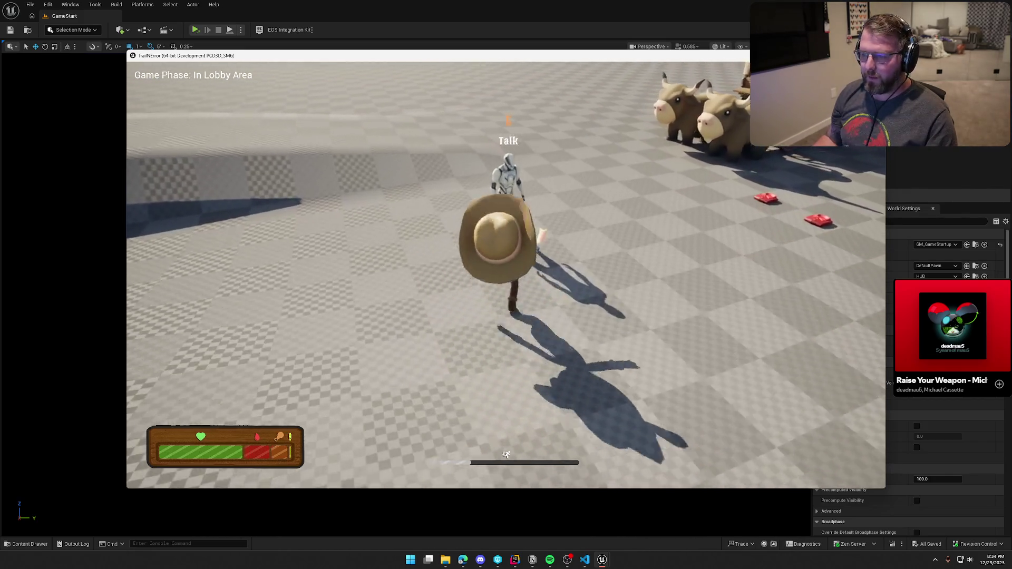
key(w)
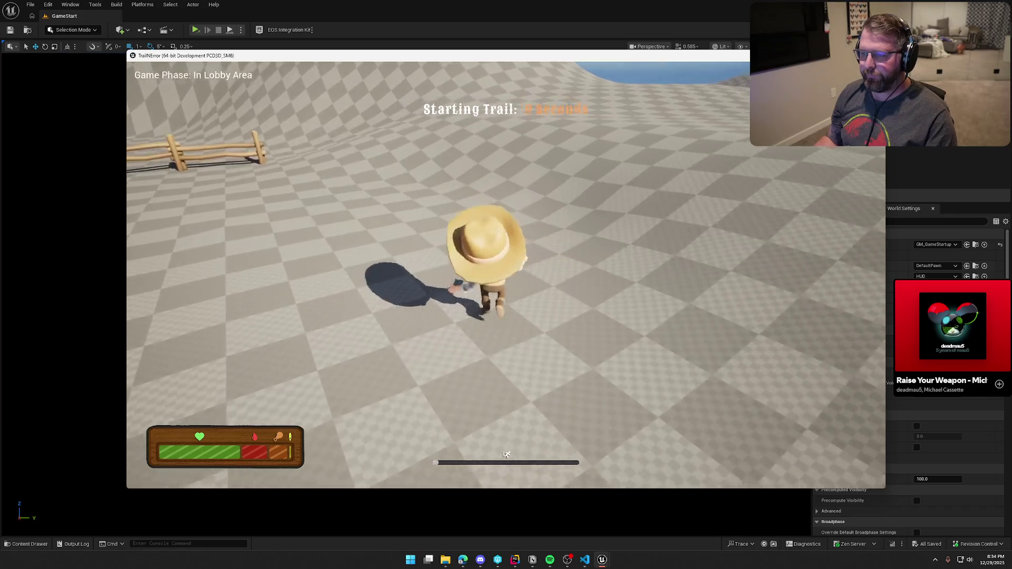
key(w)
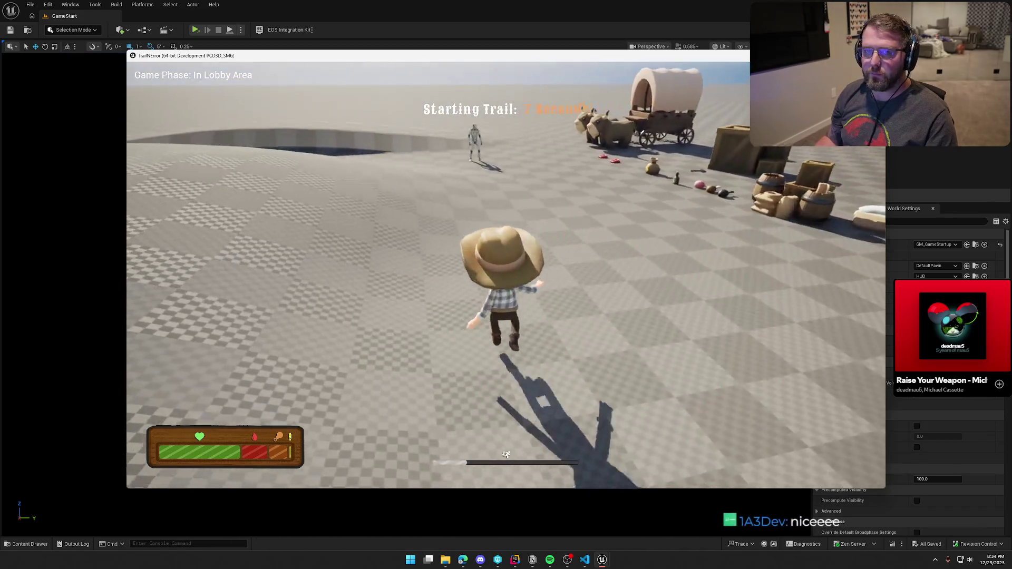
key(w)
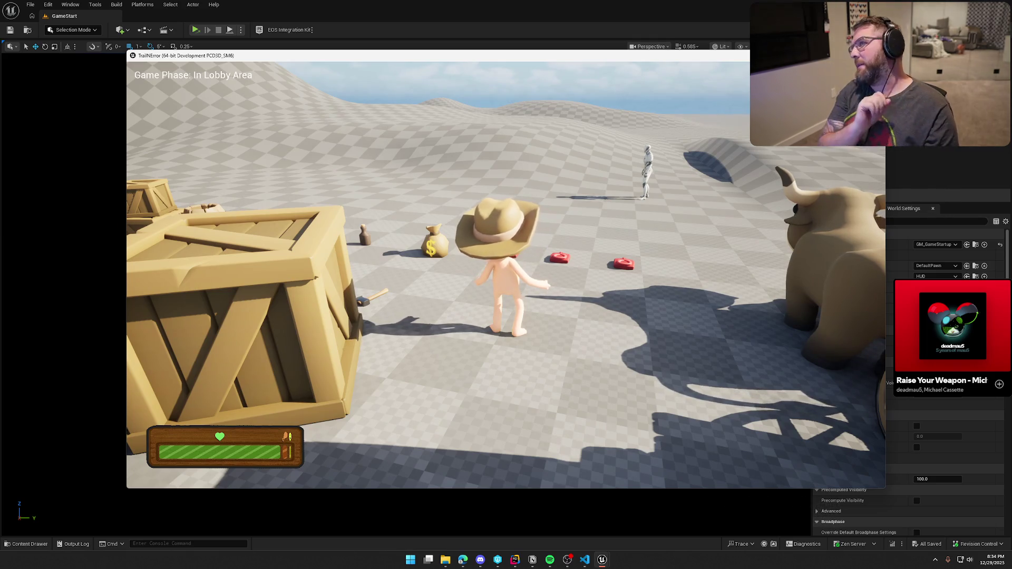
key(w)
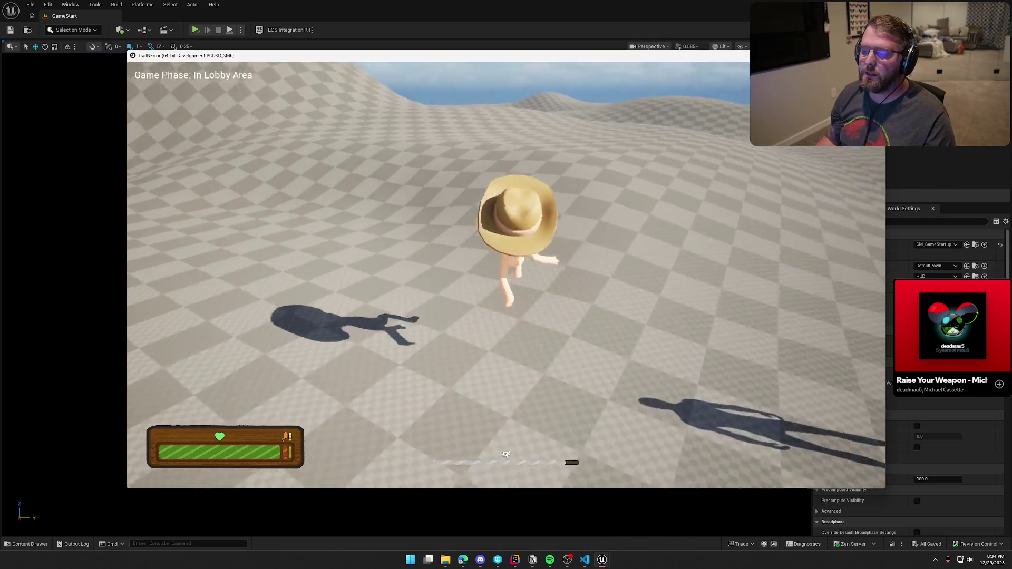
key(w)
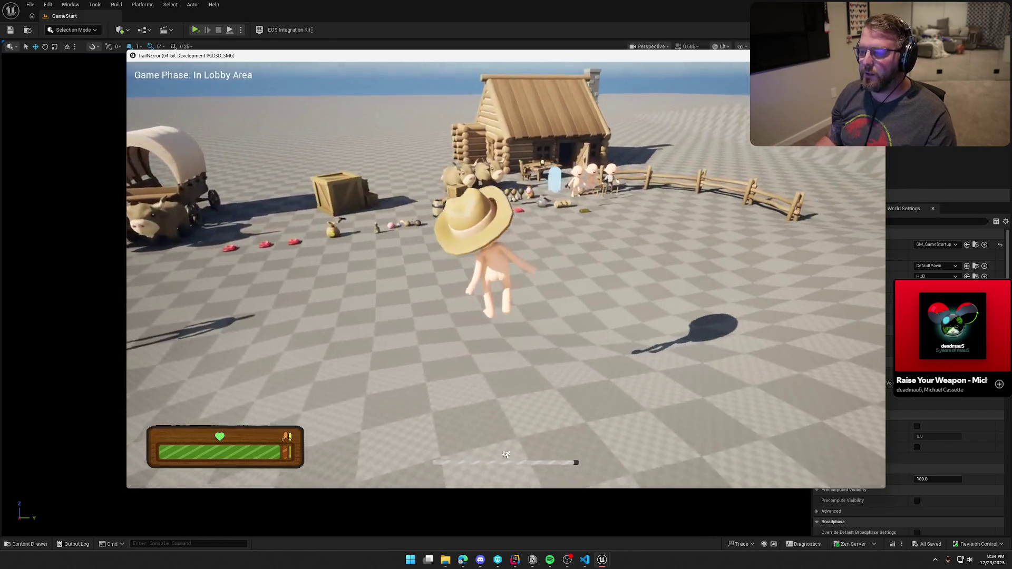
key(w)
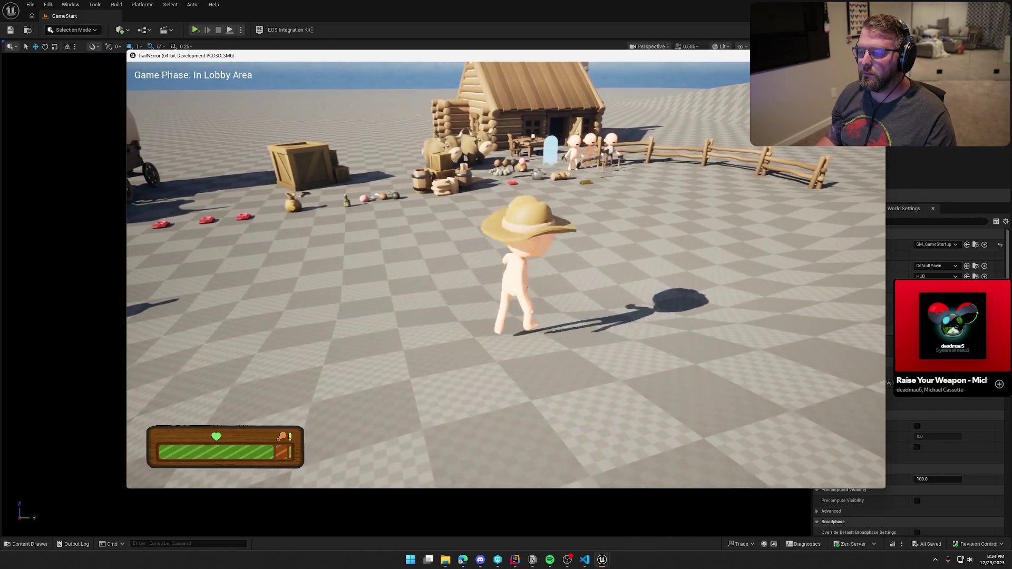
key(s)
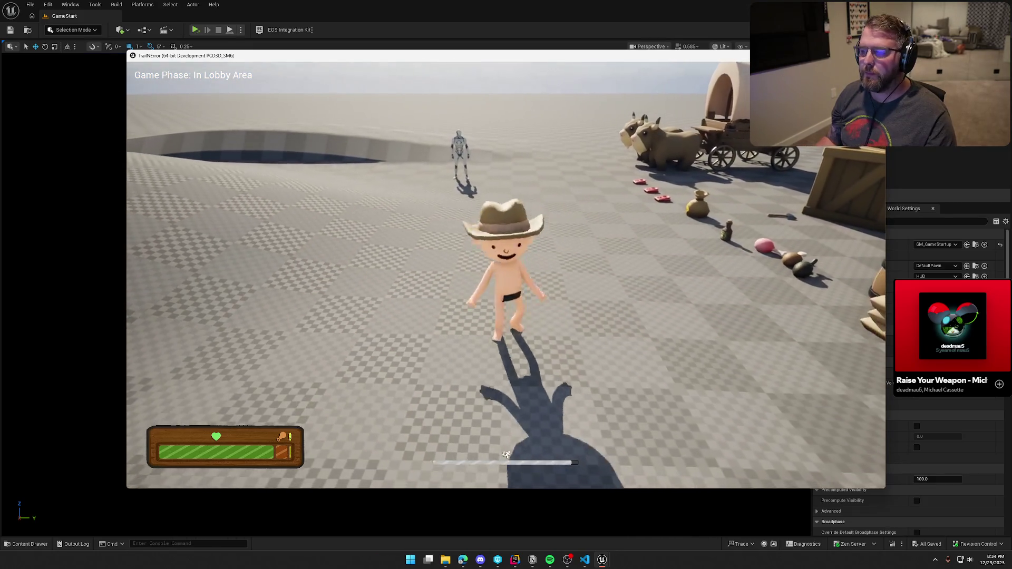
key(d)
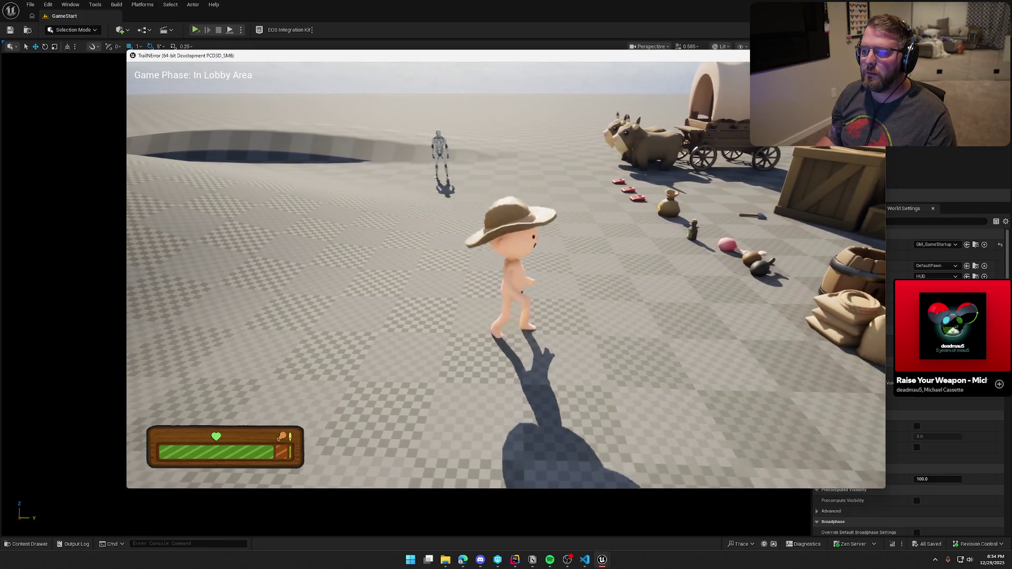
key(s)
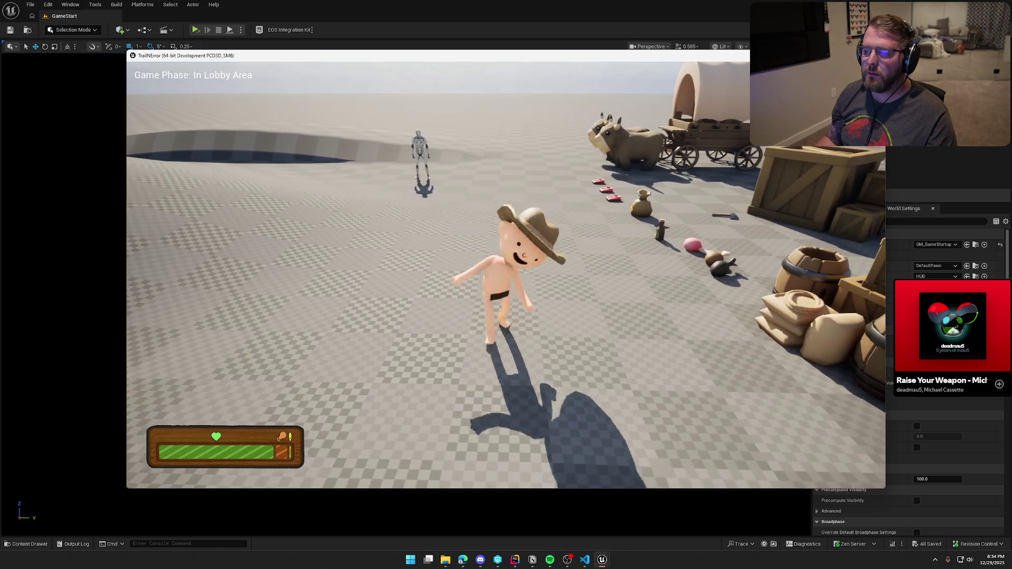
- Stop the play session from the in-game console
key(grave)
text(e)
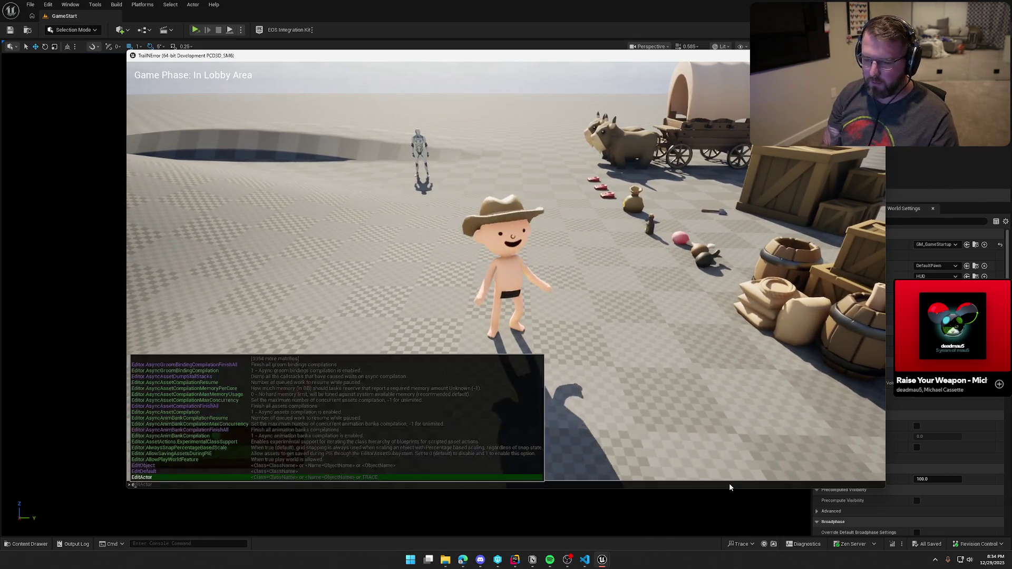
key(Escape)
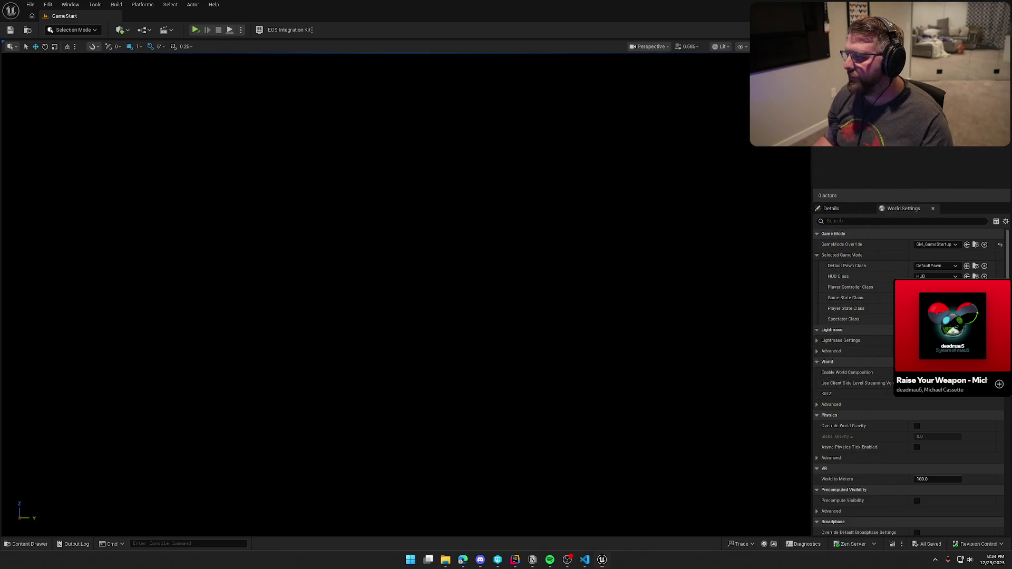
- Bring the Mixamo browser window onto this monitor and maximize it
mouse_move(518, 564)
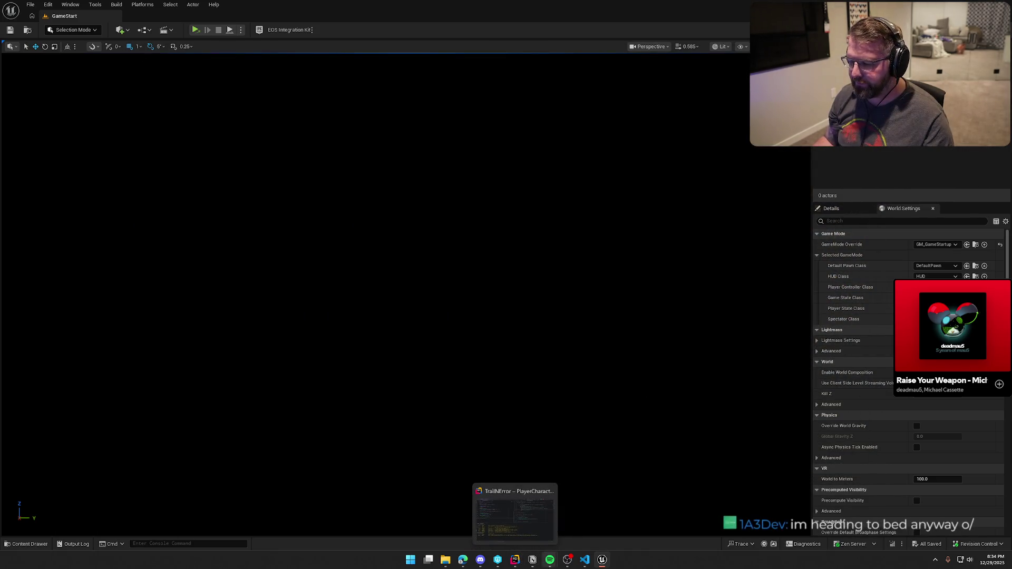
click(584, 560)
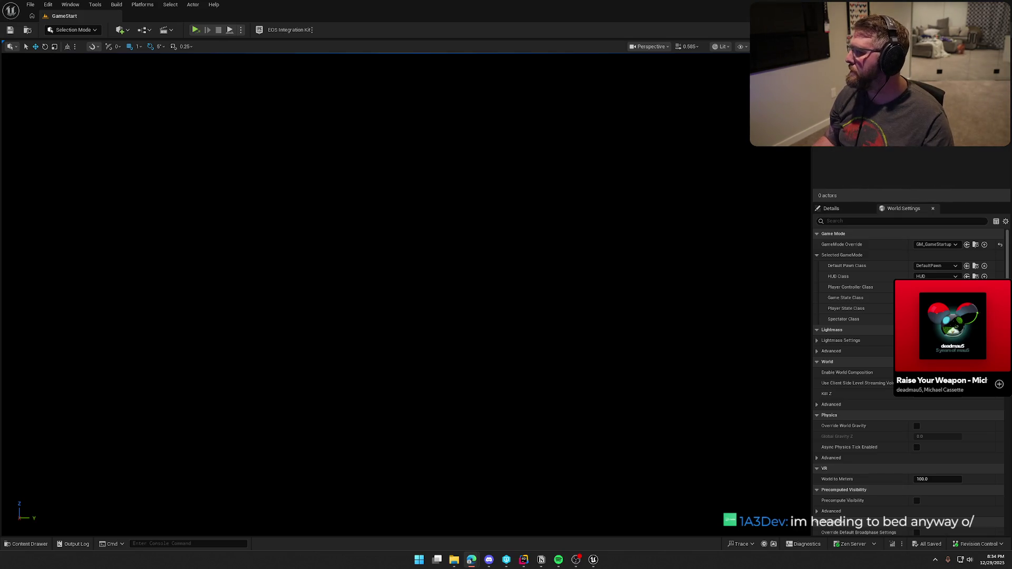
mouse_move(1011, 116)
mouse_down()
mouse_move(722, 113)
mouse_move(543, 74)
mouse_move(0, 68)
mouse_up()
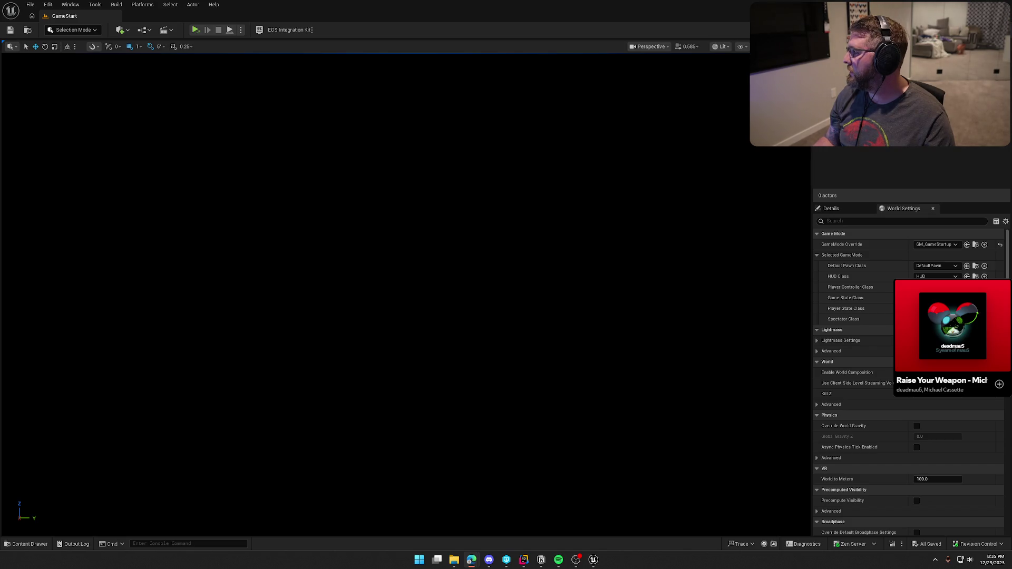
key(alt+Tab)
double_click(412, 100)
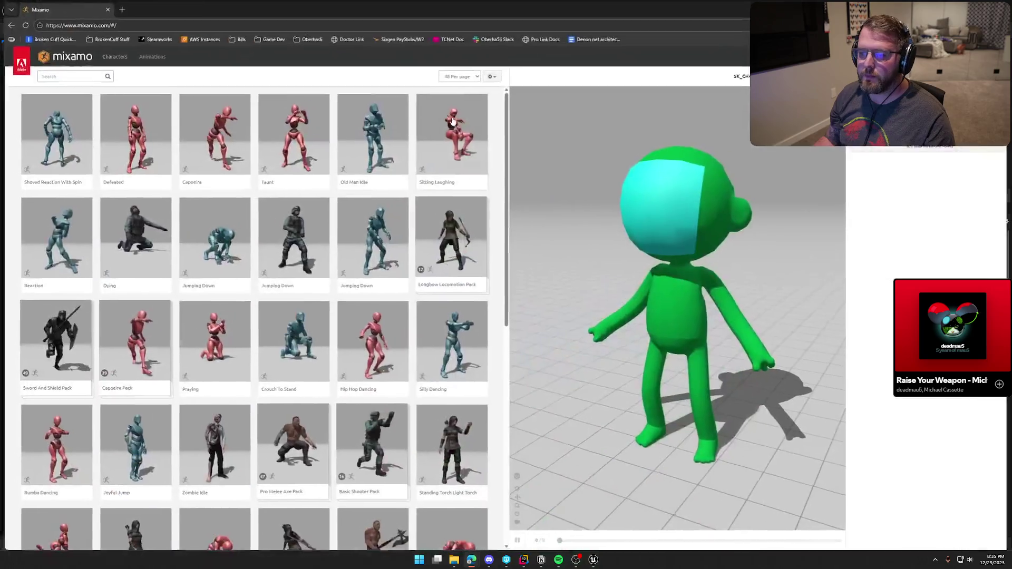
- Search Mixamo's animation library for 'dance'
click(59, 76)
text(dance)
key(Return)
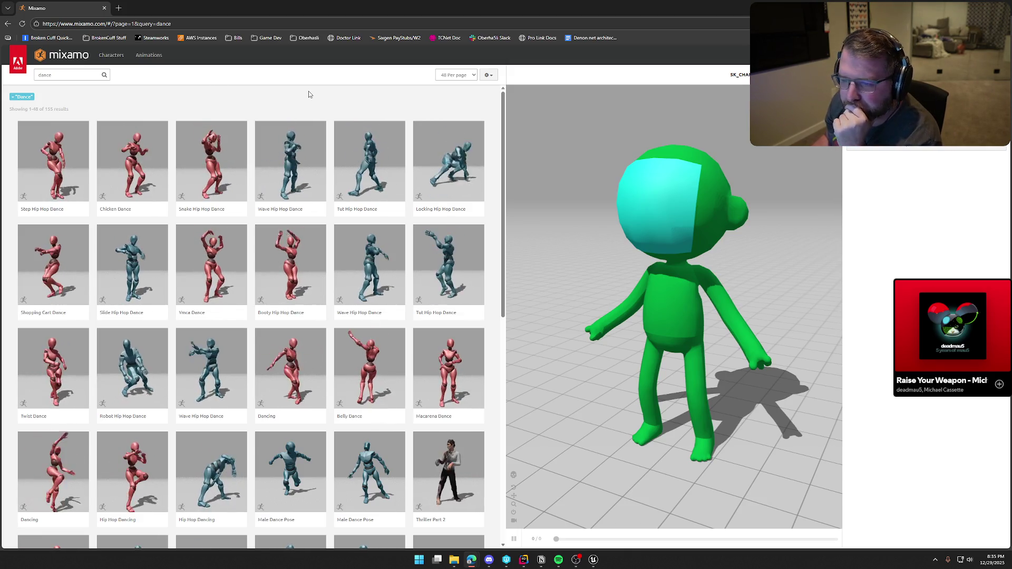
- Scroll the results and preview the 'Dancing' animation on the green character
scroll(309, 93, down, 1)
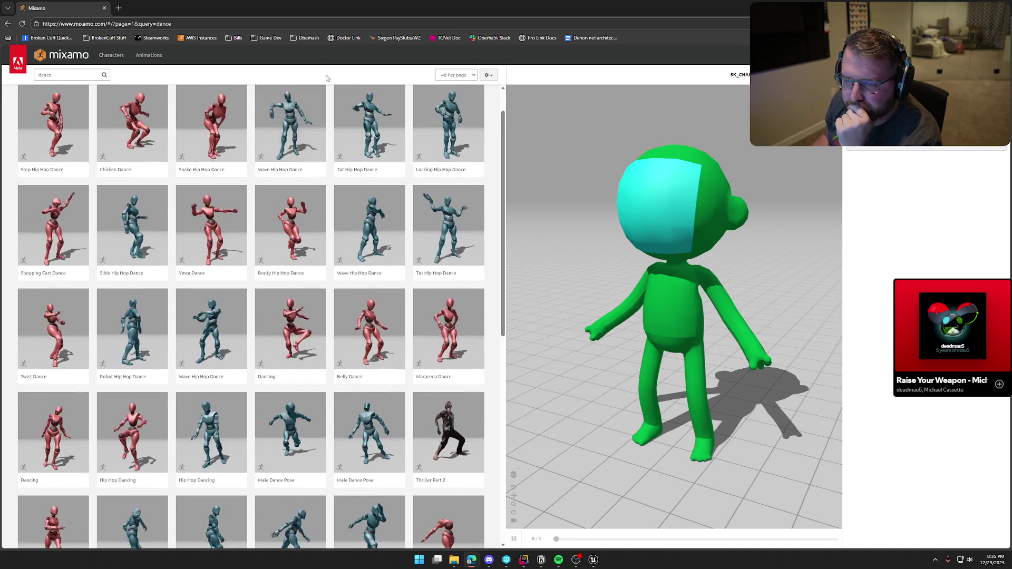
scroll(489, 163, down, 2)
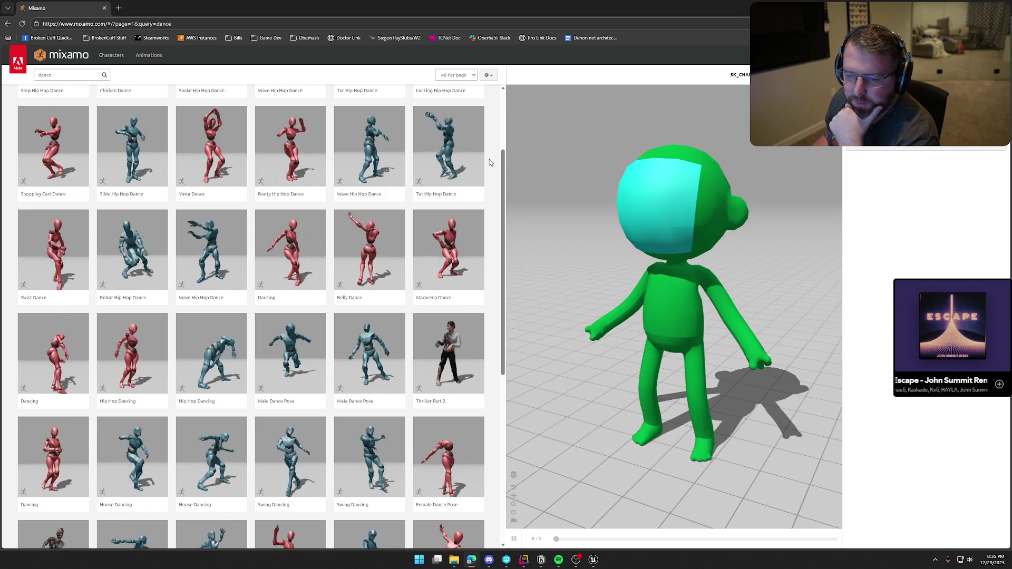
scroll(489, 162, down, 1)
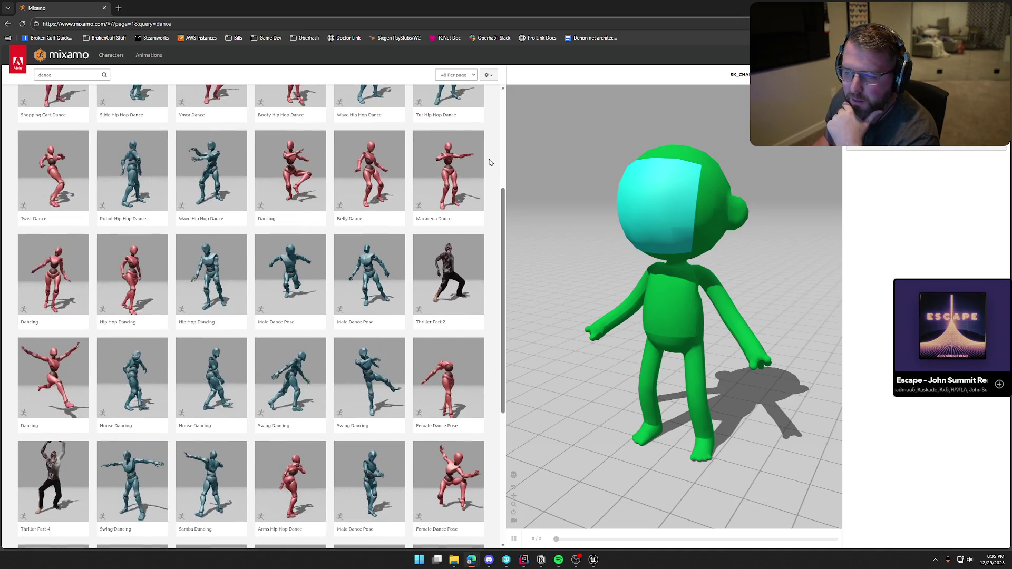
scroll(490, 162, down, 1)
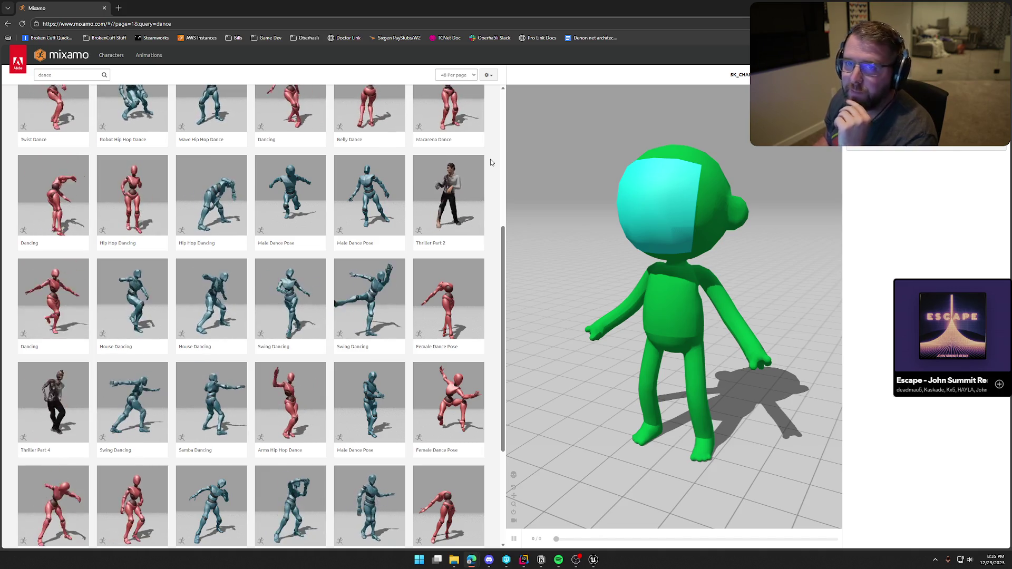
scroll(490, 163, down, 1)
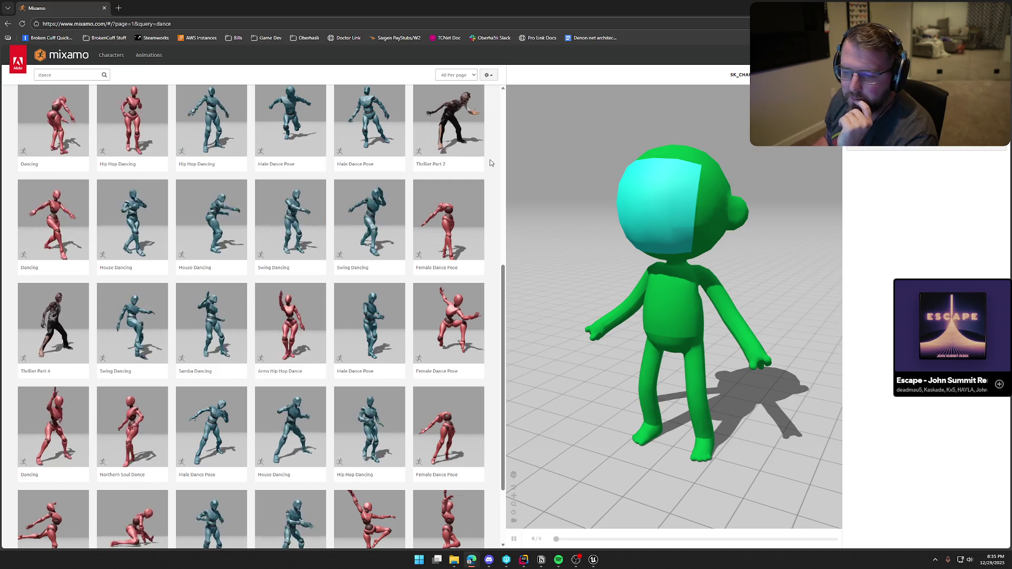
scroll(489, 163, down, 2)
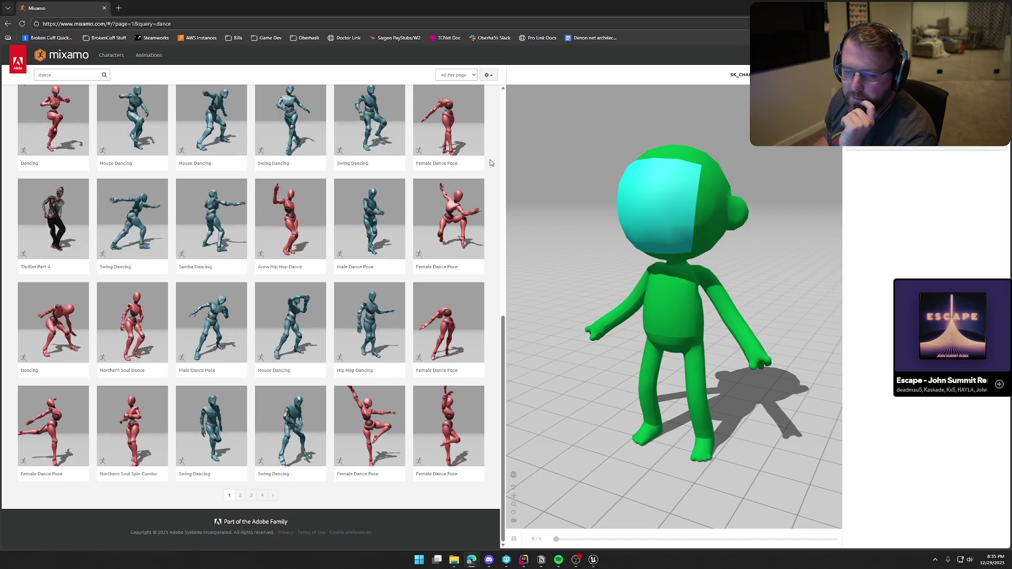
click(49, 324)
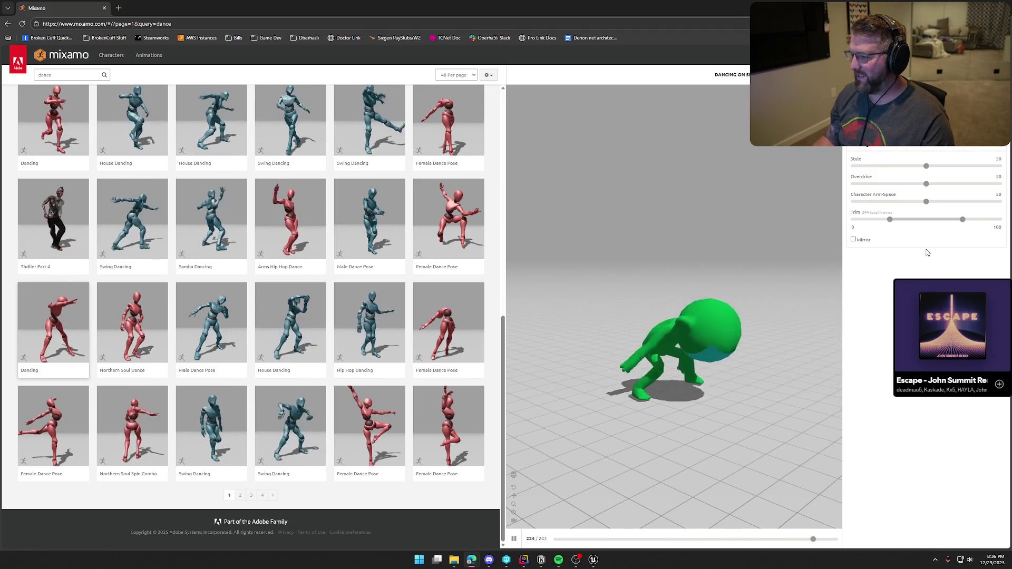
- Pause playback, set Arm-Space 100, Style 77 and Overdrive 78, then open Download settings
click(926, 203)
drag(970, 205, 973, 205)
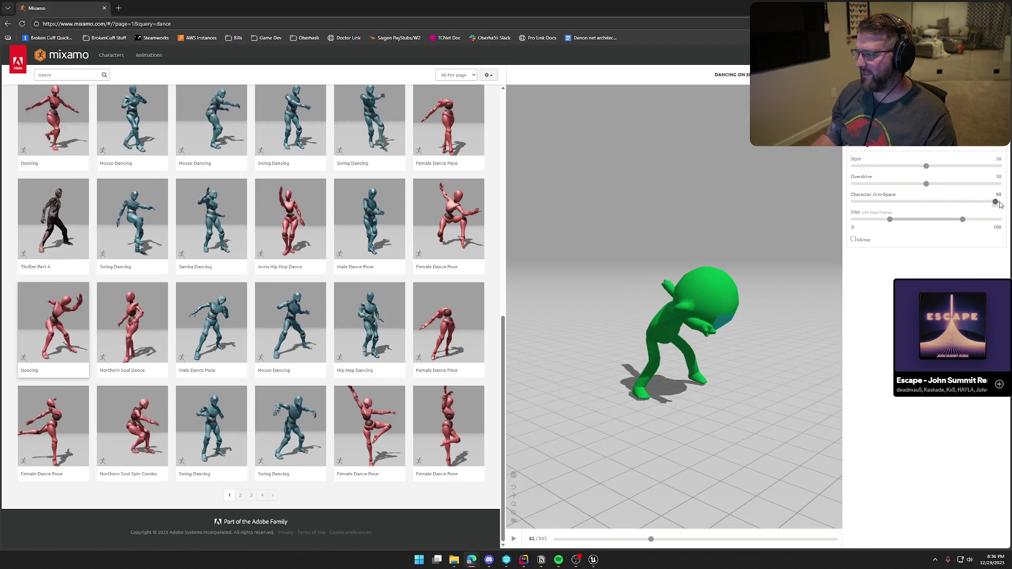
drag(973, 201, 1000, 202)
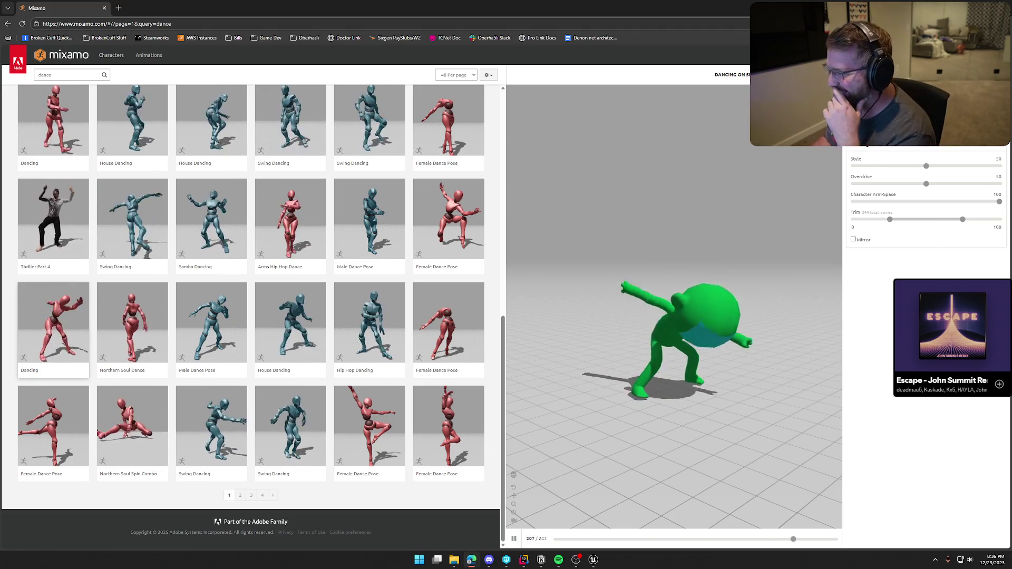
drag(925, 187, 898, 184)
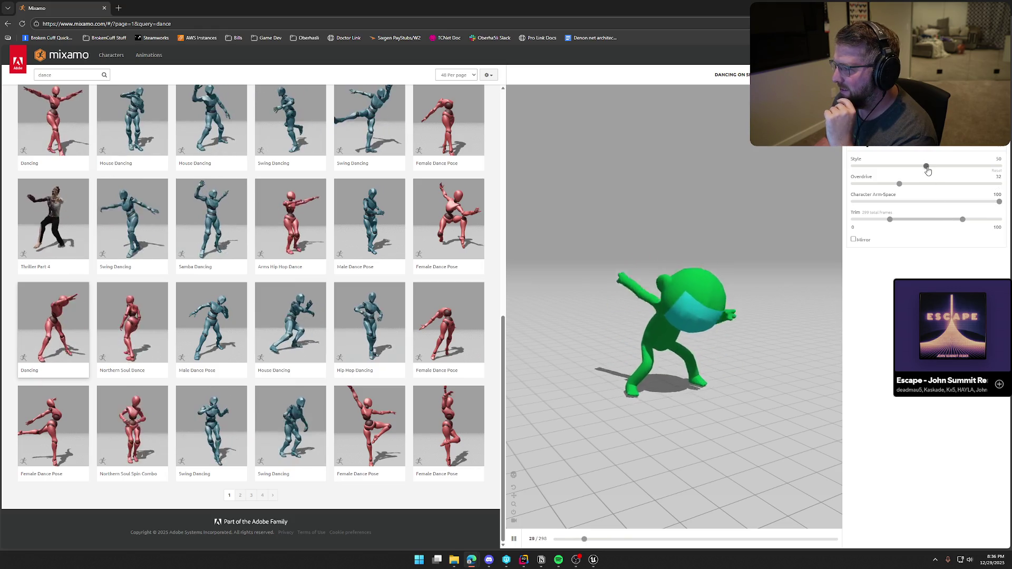
drag(925, 166, 964, 166)
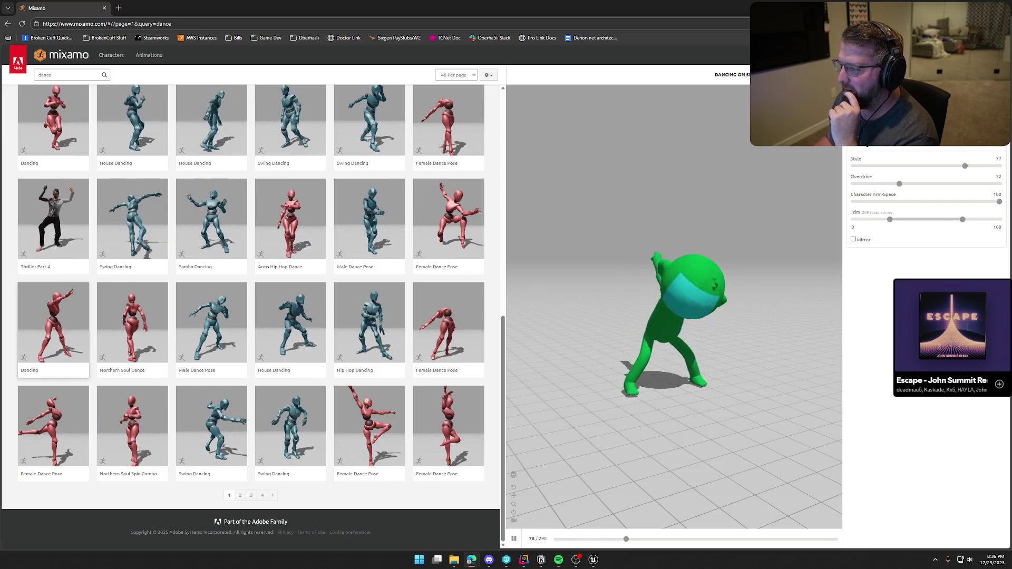
drag(898, 184, 967, 185)
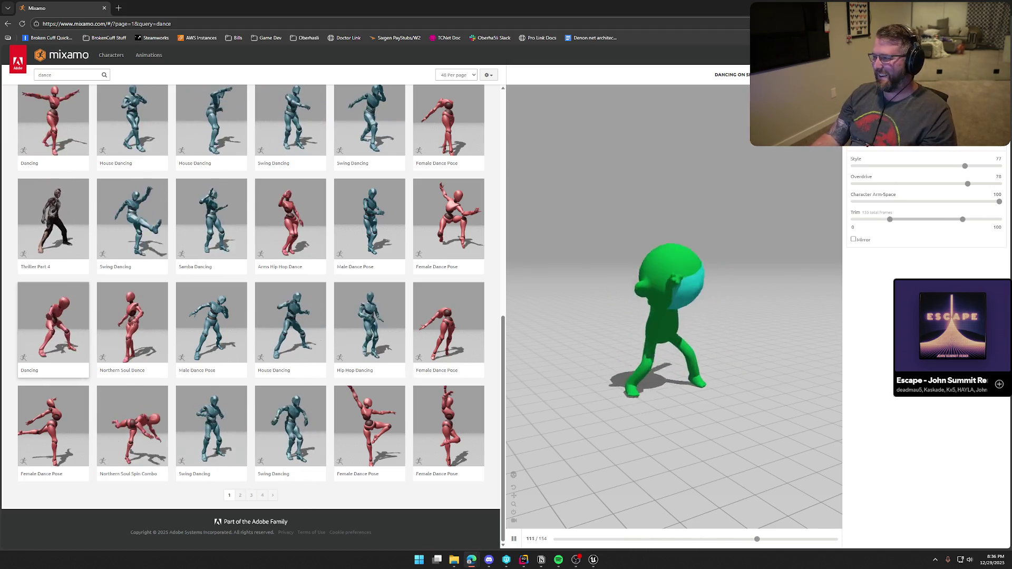
click(975, 75)
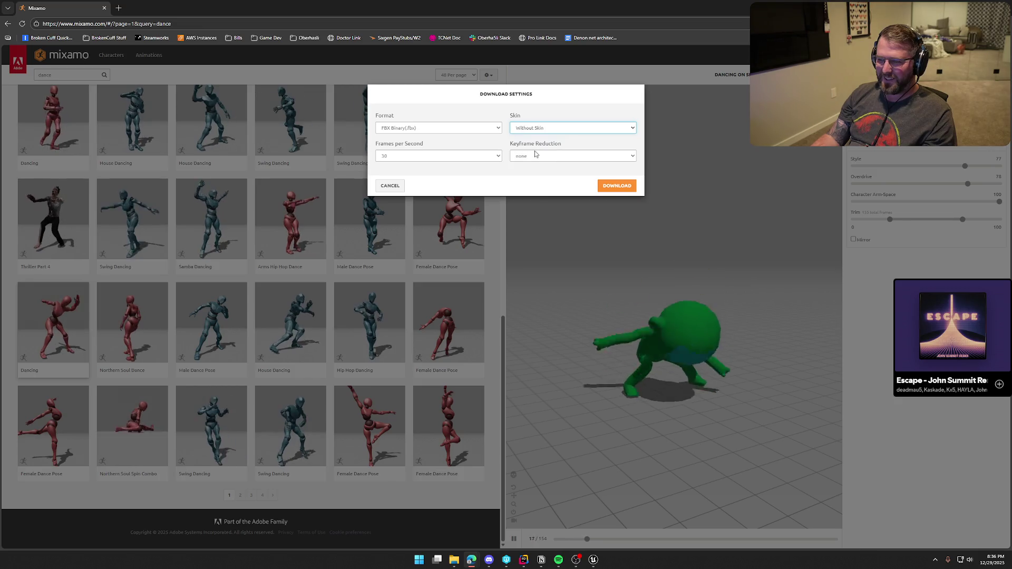
- Download the Dancing clip as FBX Binary, Without Skin, at 30 fps, then return to Unreal
click(607, 186)
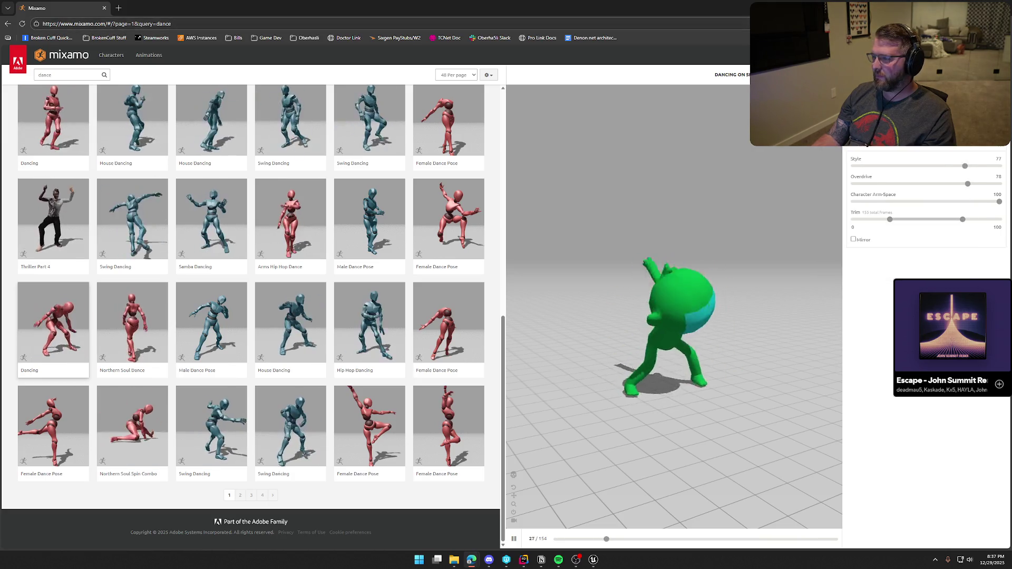
key(alt+Tab)
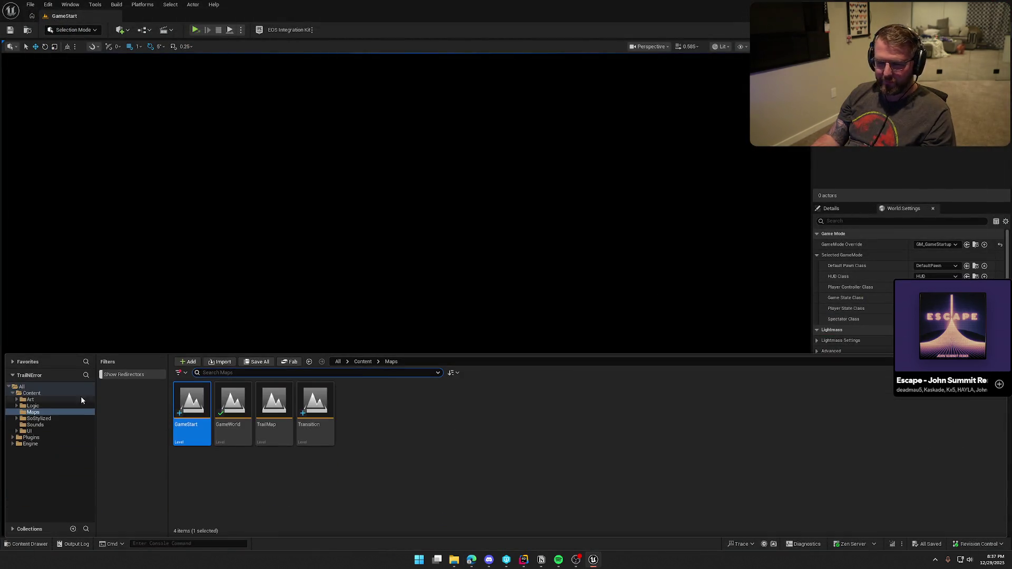
- Browse to Content > Art > Anims, peek into Locomotion, and return to Anims
click(45, 401)
double_click(184, 407)
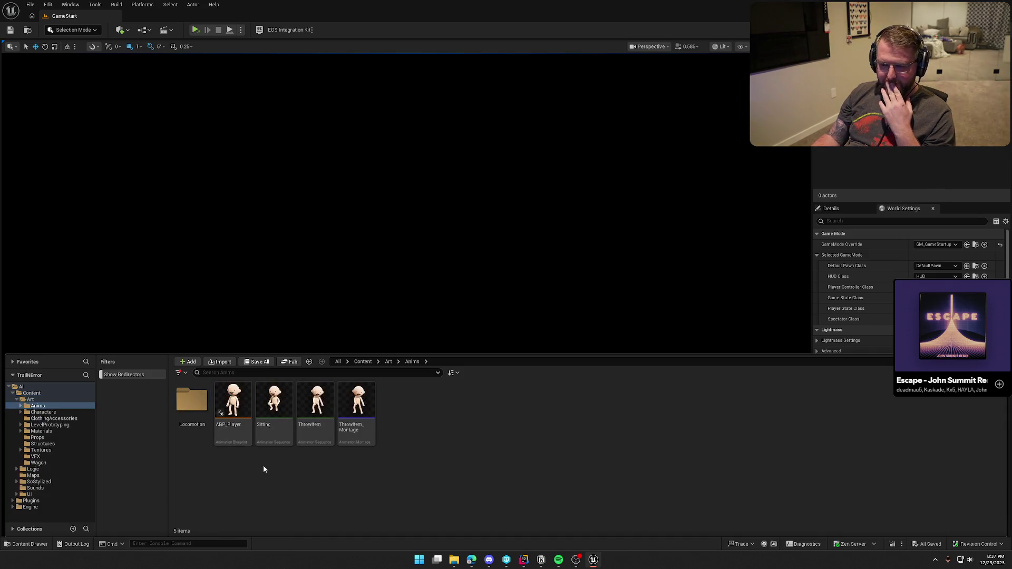
double_click(192, 401)
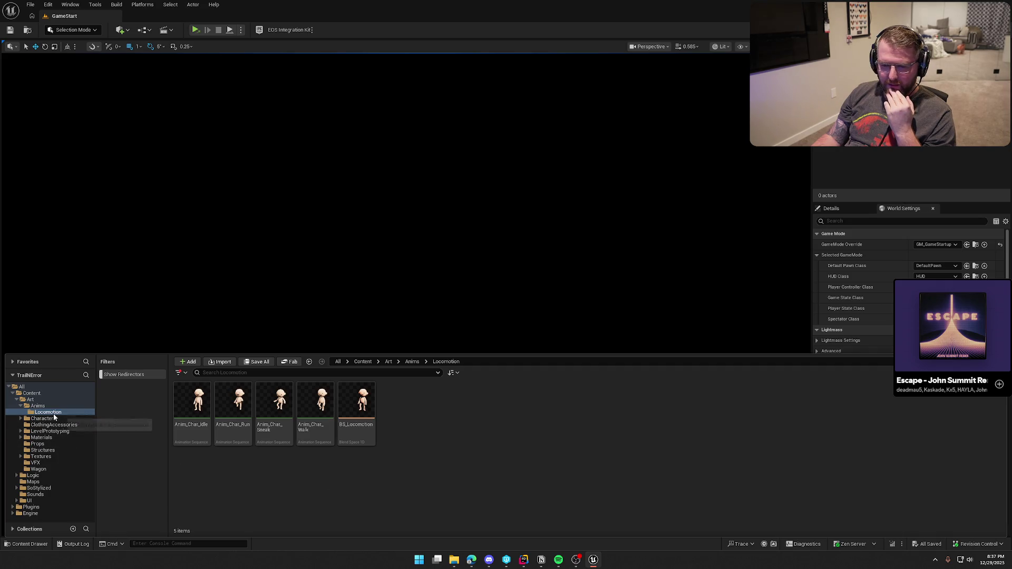
click(37, 406)
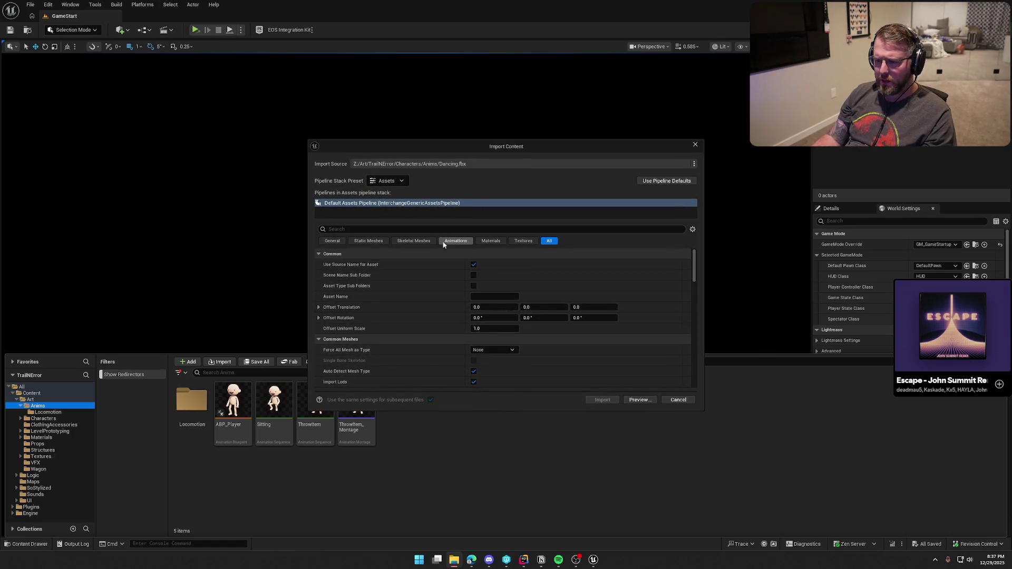
- Assign SK_Char_Male_Naked_Skeleton in the Animations import settings and import Dancing.fbx
click(457, 243)
click(517, 275)
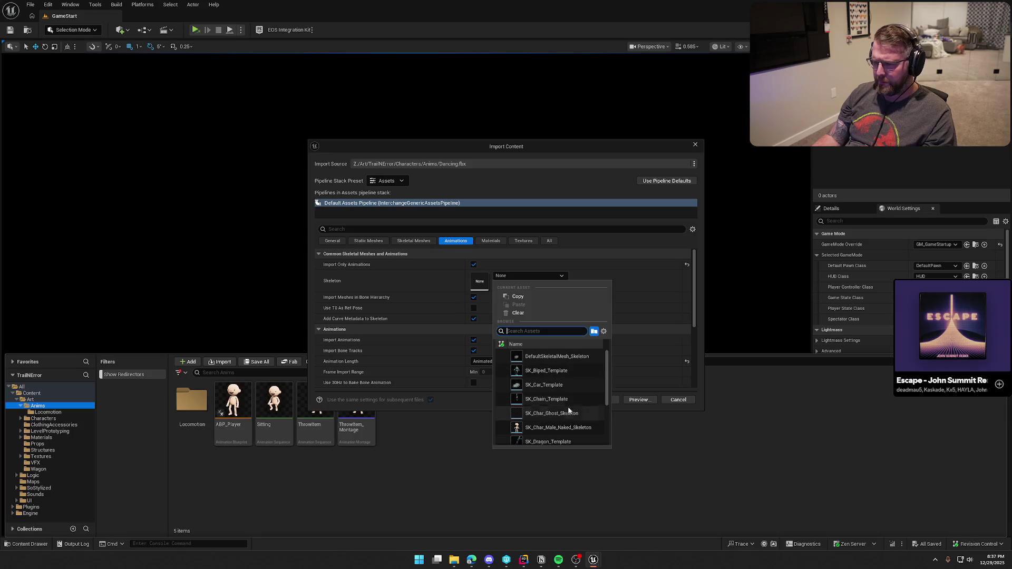
click(579, 428)
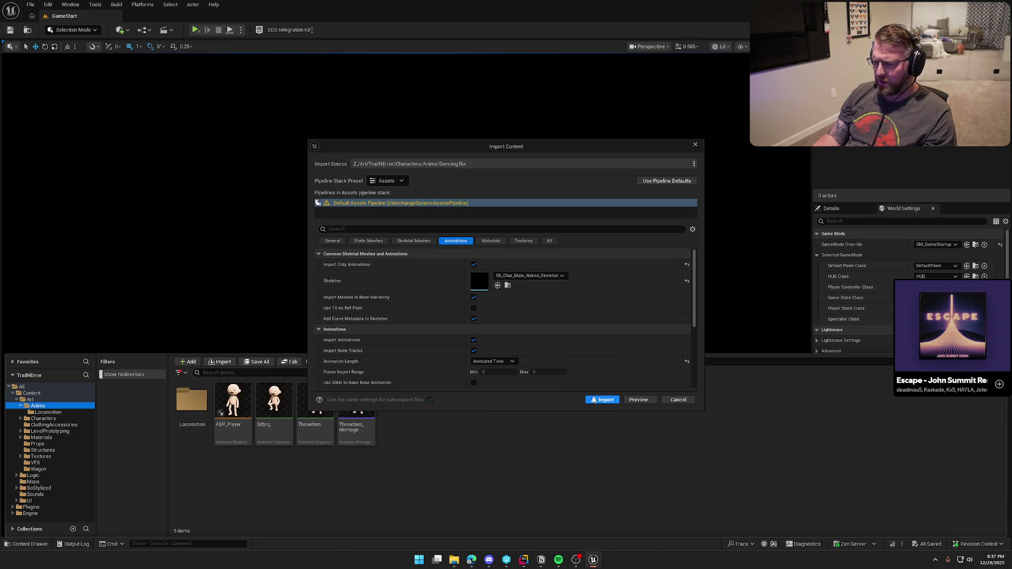
click(529, 277)
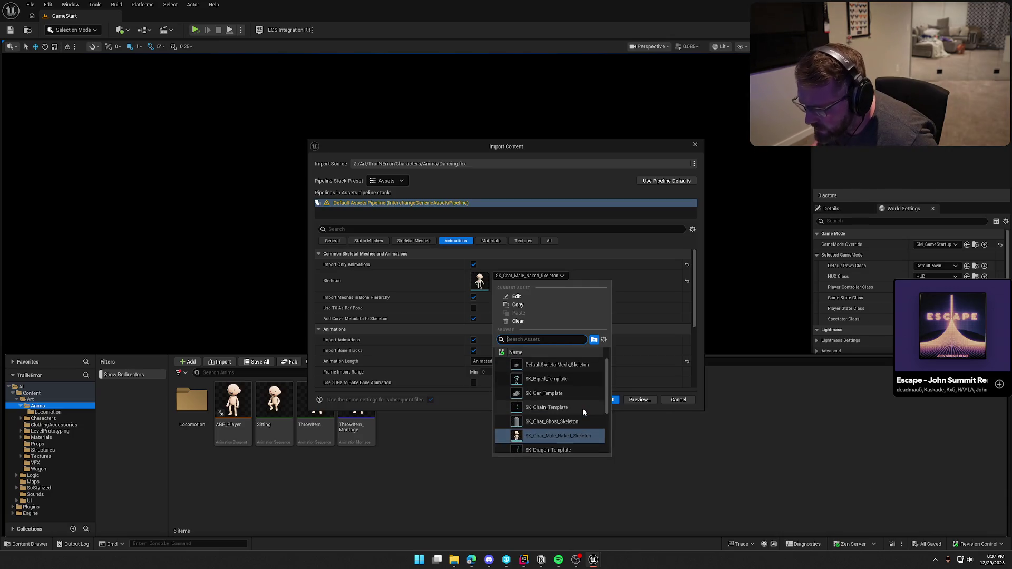
click(558, 435)
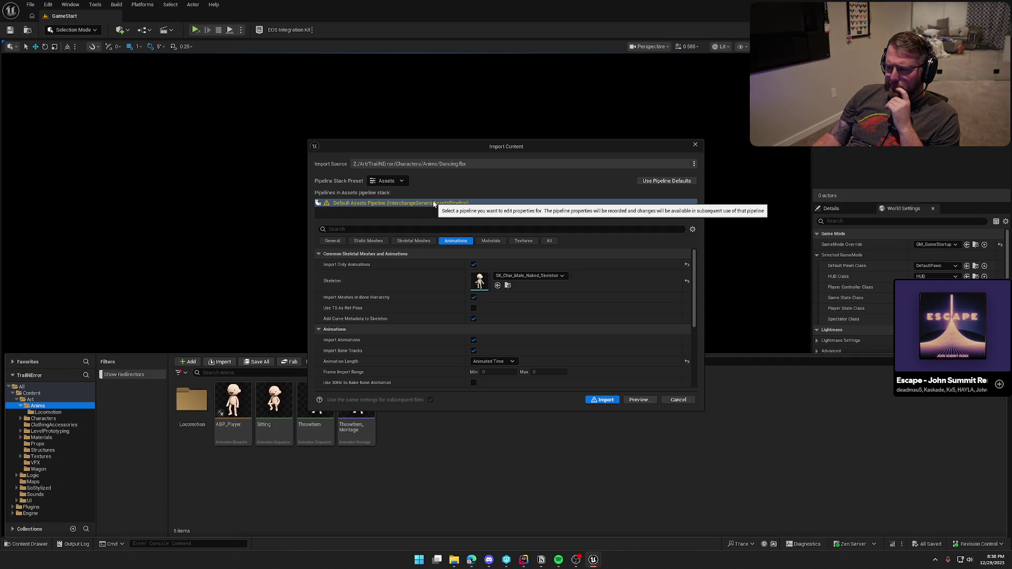
click(603, 399)
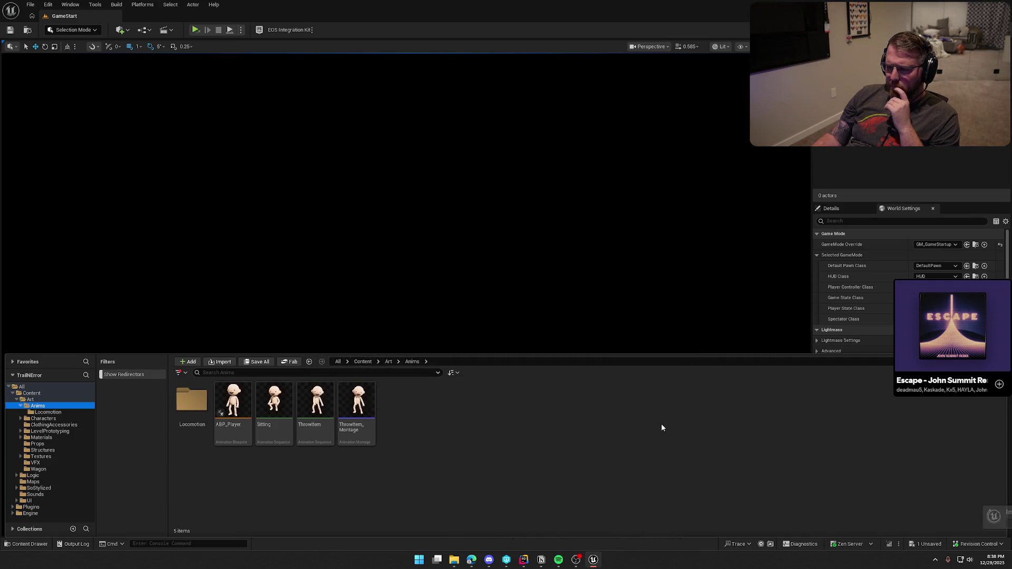
- Preview the imported Dancing animation, scrubbing its timeline, then close its editor
double_click(273, 402)
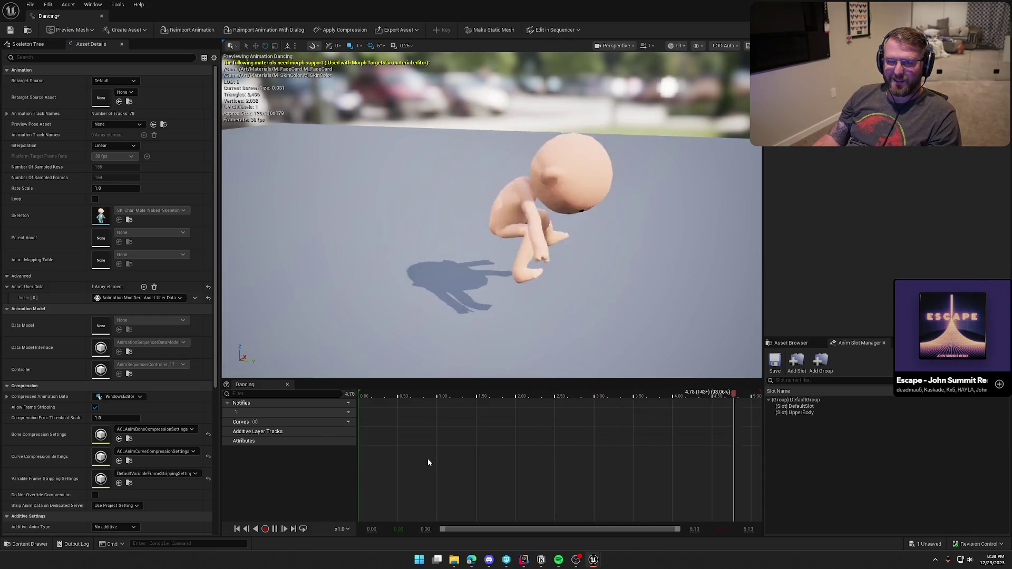
key(space)
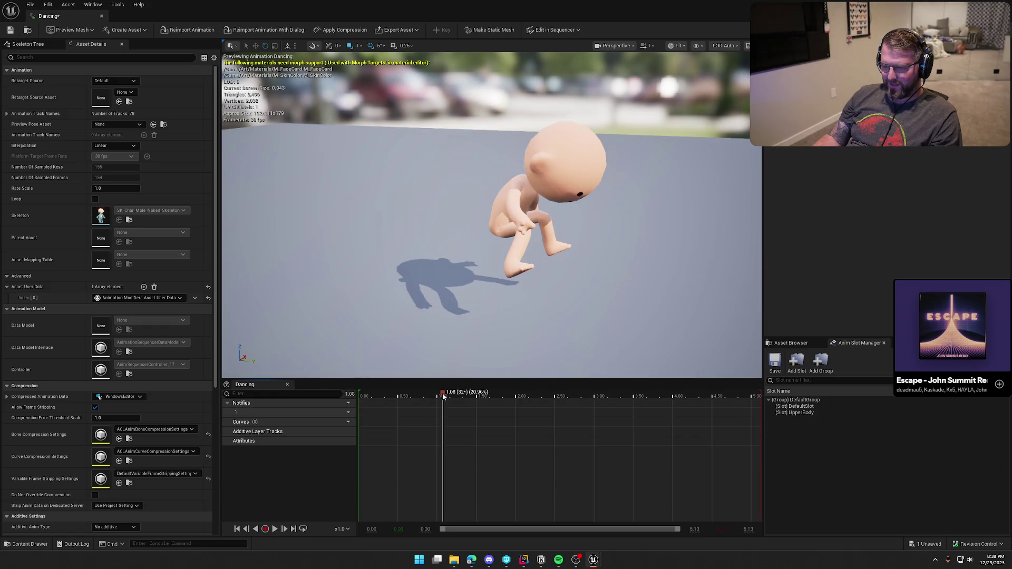
click(388, 396)
mouse_move(388, 396)
mouse_down()
mouse_move(361, 400)
mouse_move(413, 396)
mouse_move(360, 396)
mouse_up()
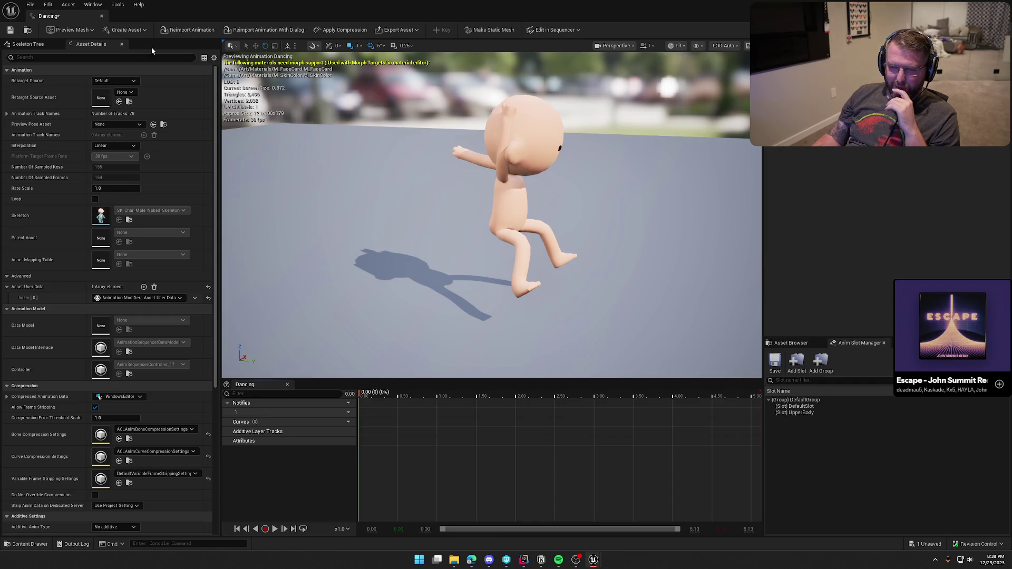
click(101, 16)
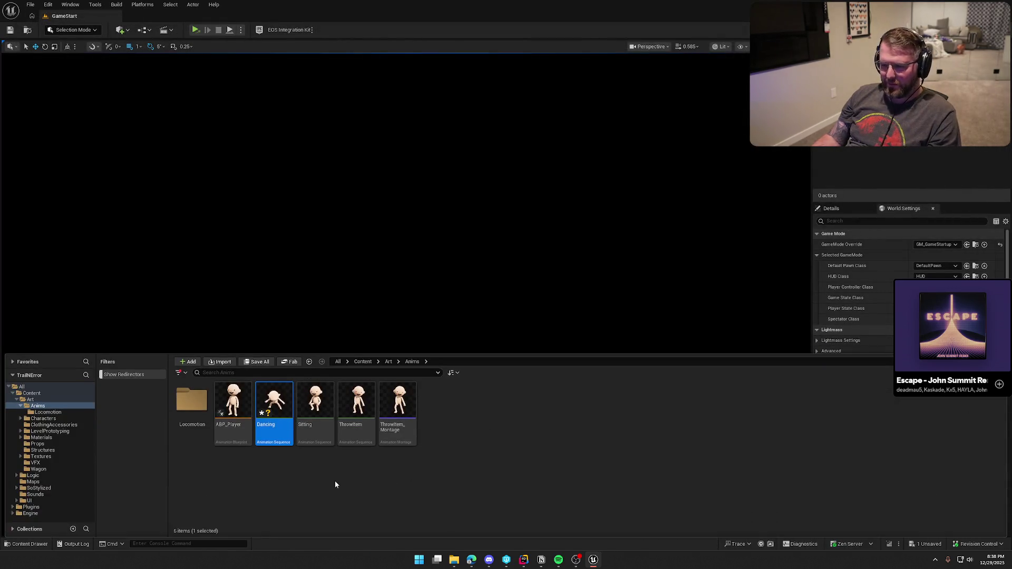
- Force-delete the Dancing asset and drop Dancing.fbx back into Anims for reimport
key(Delete)
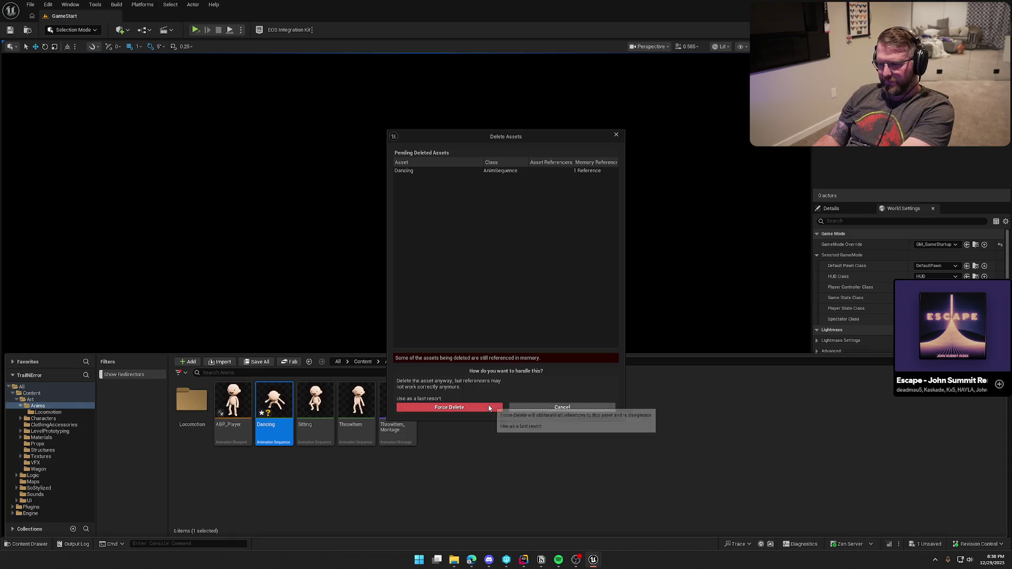
click(490, 378)
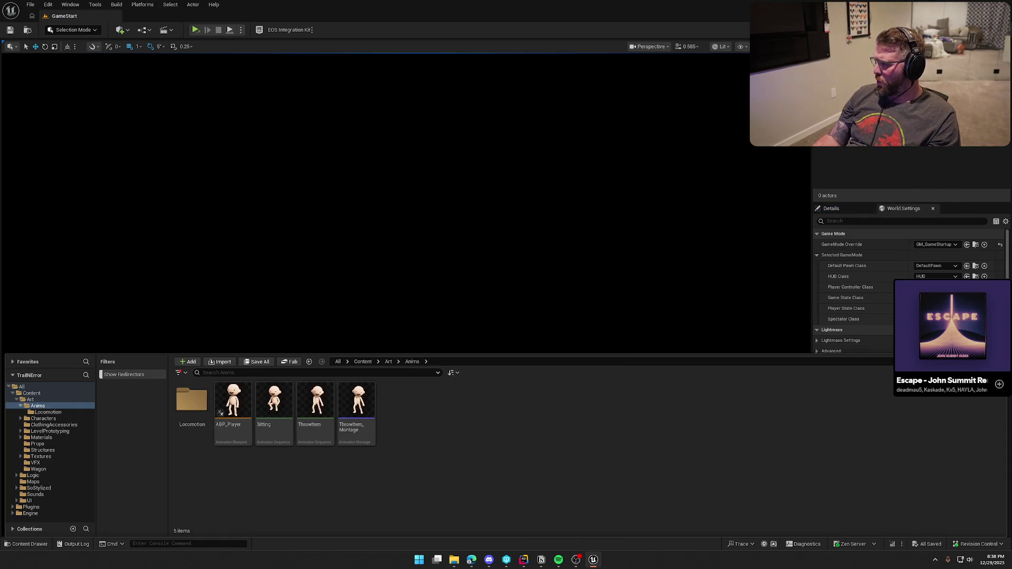
drag(498, 428, 499, 428)
- Assign SK_Char_Male_Naked_Skeleton and use the first frame as the reference pose
click(455, 241)
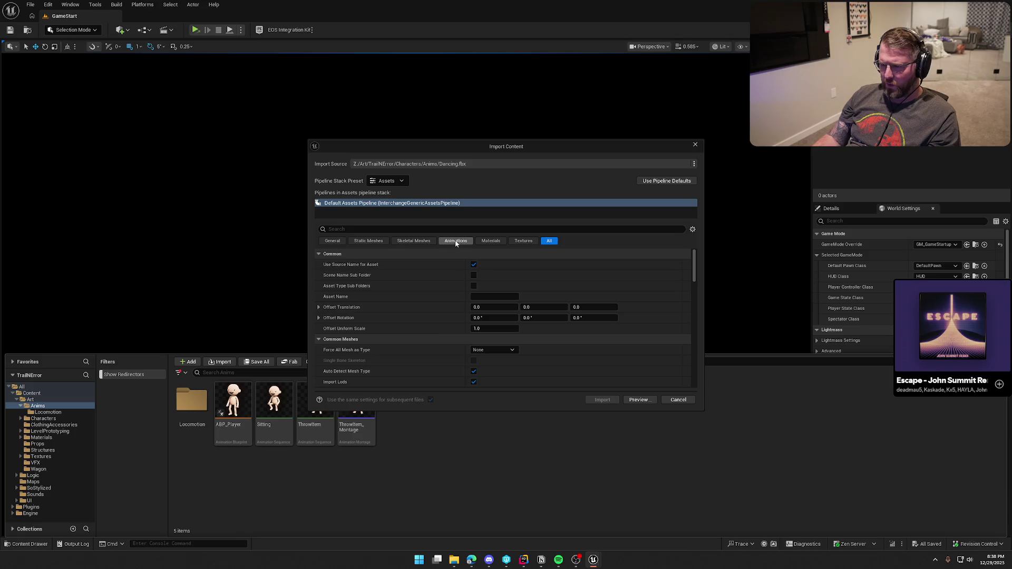
click(524, 275)
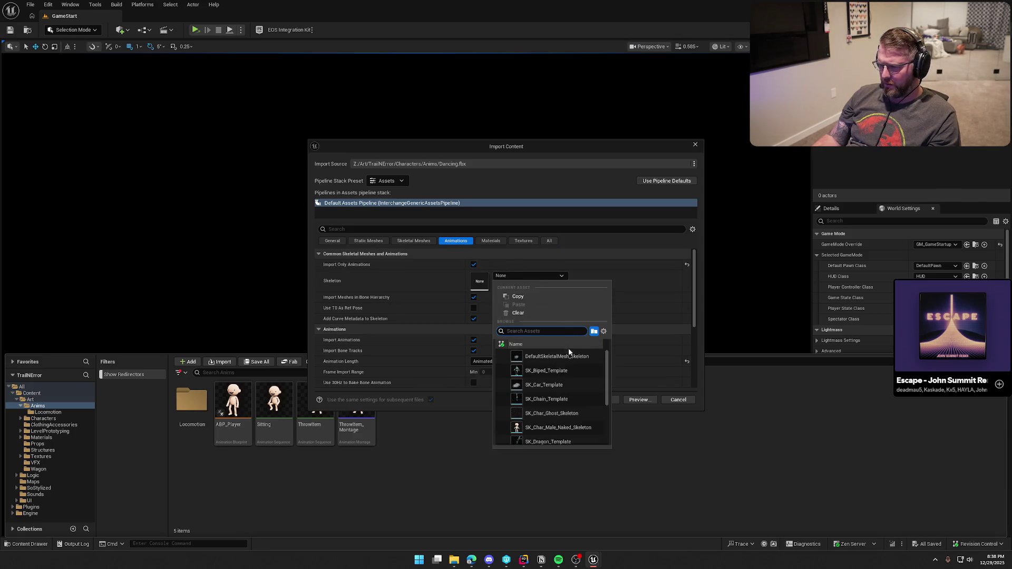
click(564, 431)
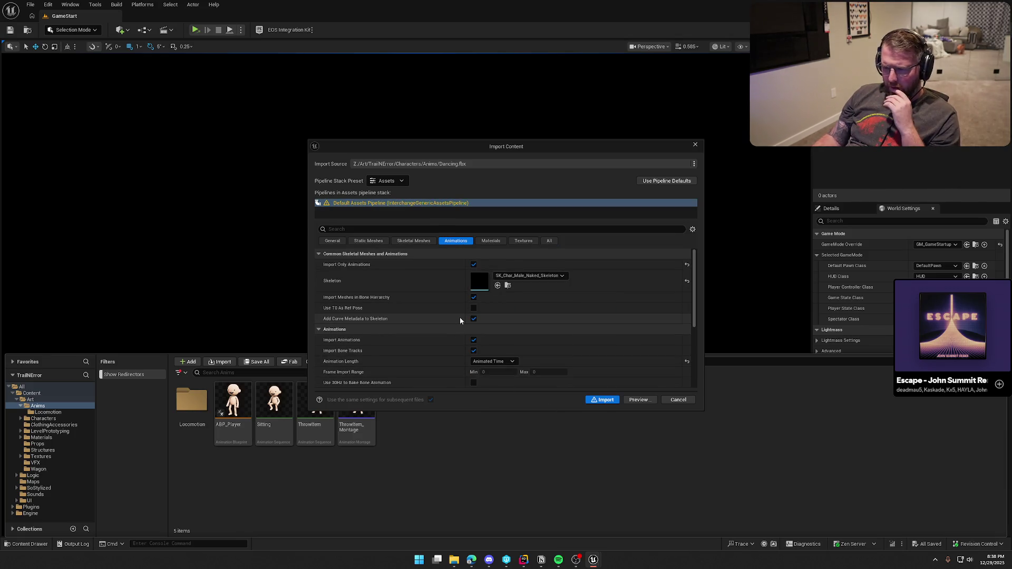
click(474, 308)
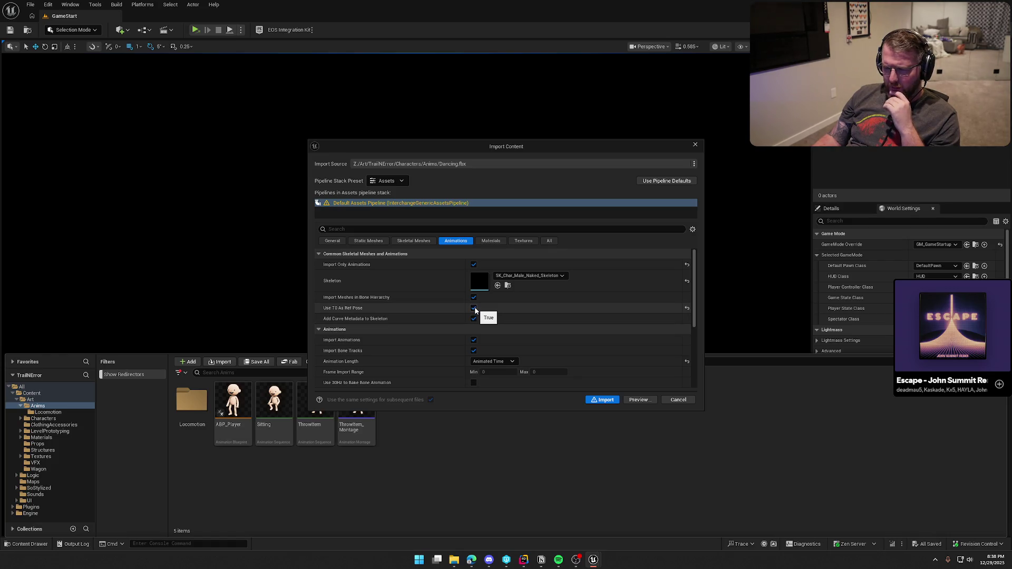
scroll(399, 294, down, 2)
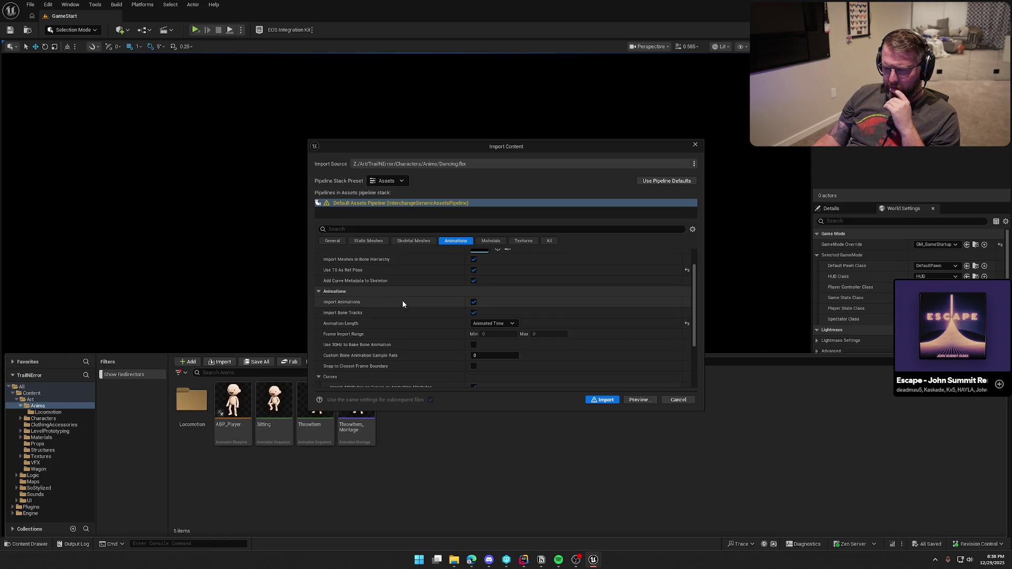
scroll(431, 343, down, 1)
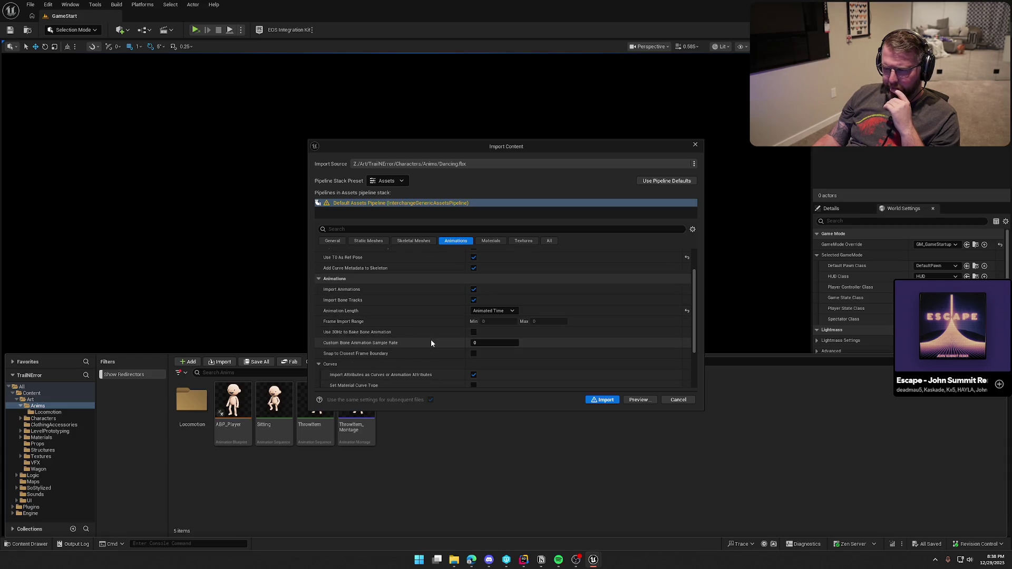
scroll(431, 343, down, 1)
scroll(431, 343, down, 4)
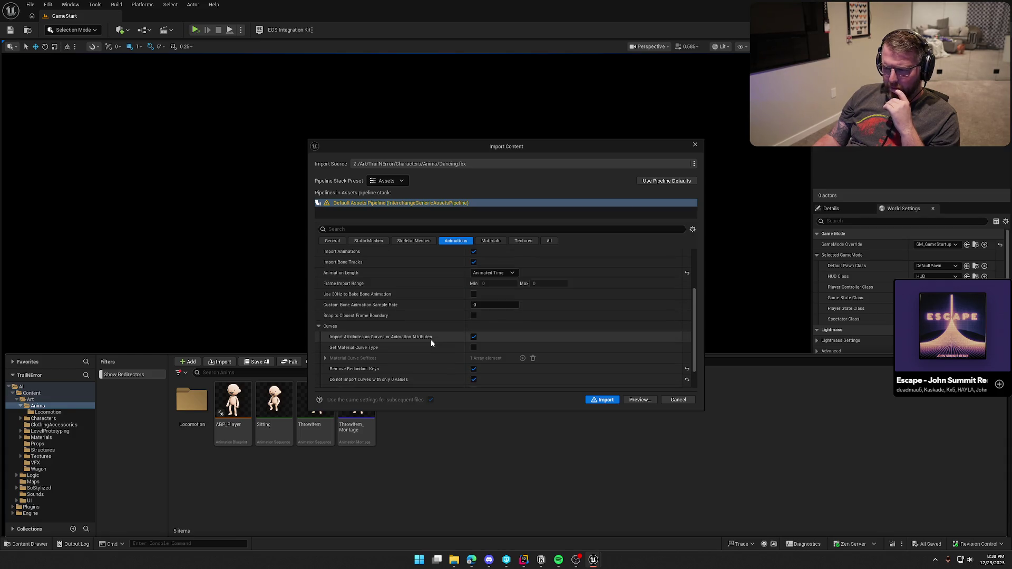
scroll(431, 343, down, 1)
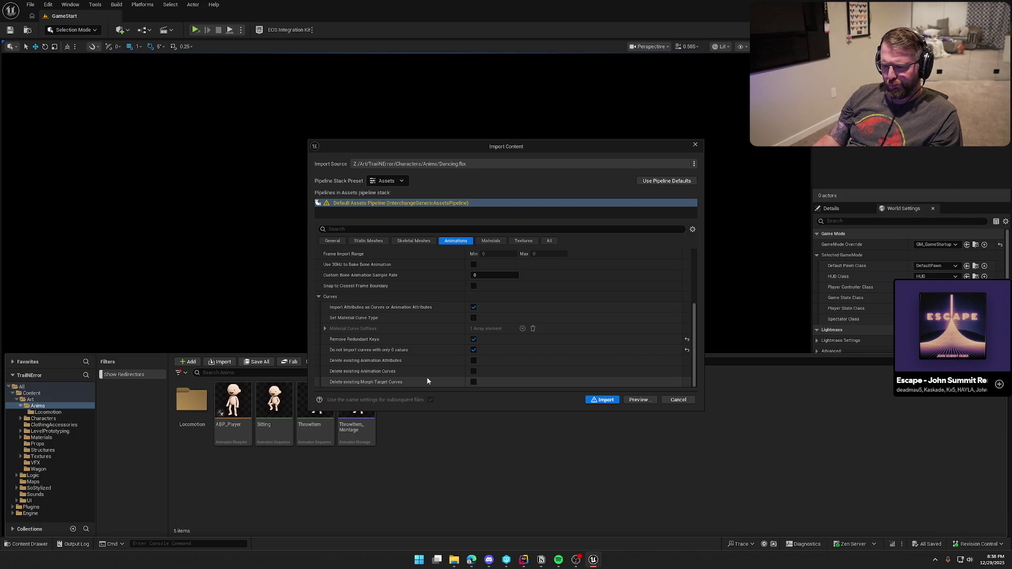
scroll(427, 380, up, 5)
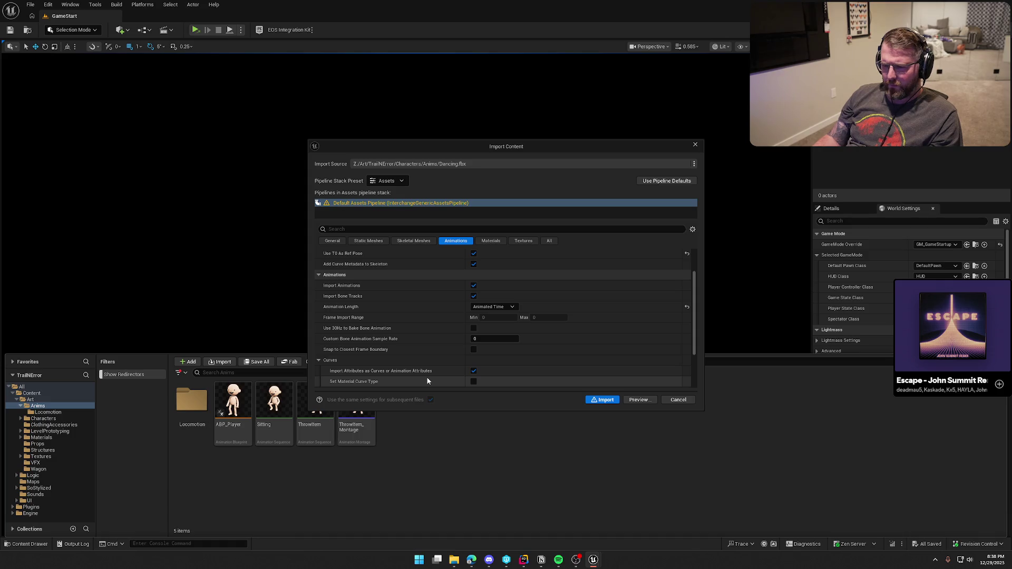
scroll(427, 381, up, 5)
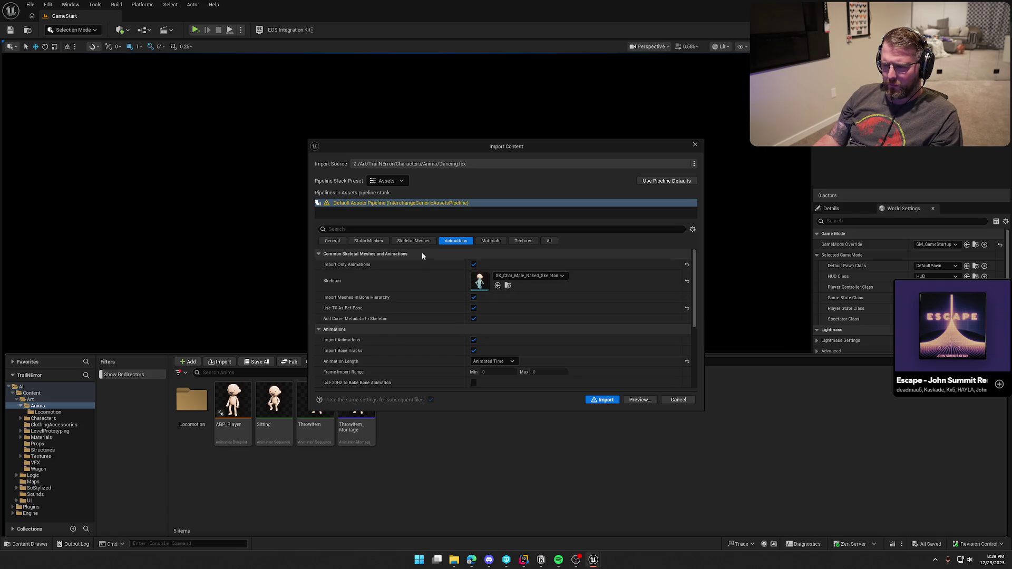
- Turn off Remove Redundant Keys, import, and open the new Dancing animation
click(416, 242)
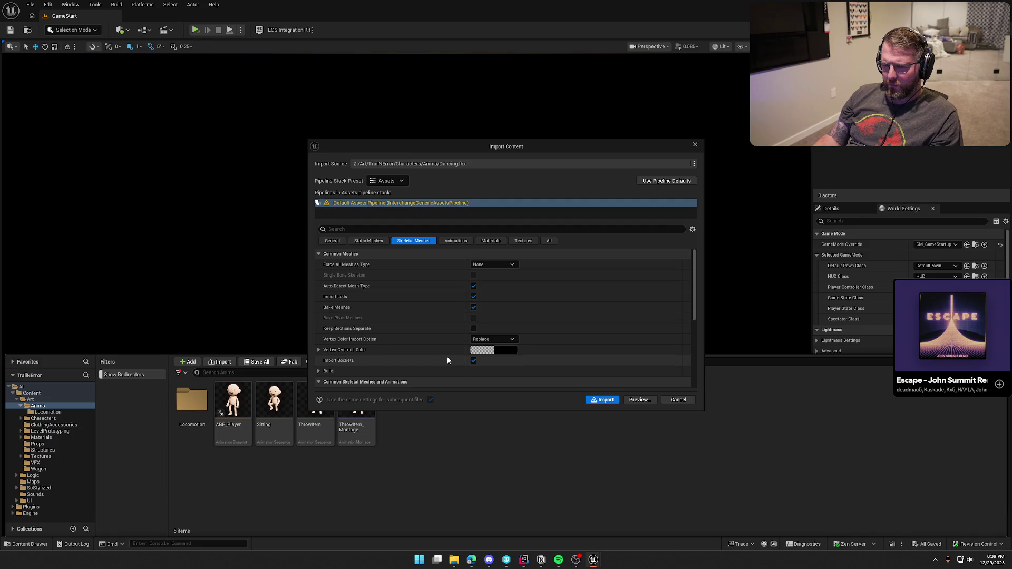
scroll(414, 342, down, 5)
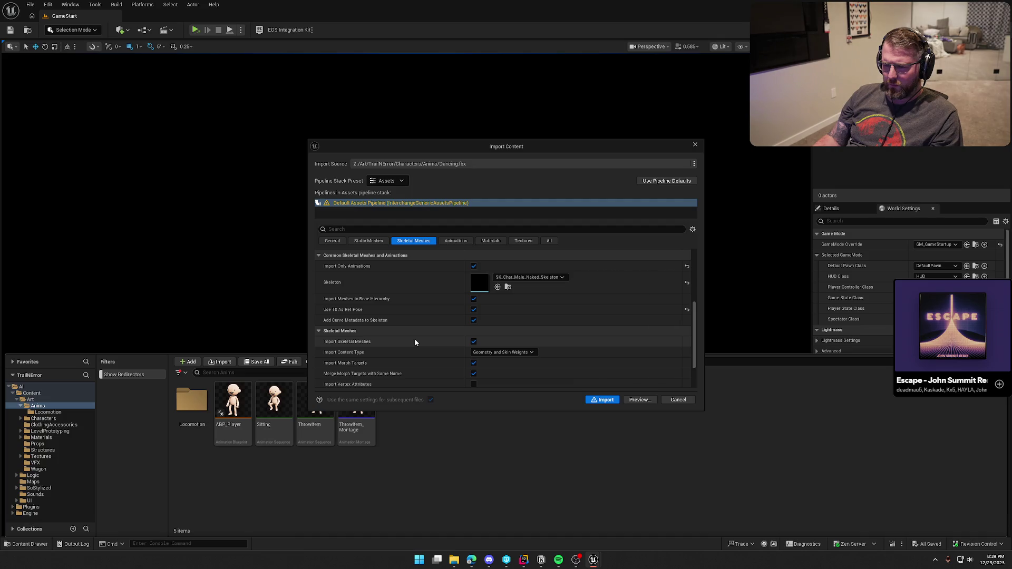
scroll(414, 343, down, 2)
scroll(414, 343, down, 8)
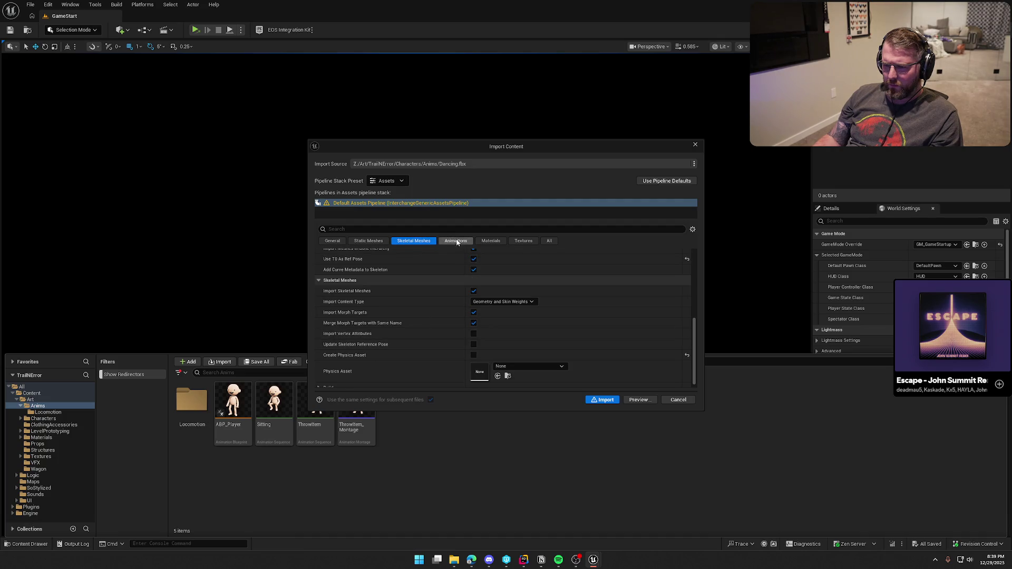
scroll(437, 346, down, 1)
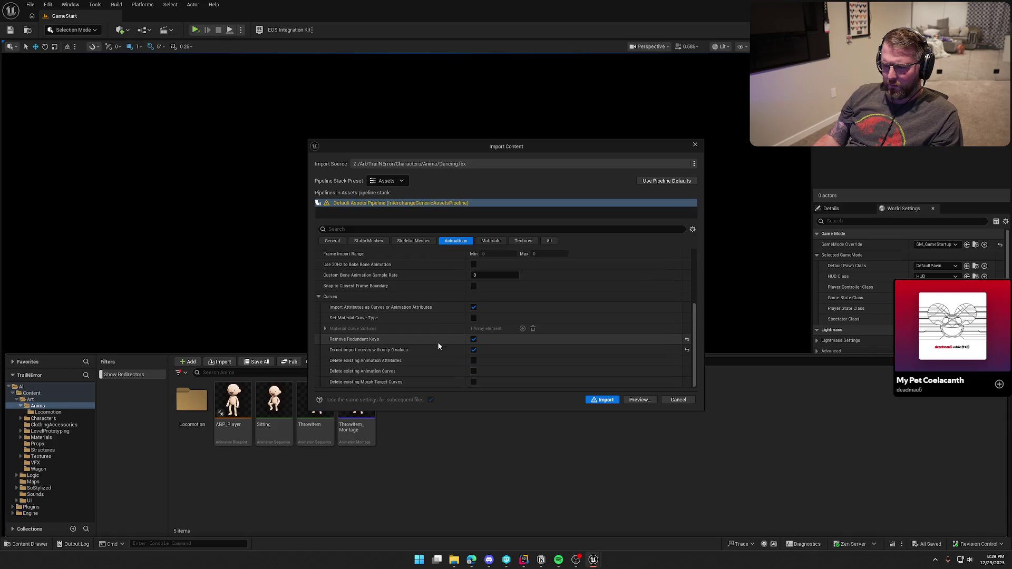
click(687, 340)
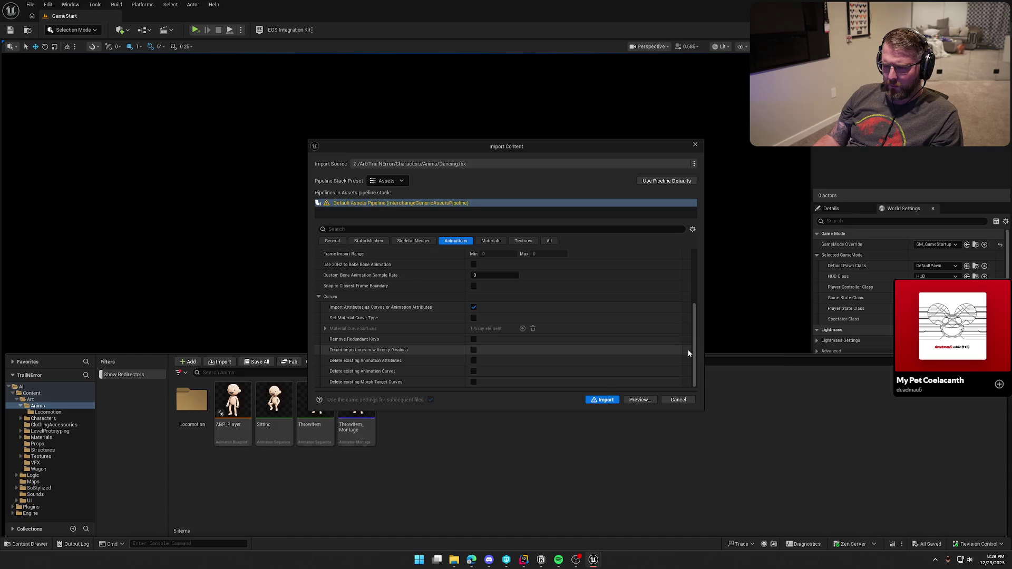
scroll(470, 357, up, 4)
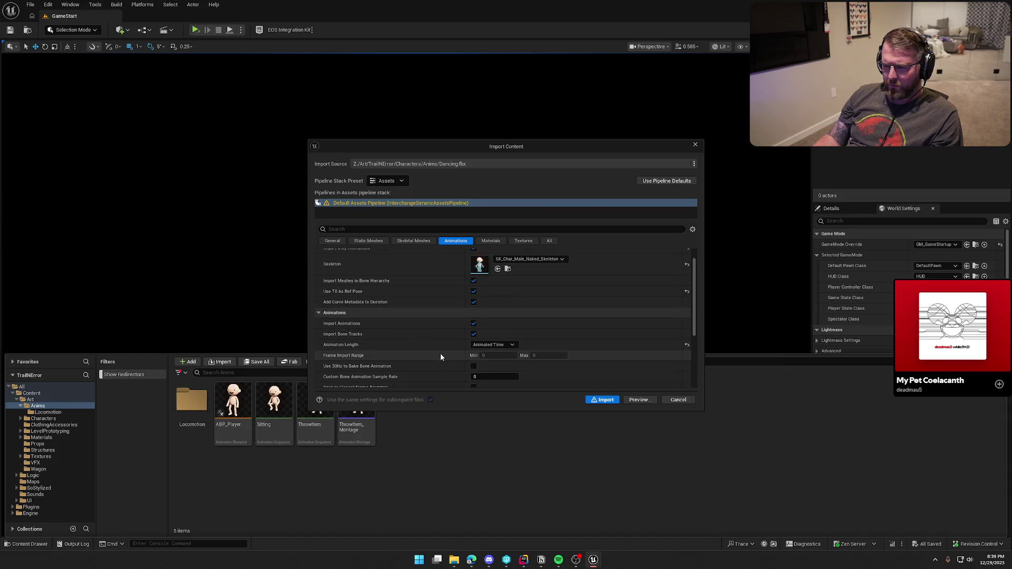
scroll(441, 357, up, 1)
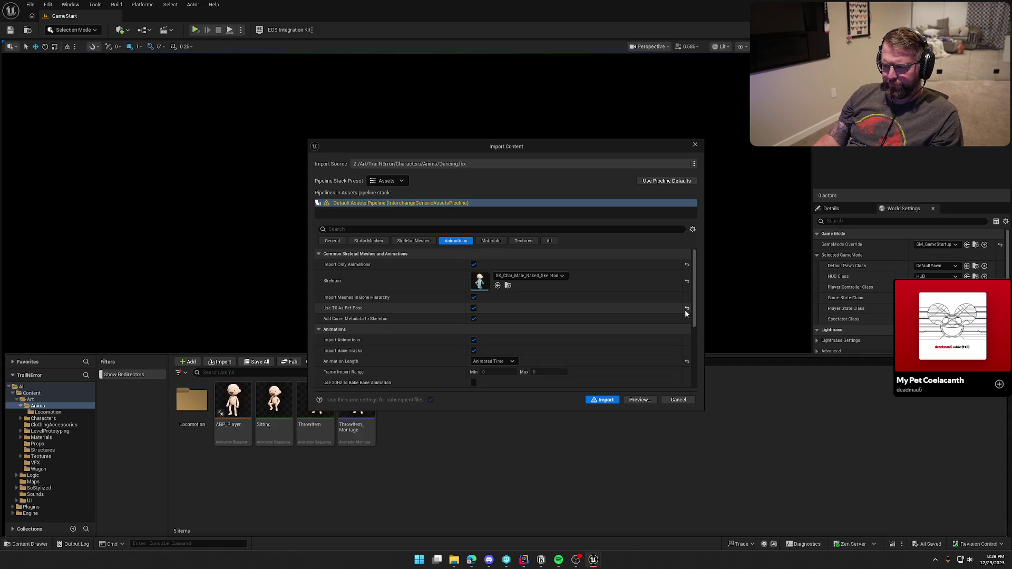
click(606, 401)
double_click(272, 406)
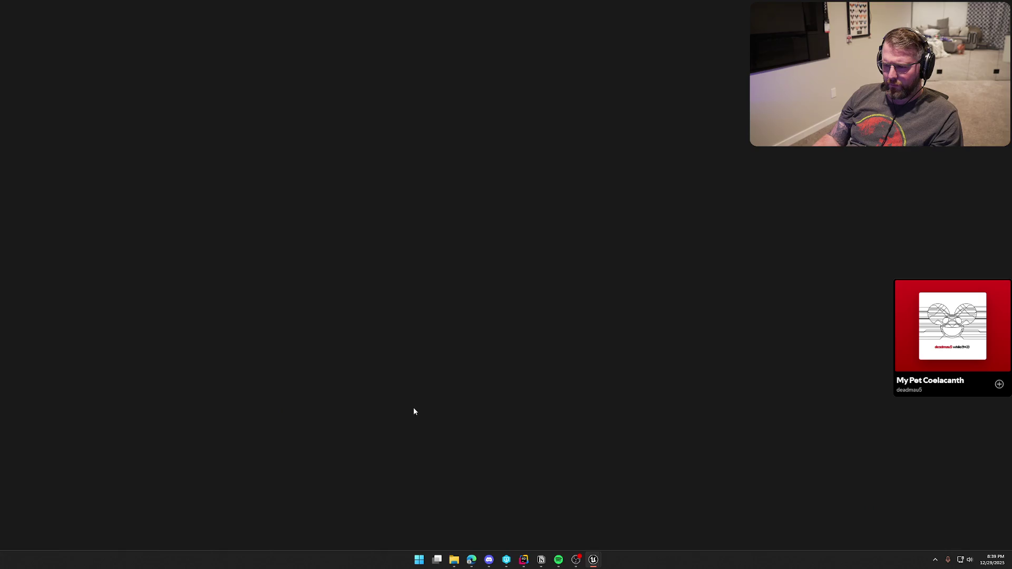
- Dock the Dancing editor, enable root motion with Anim First Frame root lock, and save
mouse_move(55, 16)
mouse_down()
mouse_move(163, 72)
mouse_move(184, 18)
mouse_up()
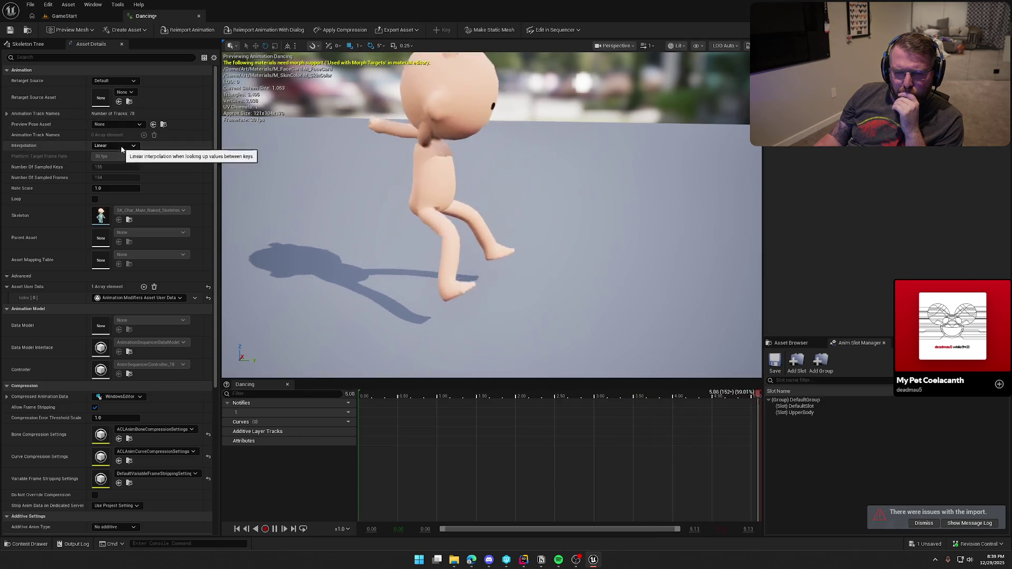
scroll(59, 266, down, 5)
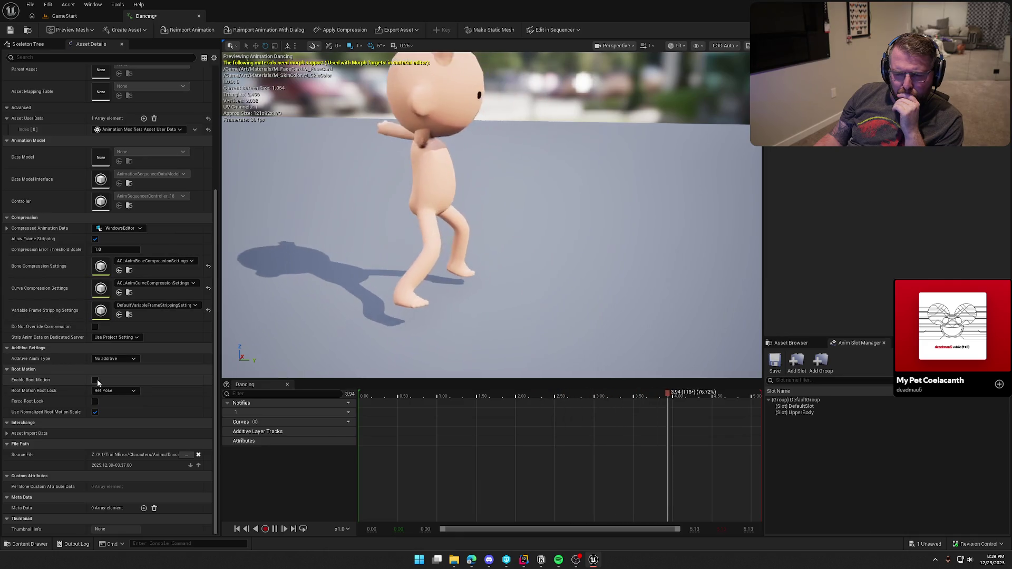
click(95, 380)
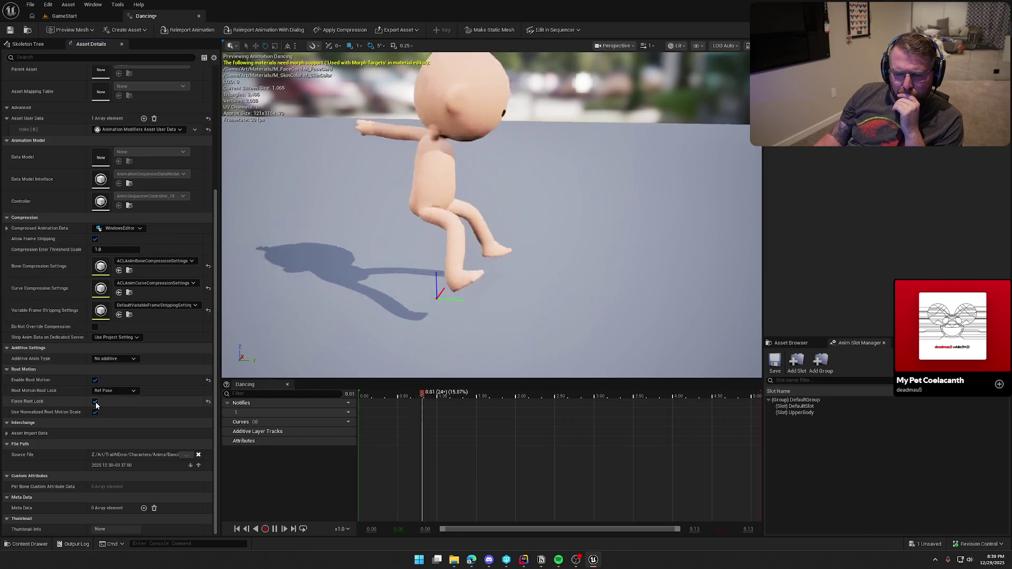
click(120, 392)
click(124, 406)
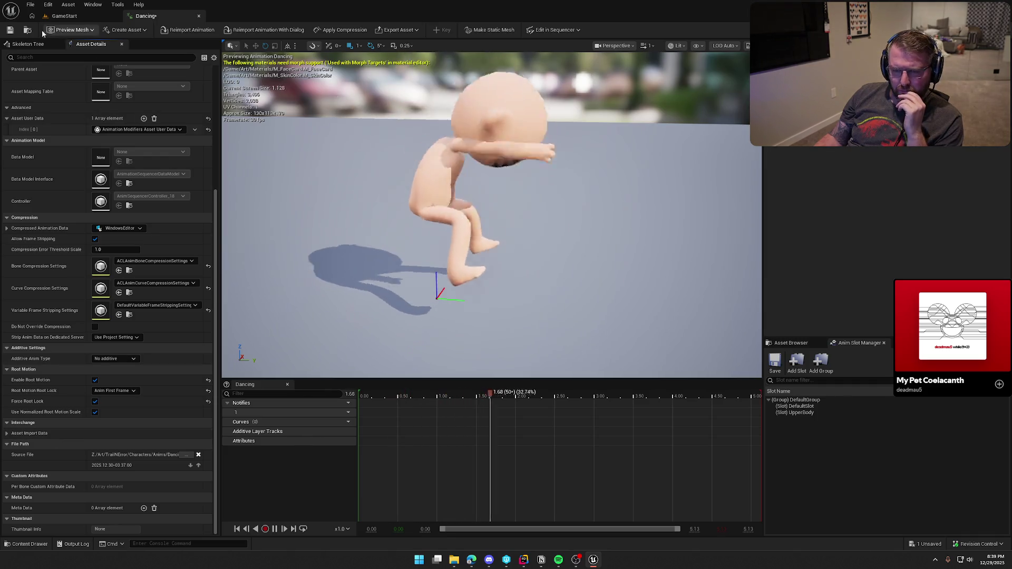
key(ctrl+s)
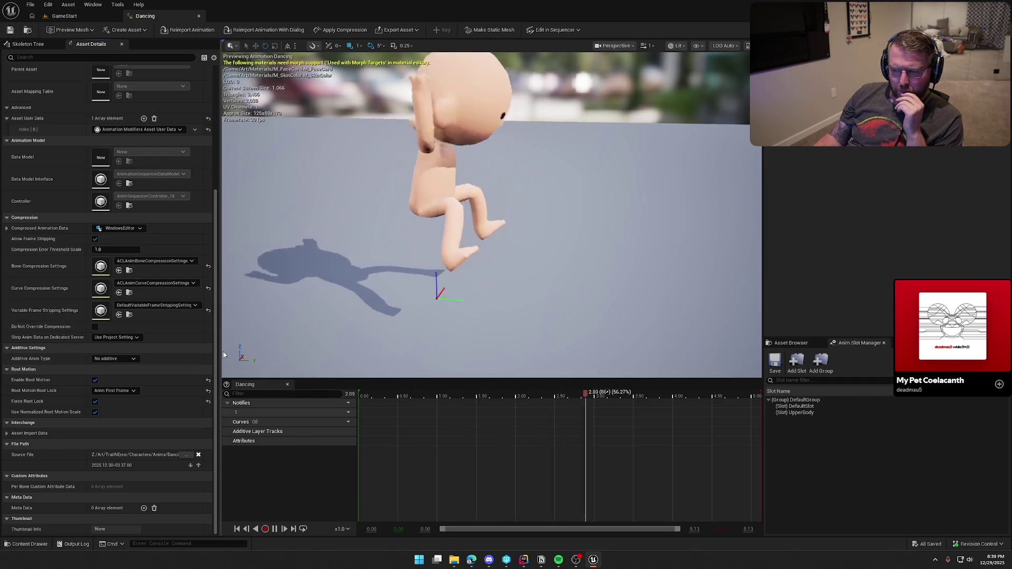
key(ctrl+b)
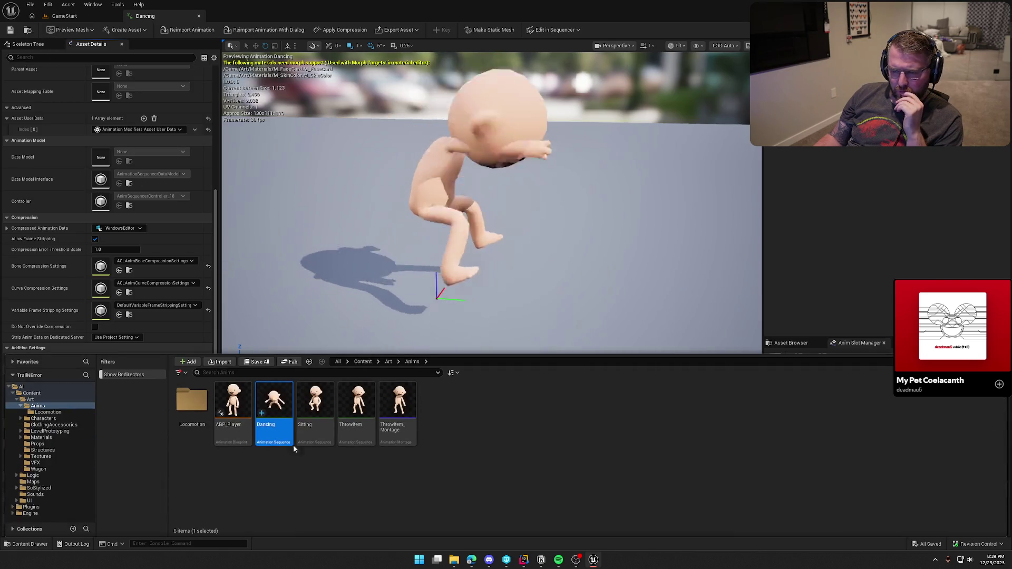
- Use Create AnimMontage on the Dancing asset to make Dancing_Montage and open it
right_click(275, 408)
mouse_move(356, 103)
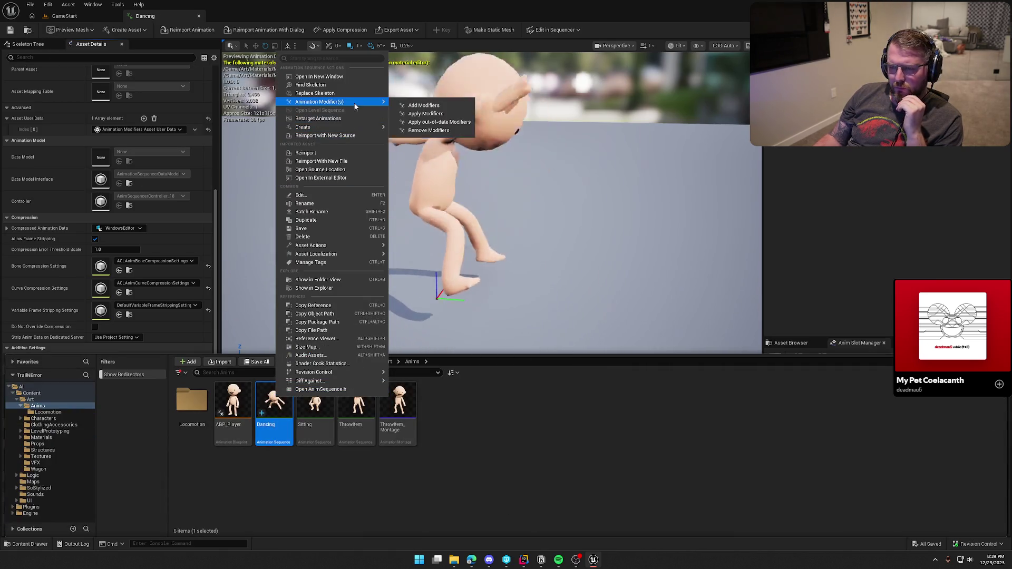
mouse_move(337, 127)
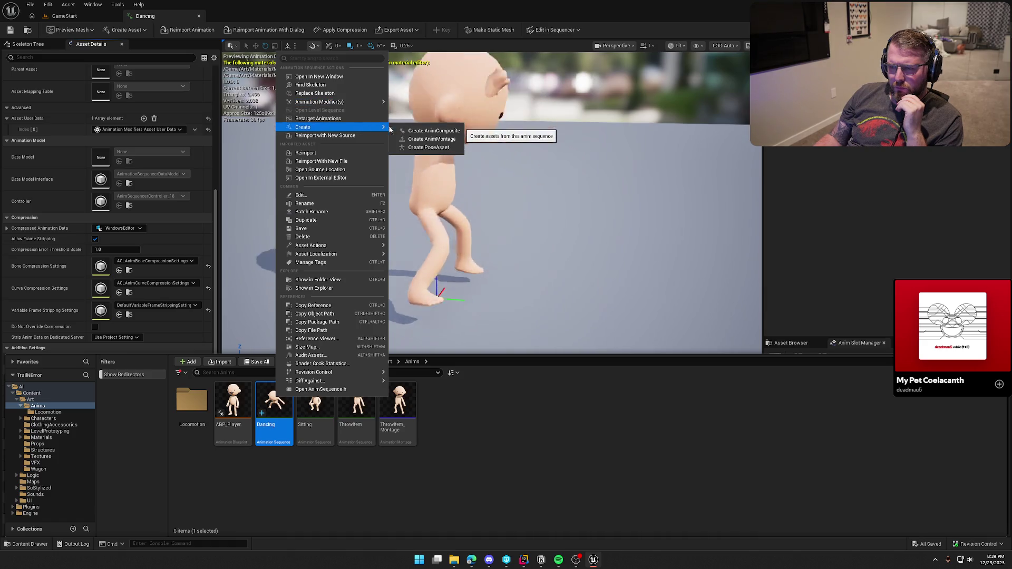
click(427, 138)
double_click(315, 403)
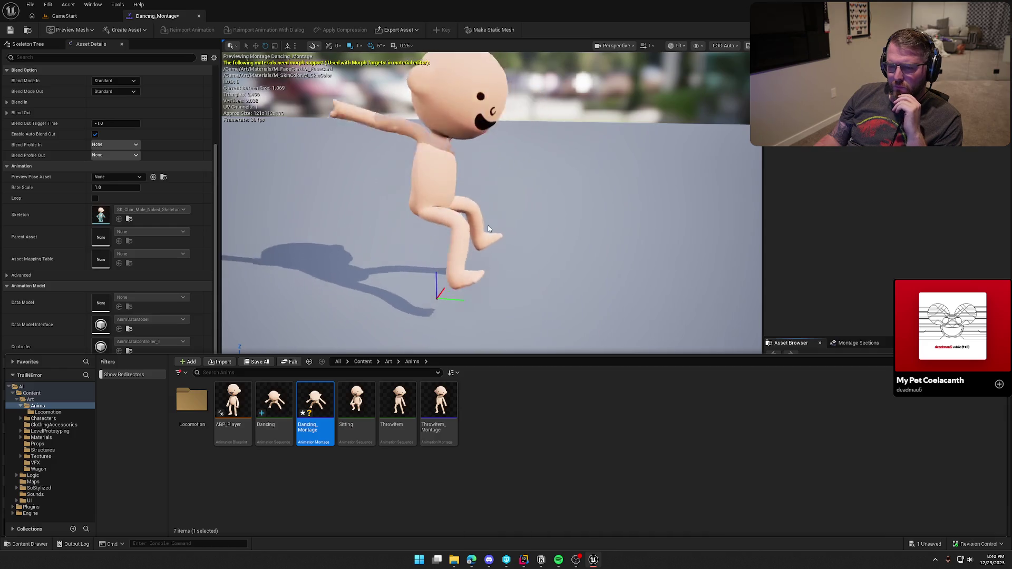
- Hide the Content Drawer and expand the montage's Blend In and Blend Out categories
click(42, 200)
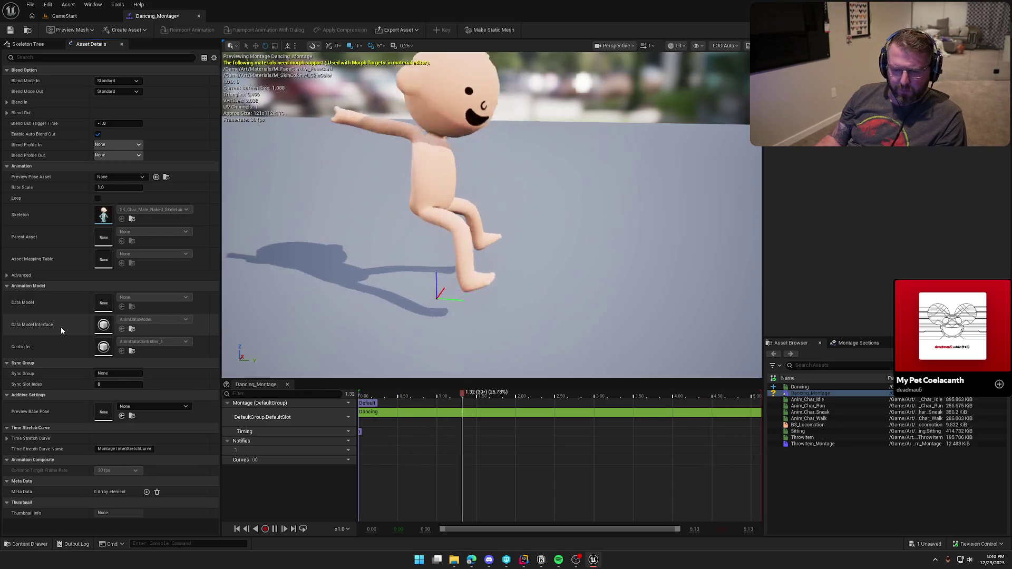
click(35, 102)
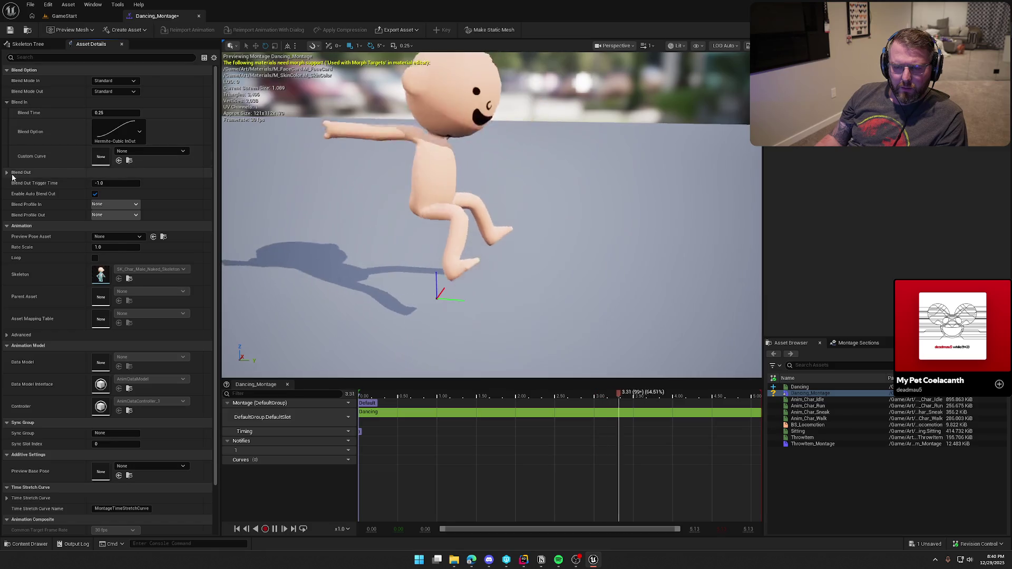
click(31, 172)
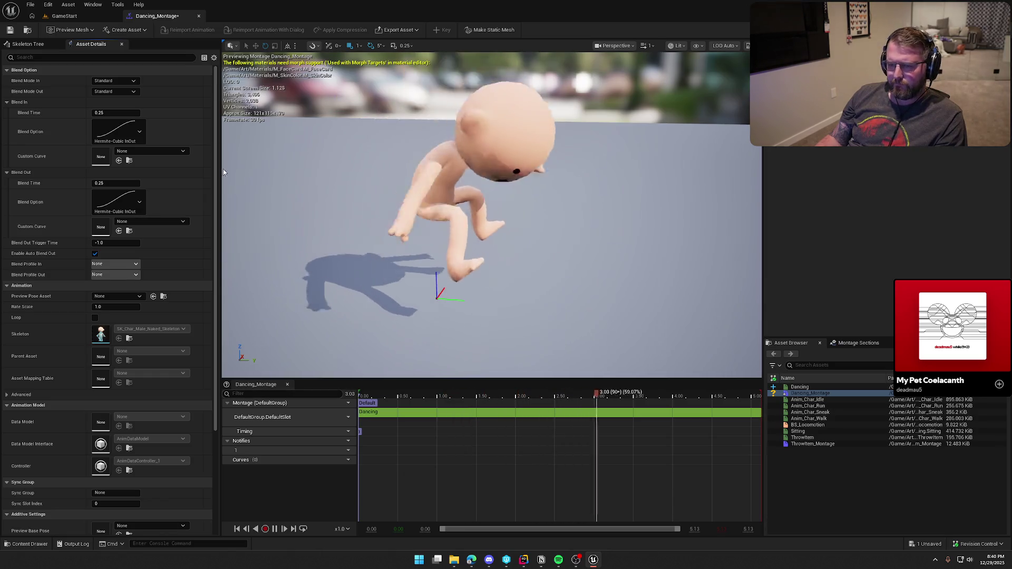
- Glance at the GameStart level, then show the montage's Skeleton Tree and select root
click(77, 17)
click(157, 16)
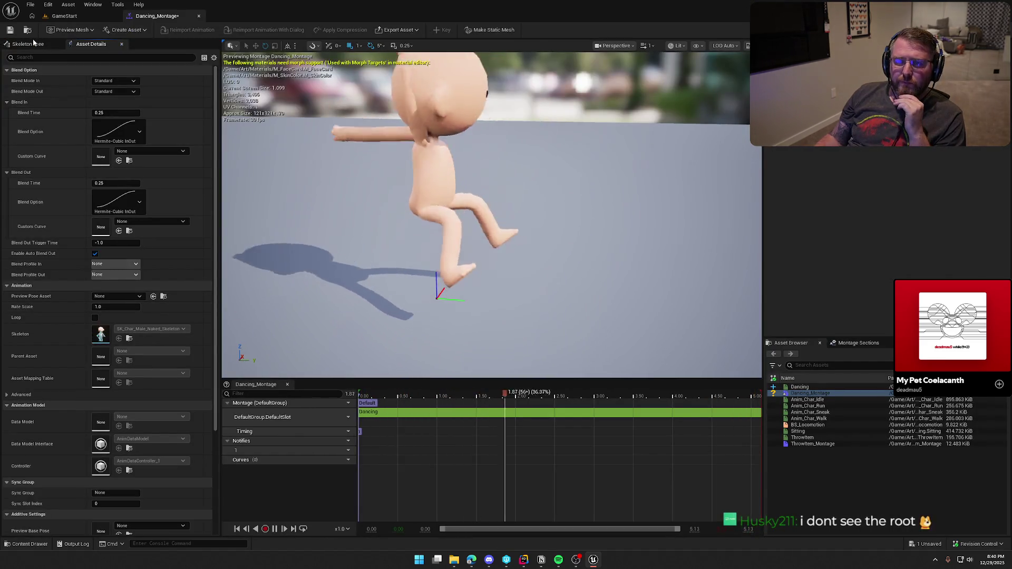
click(62, 45)
click(58, 79)
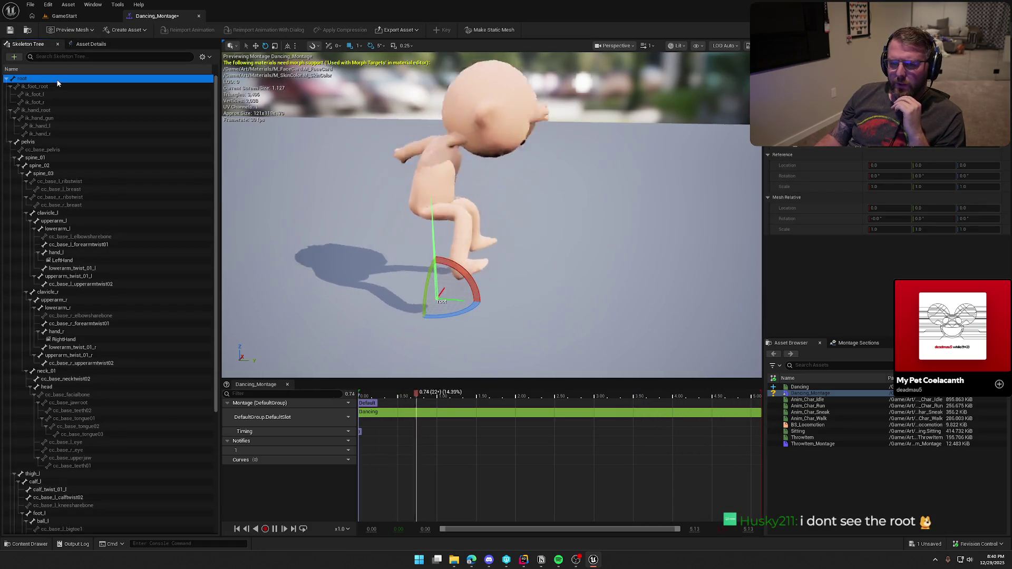
- Select the pelvis and spine_01 bones, then return to pelvis
click(62, 141)
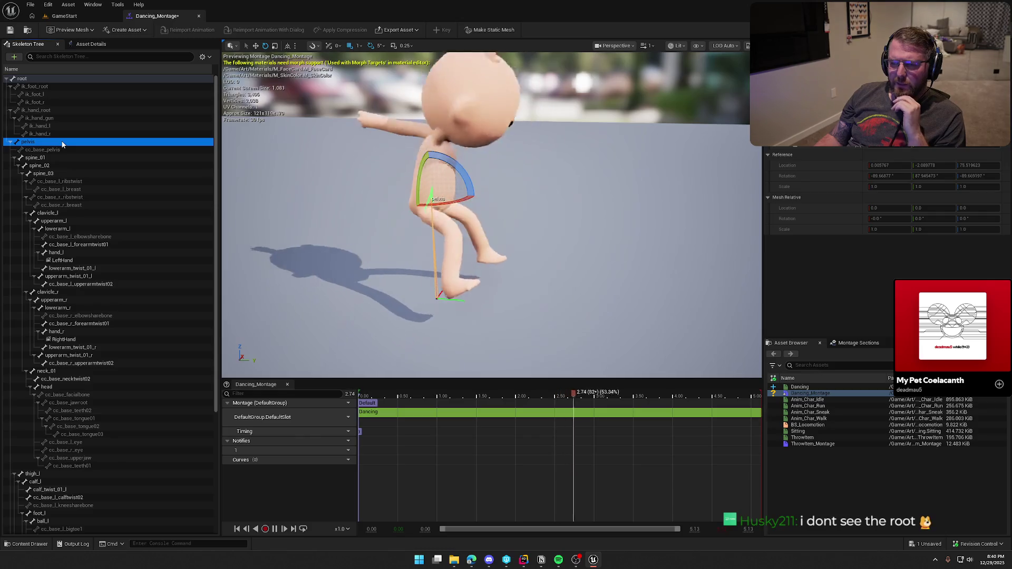
click(65, 157)
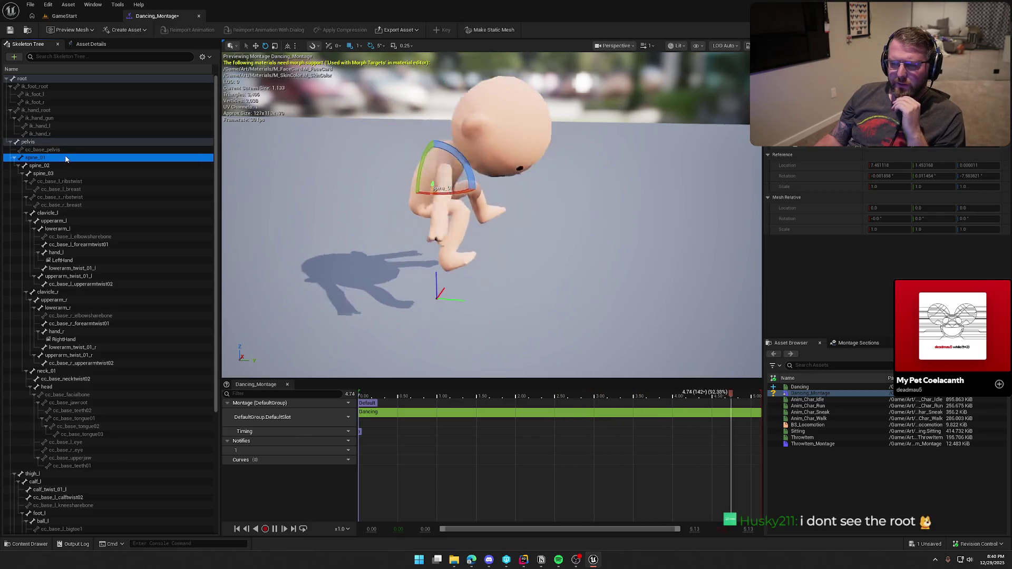
click(50, 142)
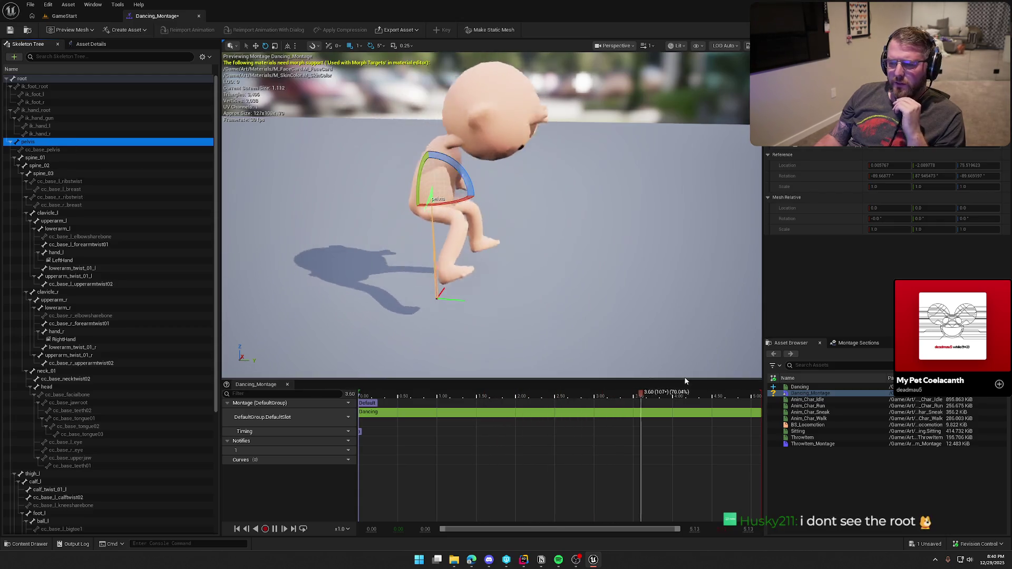
- Bring the Mixamo browser window onto the screen and maximize it
mouse_move(473, 561)
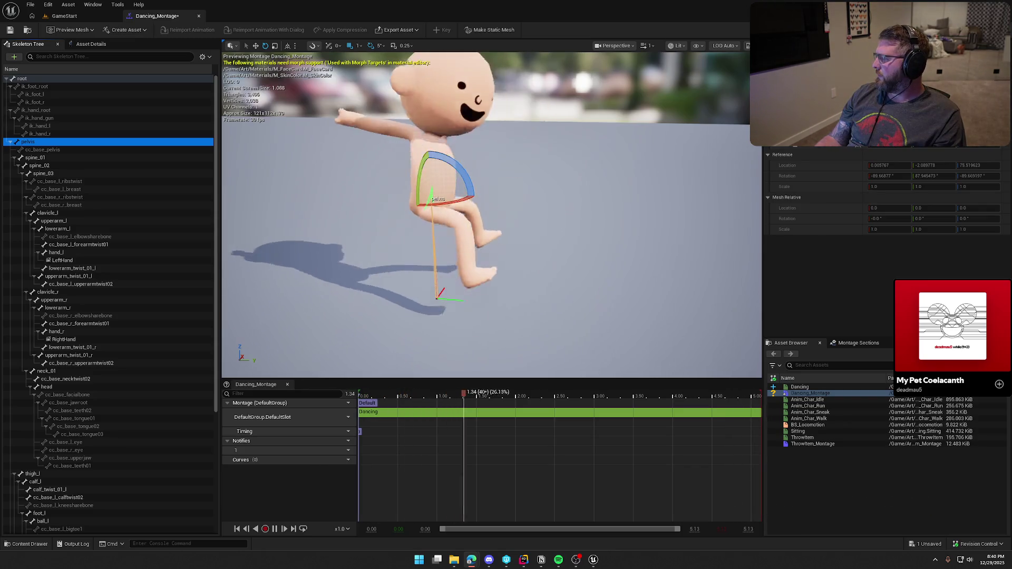
mouse_move(1011, 108)
mouse_down()
mouse_move(616, 109)
mouse_move(535, 75)
mouse_up()
double_click(529, 82)
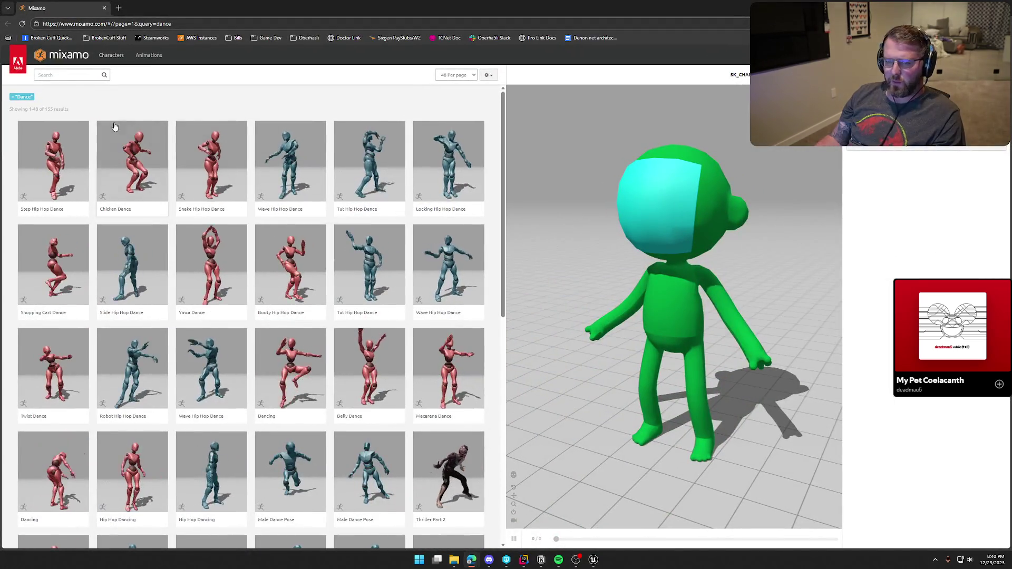
- Preview the Dancing animation with Character Arm-Space 100, Overdrive 75 and Style 81
click(69, 75)
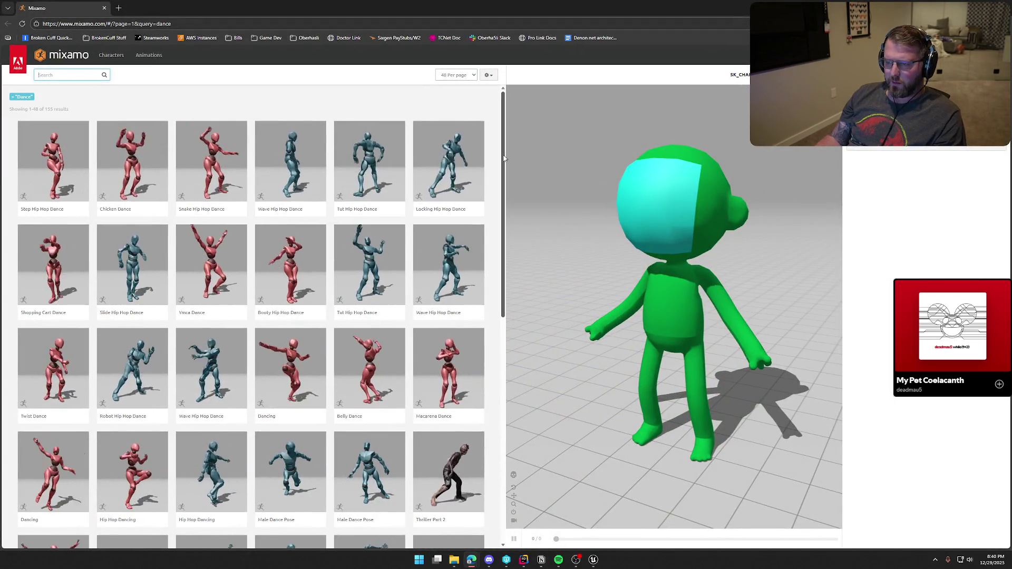
scroll(489, 321, down, 6)
click(29, 444)
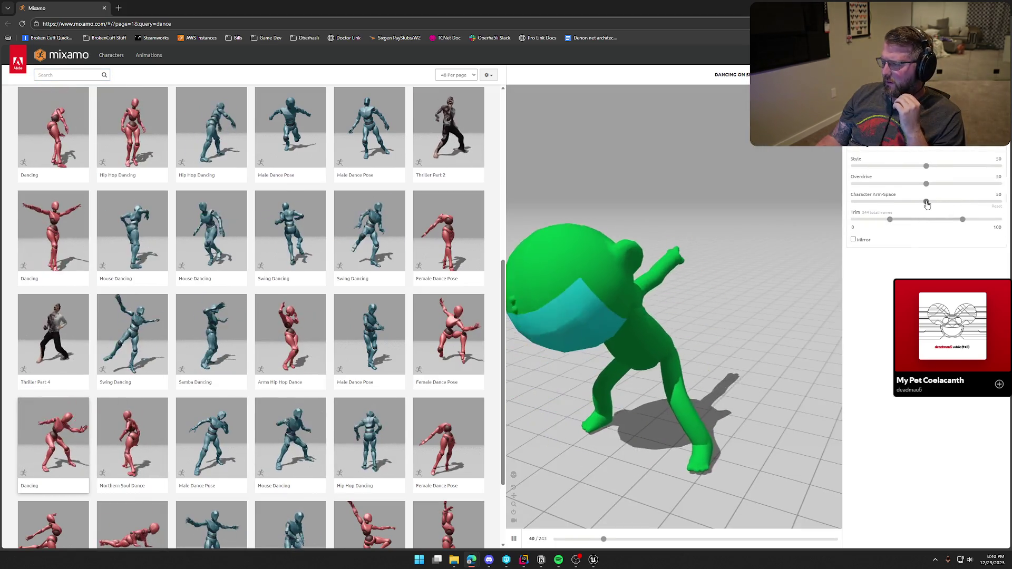
drag(926, 202, 999, 202)
mouse_move(928, 183)
mouse_down()
mouse_move(961, 184)
mouse_move(972, 167)
mouse_up()
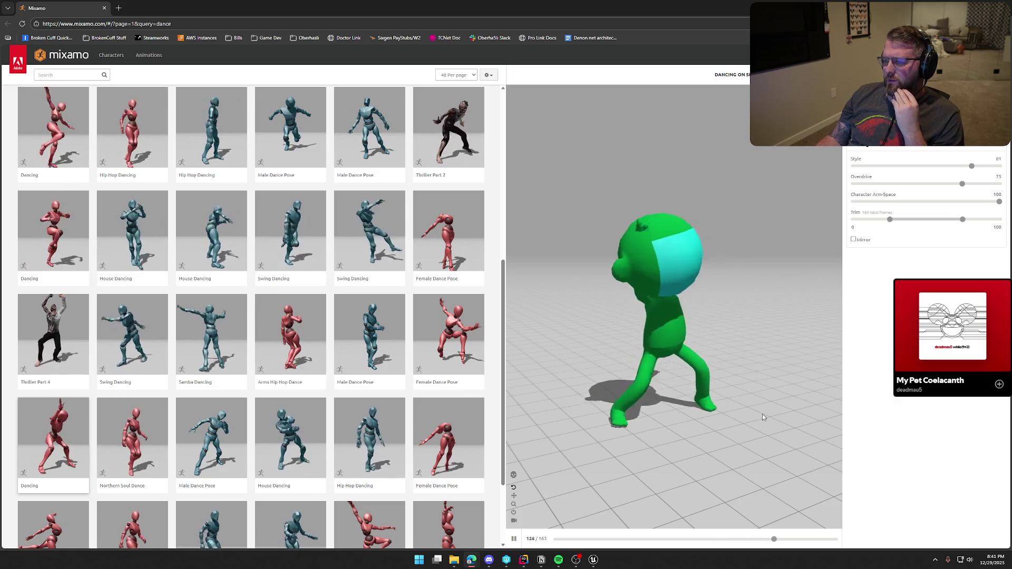
- Toggle Skeleton View on and off, then return to the Unreal editor
click(514, 476)
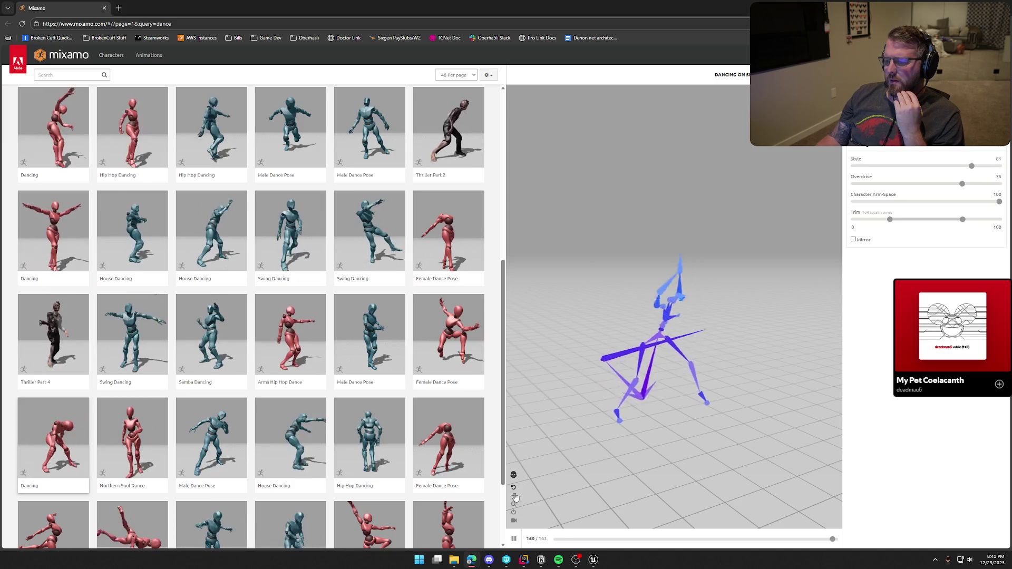
click(514, 475)
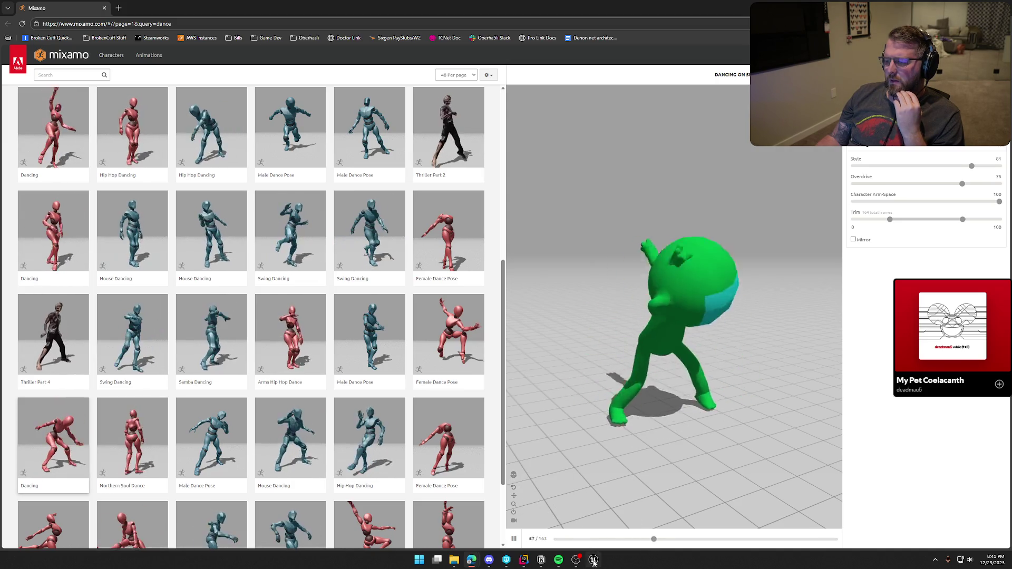
click(593, 560)
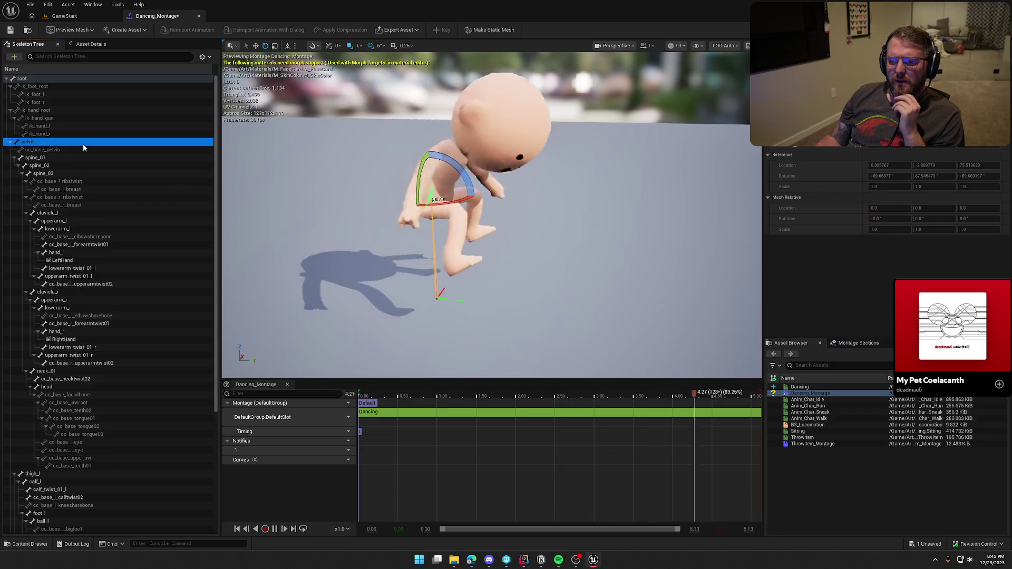
- Close the montage editor and force-delete Dancing and Dancing_Montage from the Anims folder
middle_click(178, 17)
key(ctrl+space)
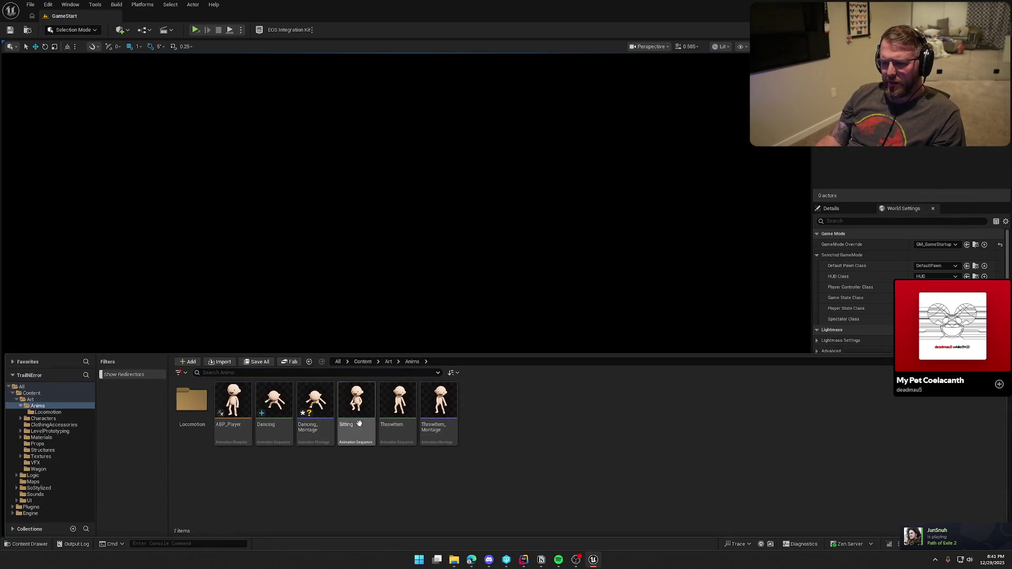
ctrl+click(274, 403)
key(Delete)
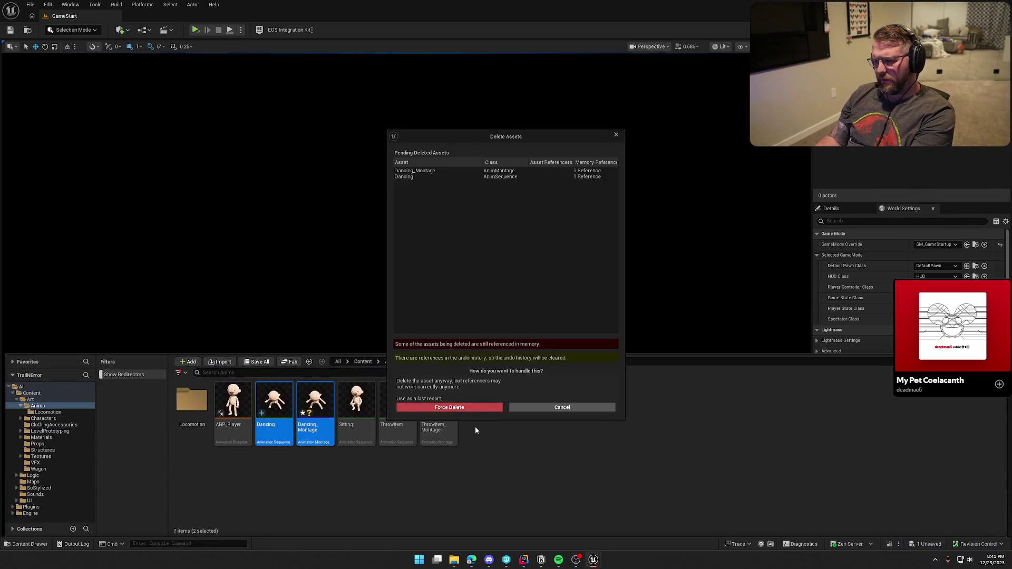
click(456, 405)
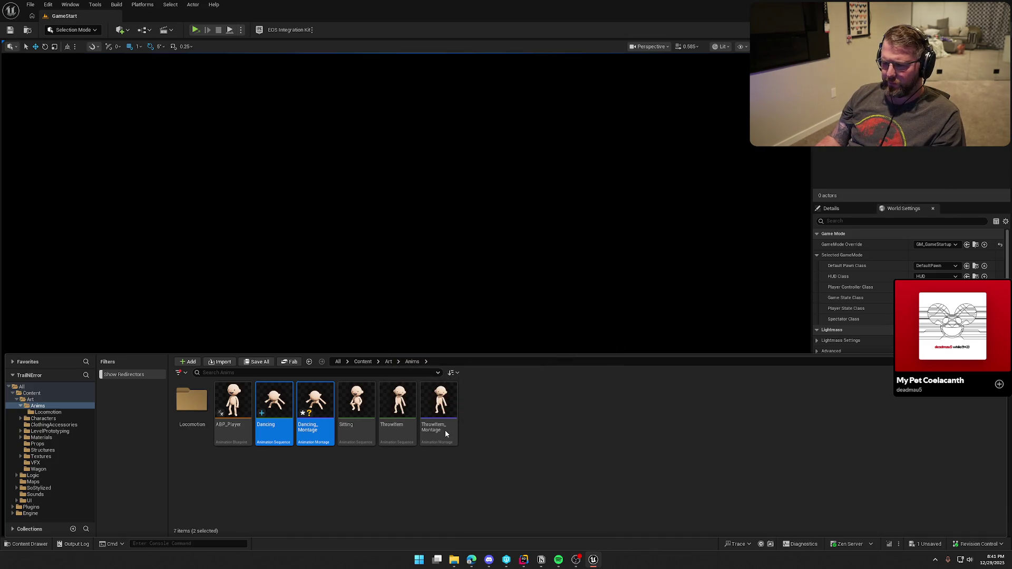
- Briefly inspect ThrowItem_Montage, then return to the Anims folder in the Content Drawer
double_click(360, 416)
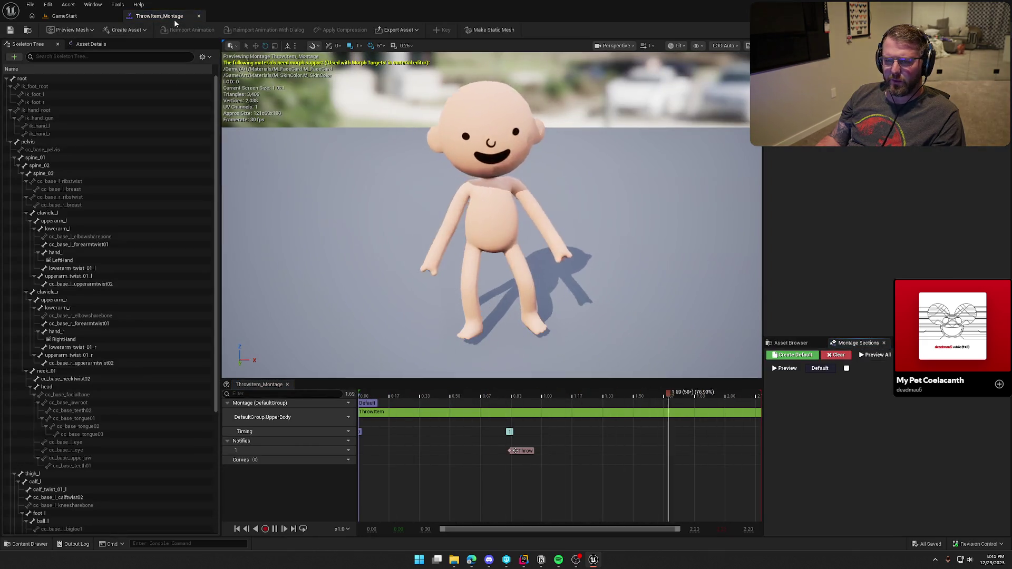
click(199, 16)
key(ctrl+space)
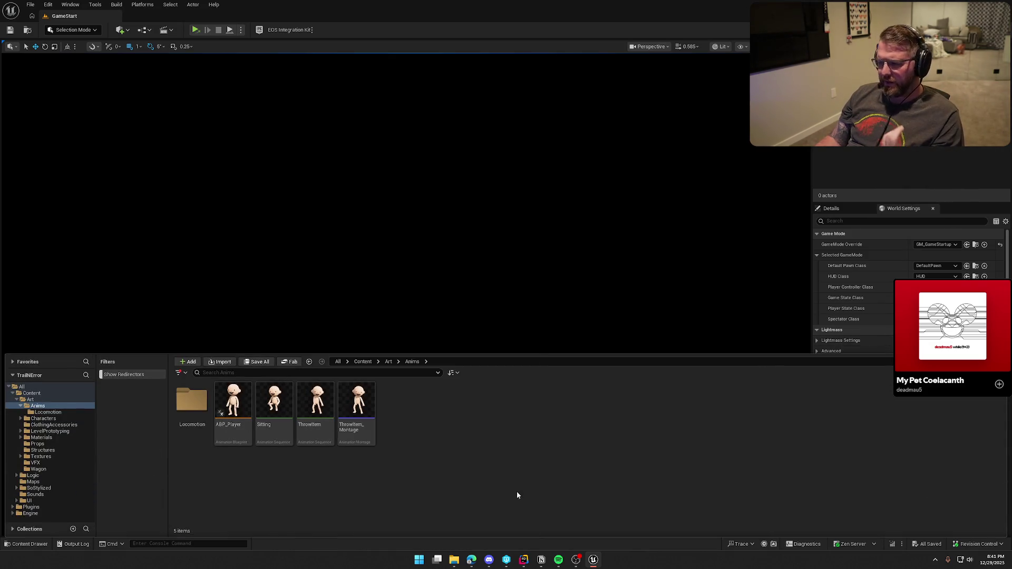
mouse_move(521, 563)
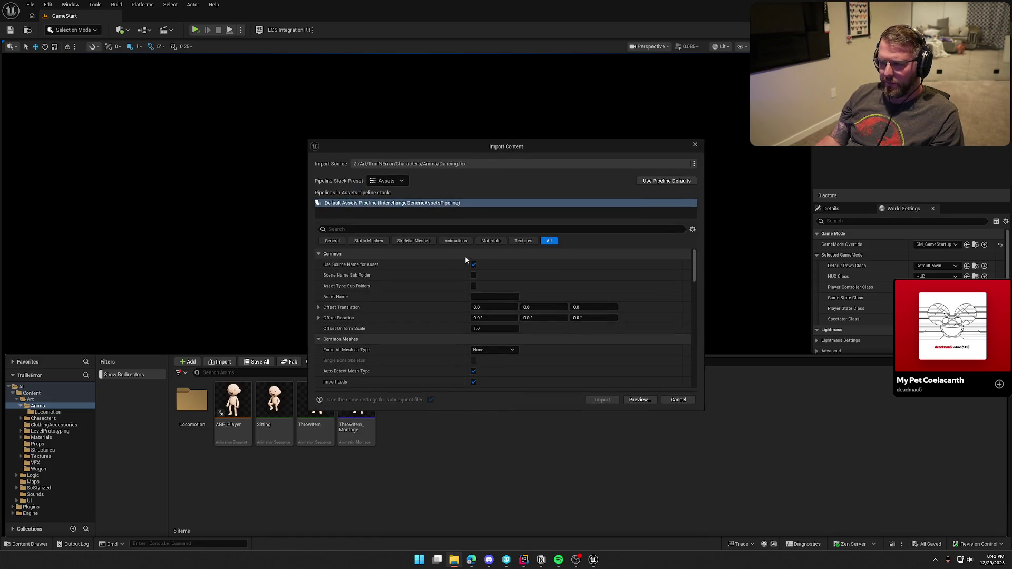
click(453, 242)
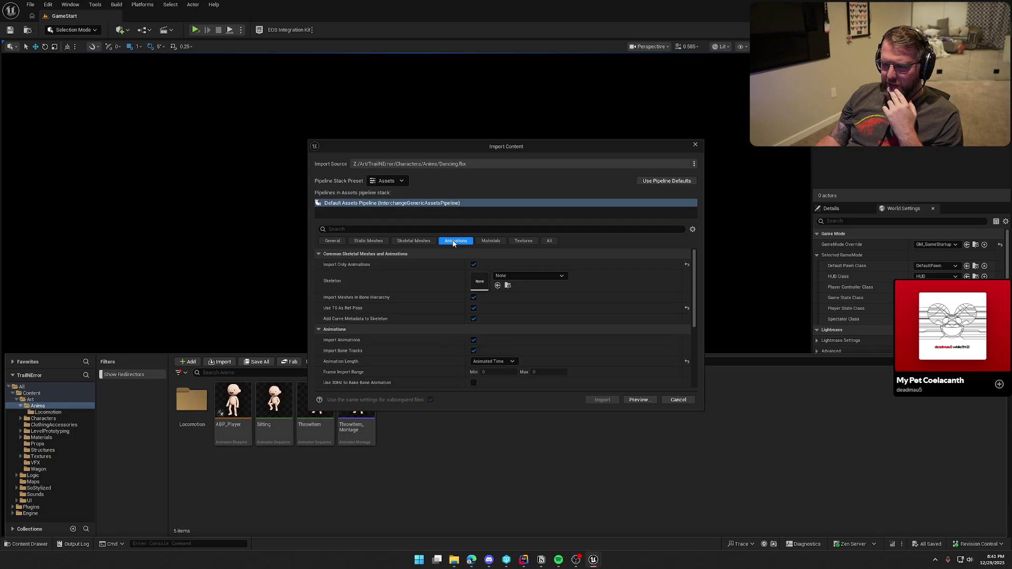
click(526, 275)
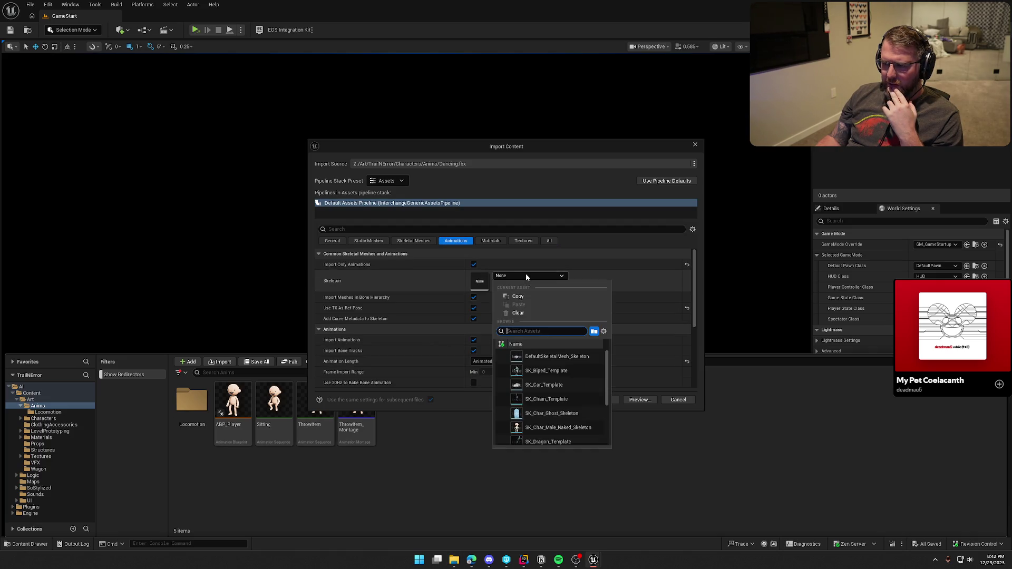
click(570, 428)
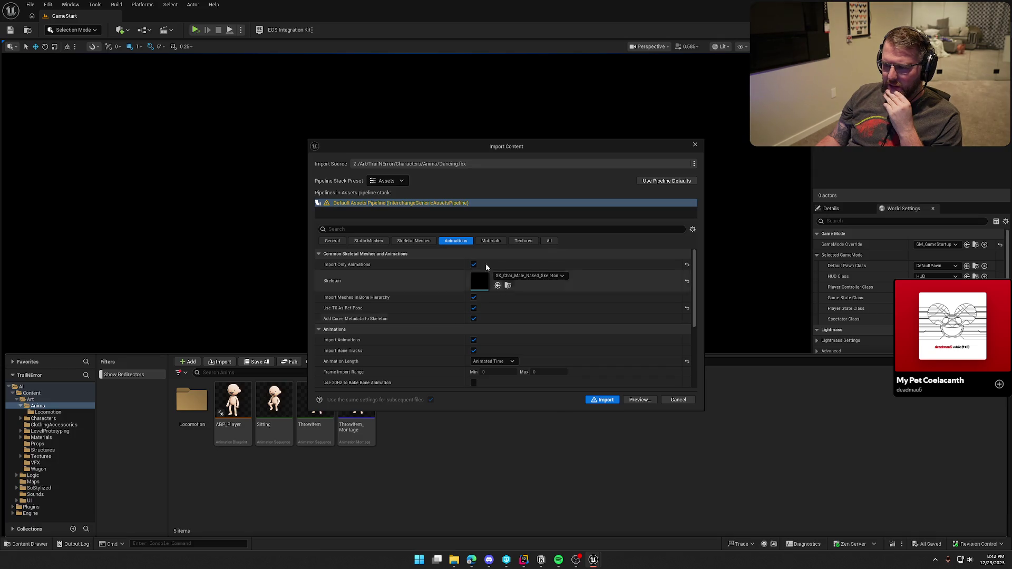
click(686, 281)
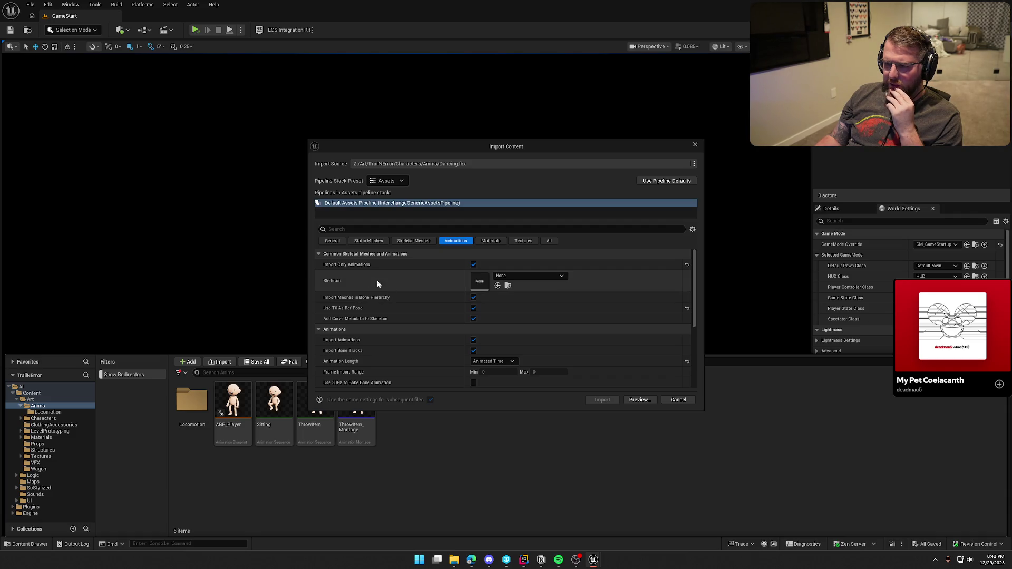
click(680, 400)
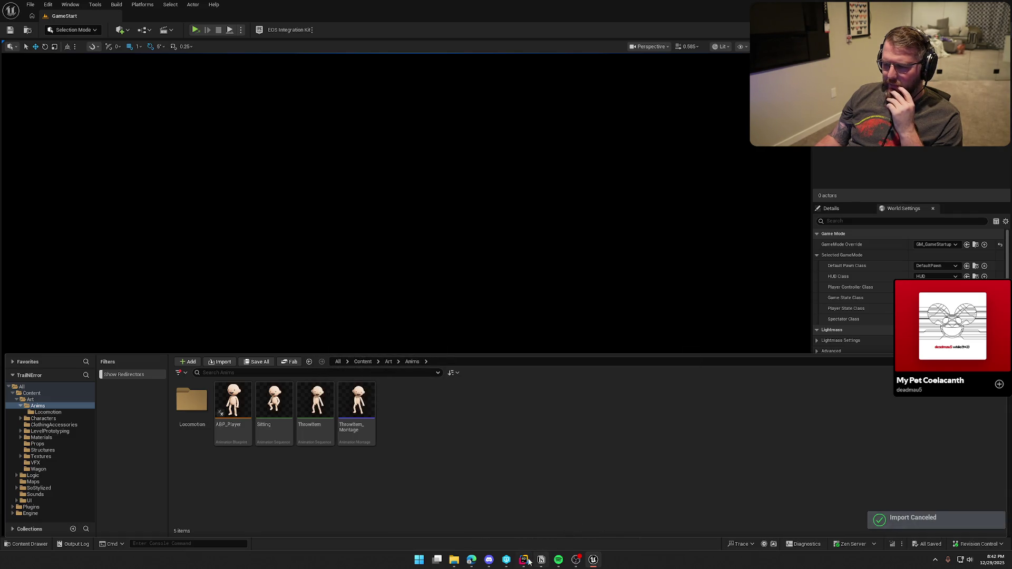
- Download the Dancing animation from Mixamo as FBX Binary with skin, then return to Unreal
mouse_move(472, 565)
click(577, 495)
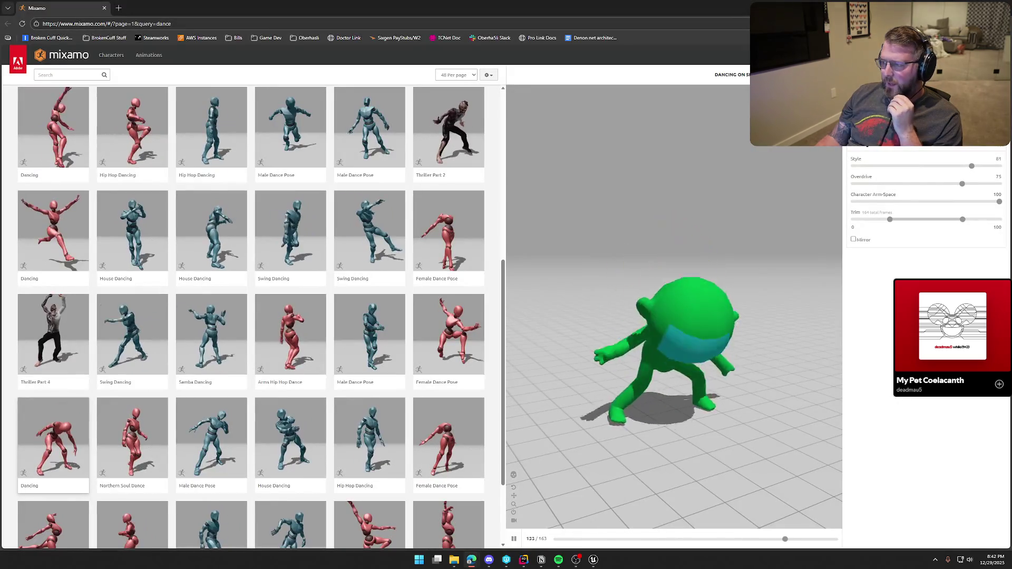
click(896, 75)
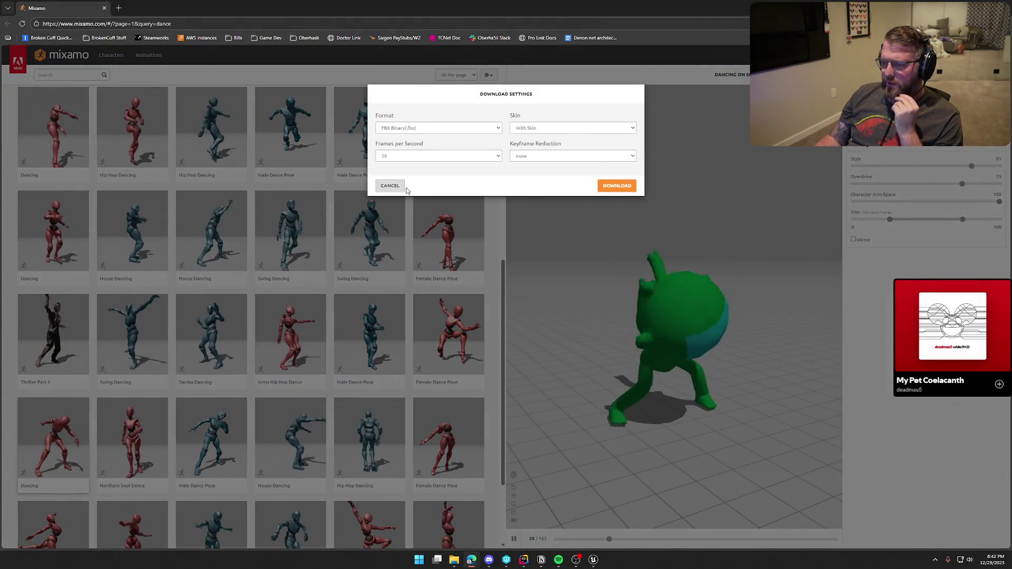
click(623, 190)
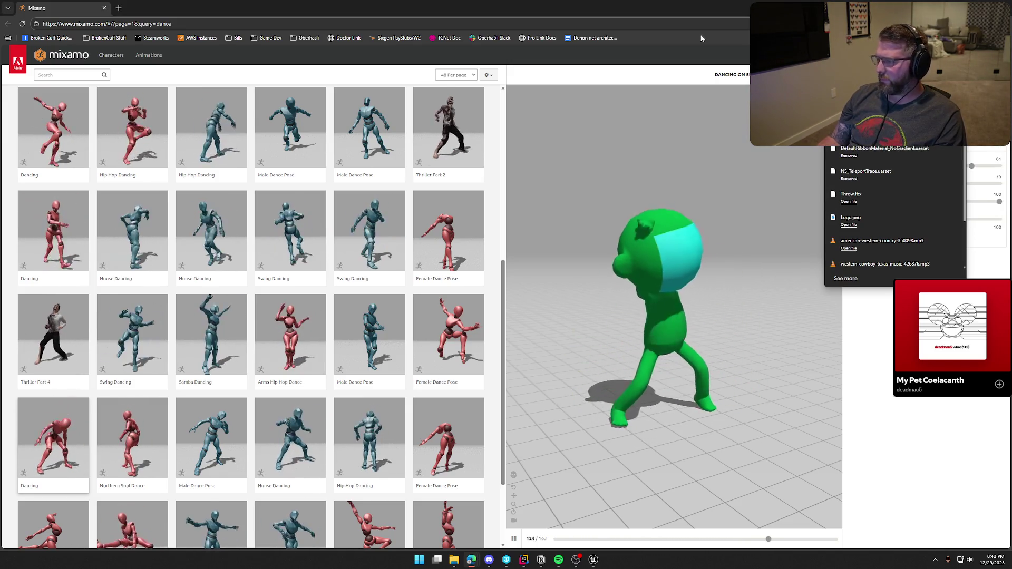
click(708, 68)
click(592, 560)
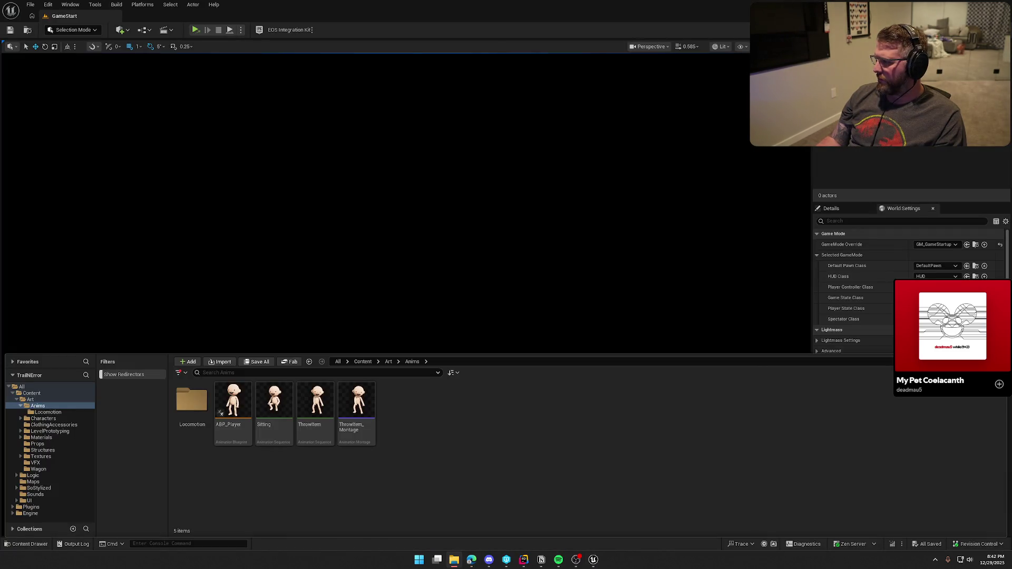
click(600, 400)
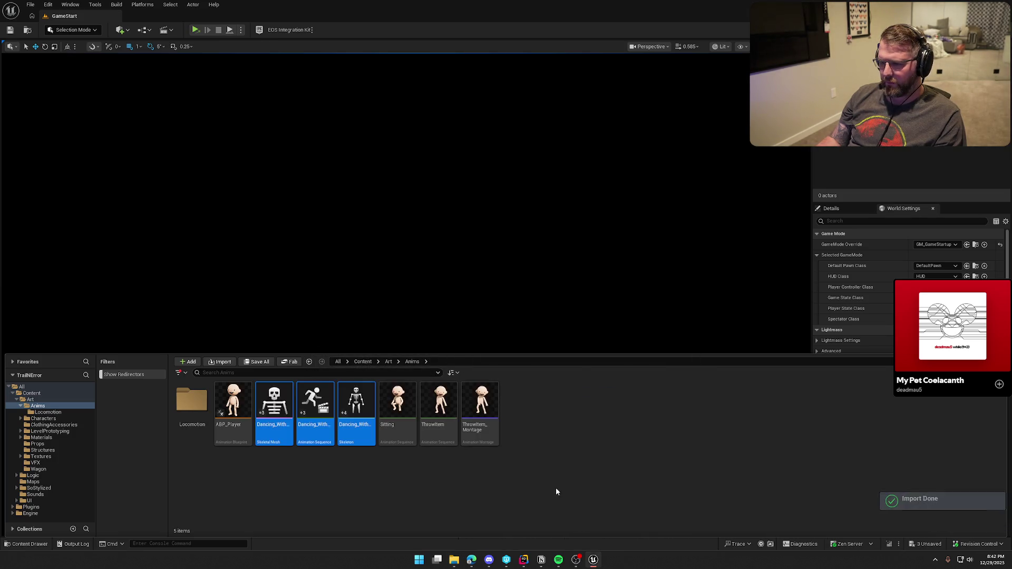
click(365, 476)
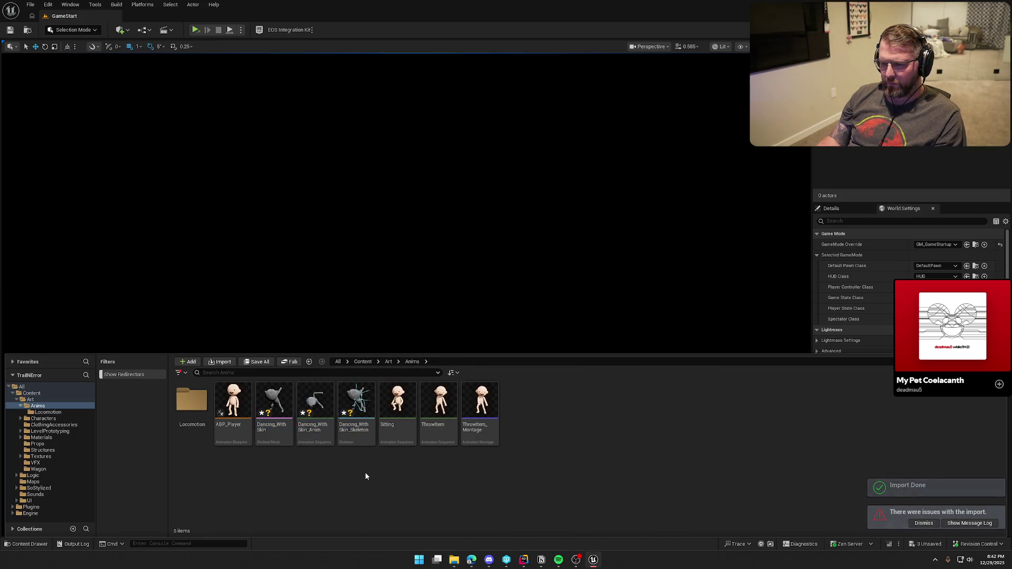
click(312, 411)
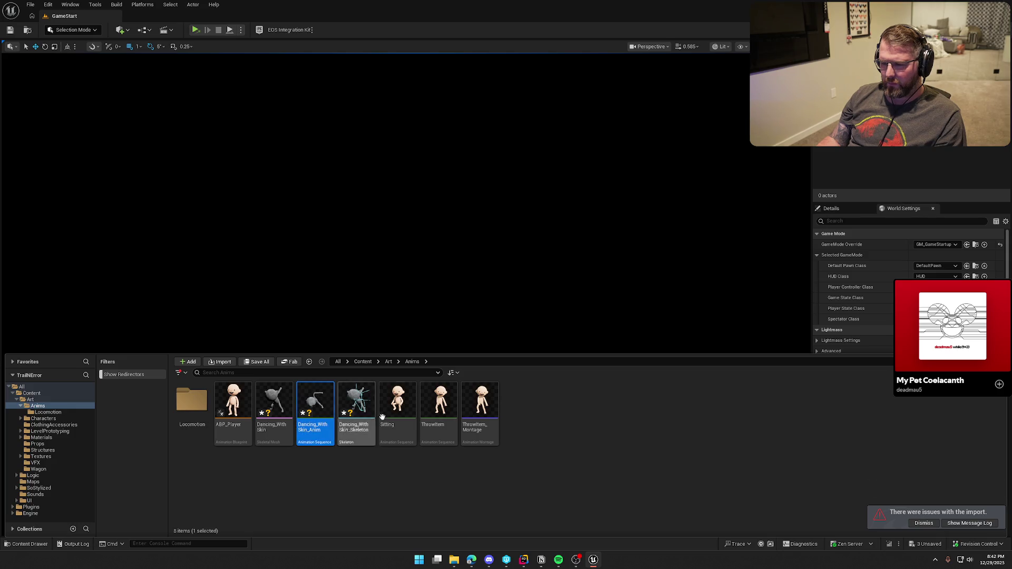
double_click(313, 410)
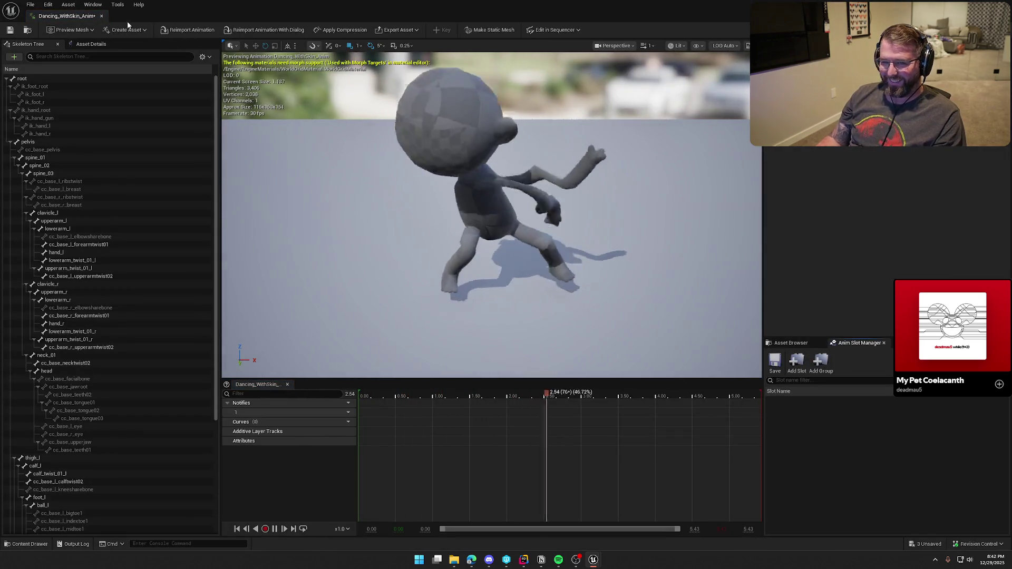
click(102, 15)
key(ctrl+space)
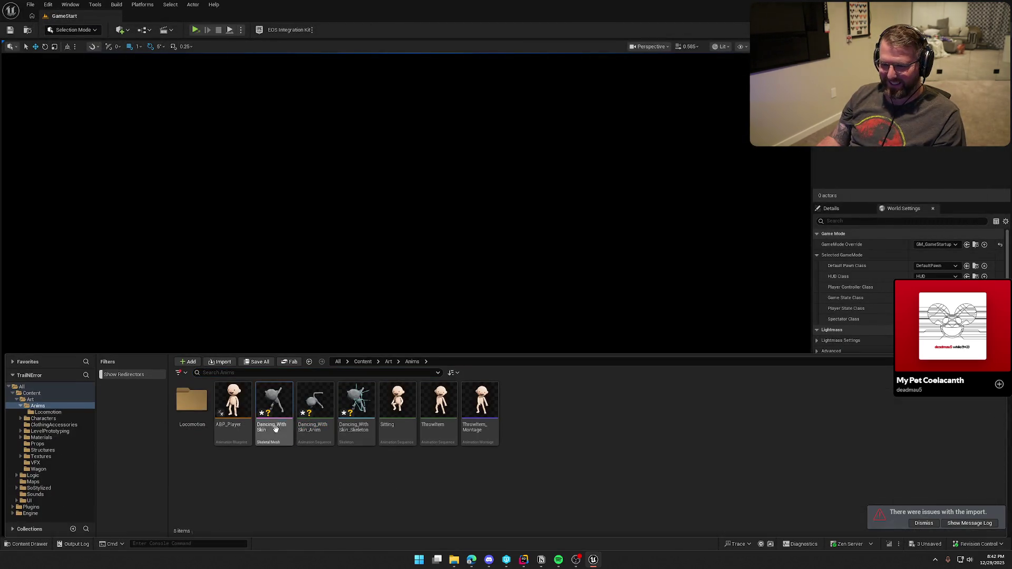
click(274, 400)
shift+click(356, 400)
key(Delete)
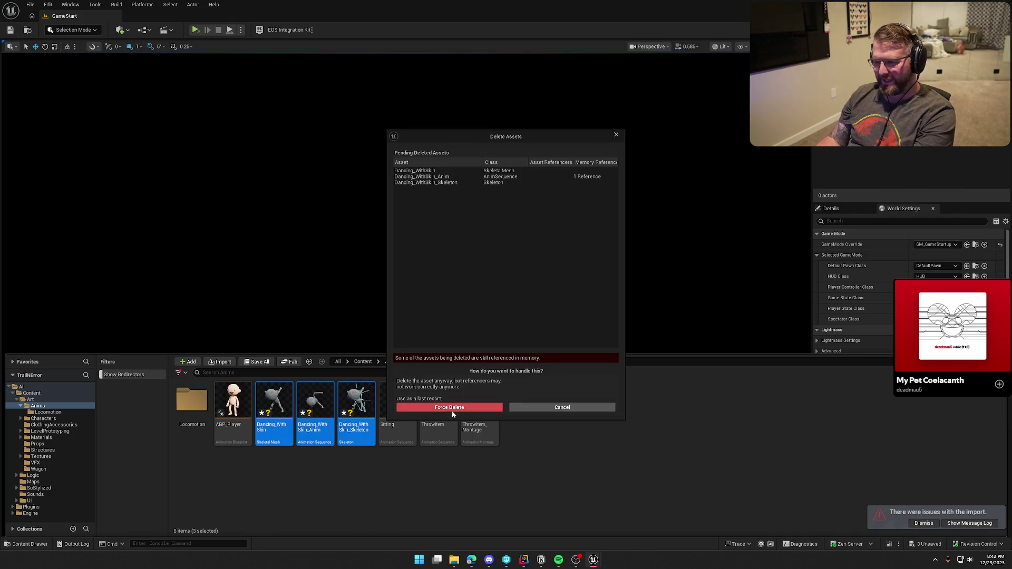
click(451, 410)
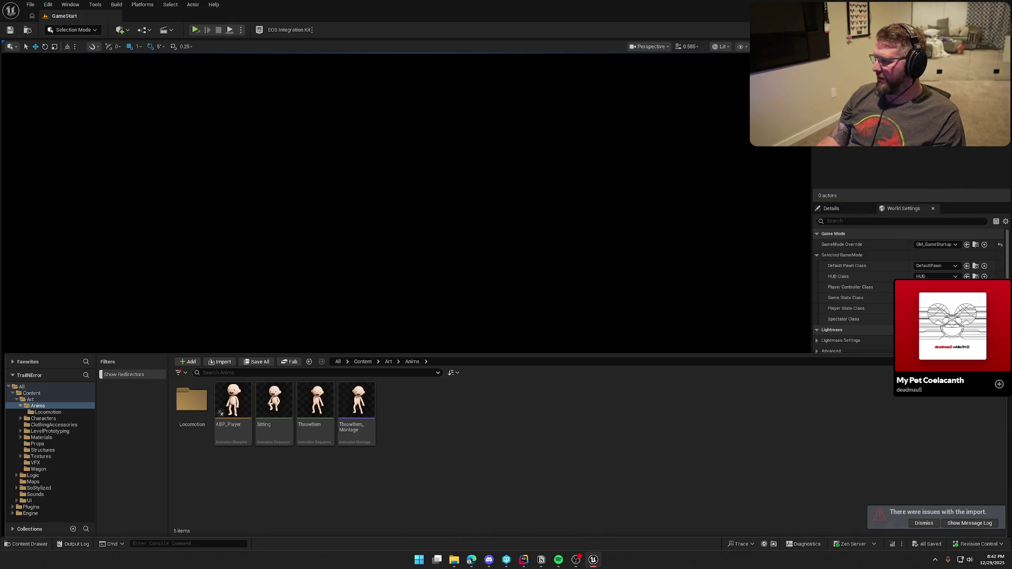
drag(980, 451, 457, 421)
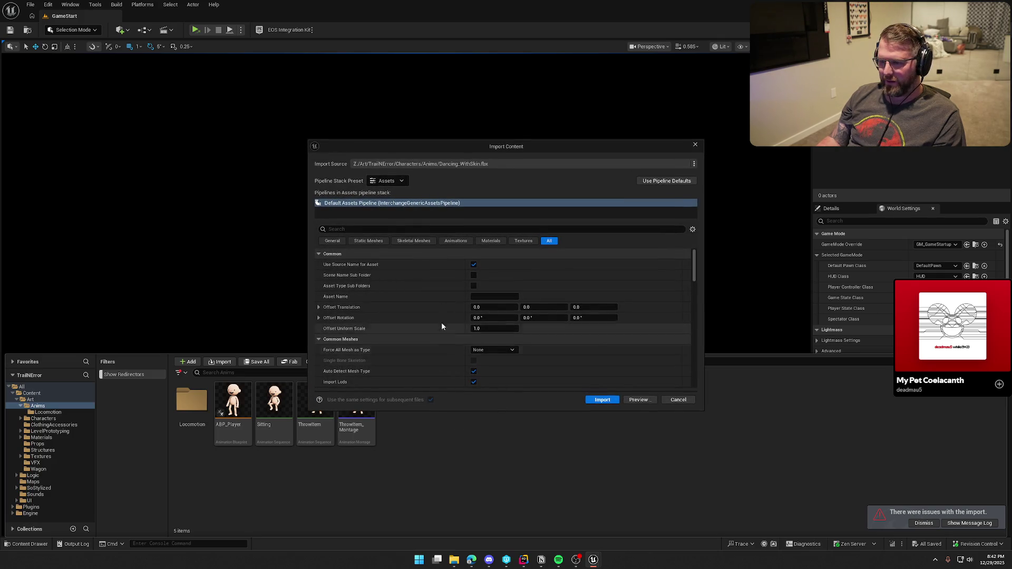
click(458, 246)
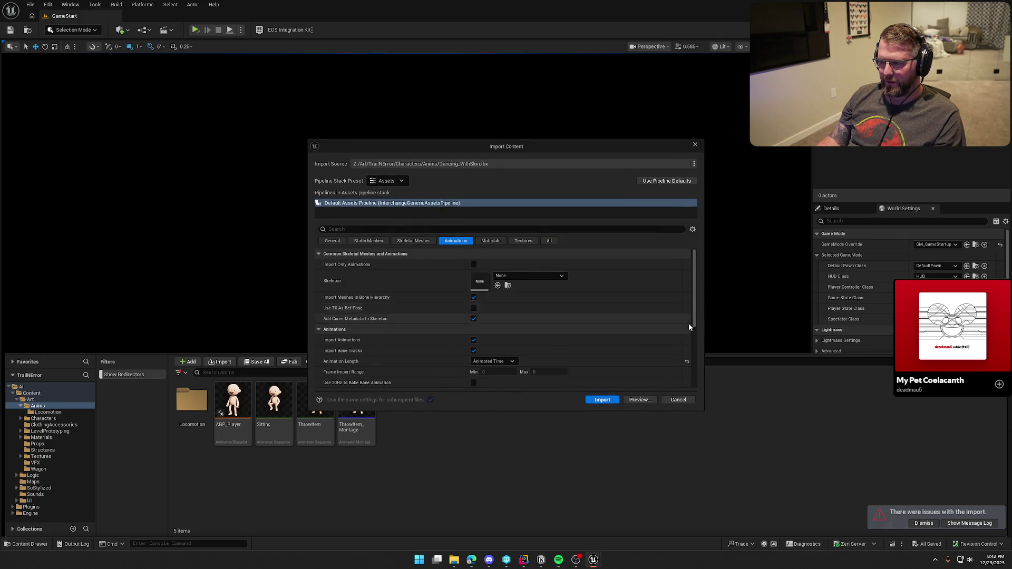
click(601, 401)
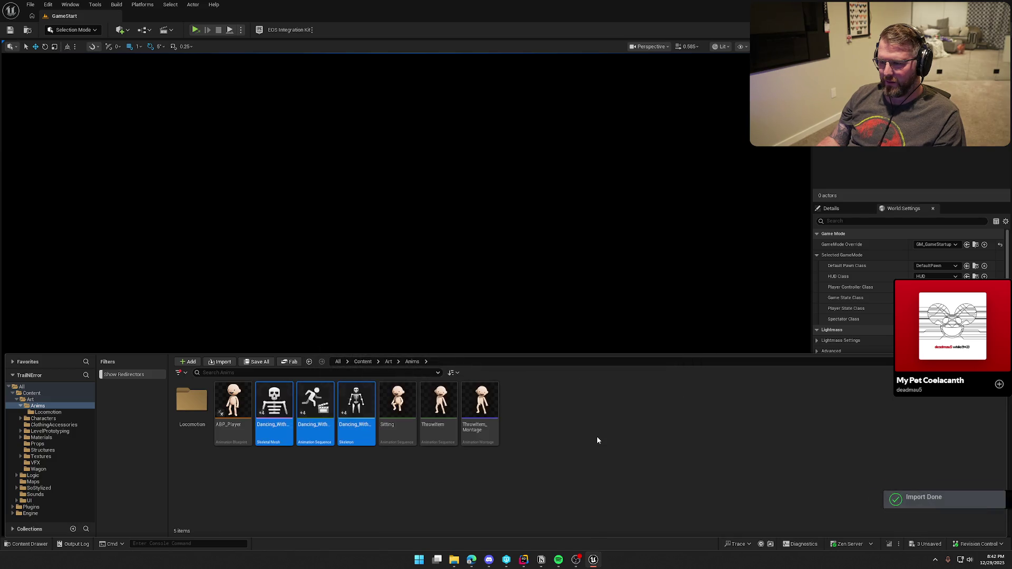
click(358, 486)
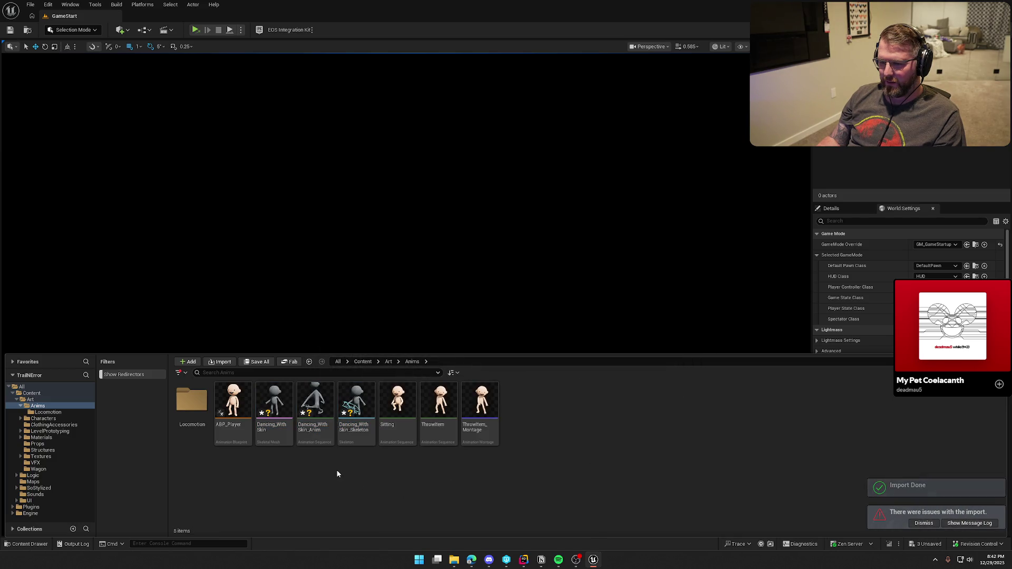
click(315, 402)
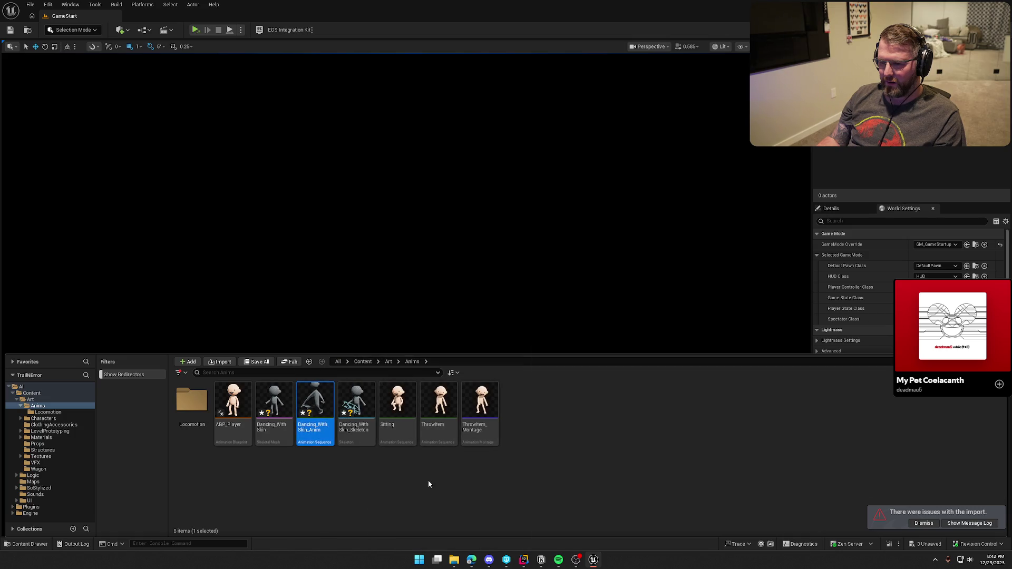
double_click(317, 403)
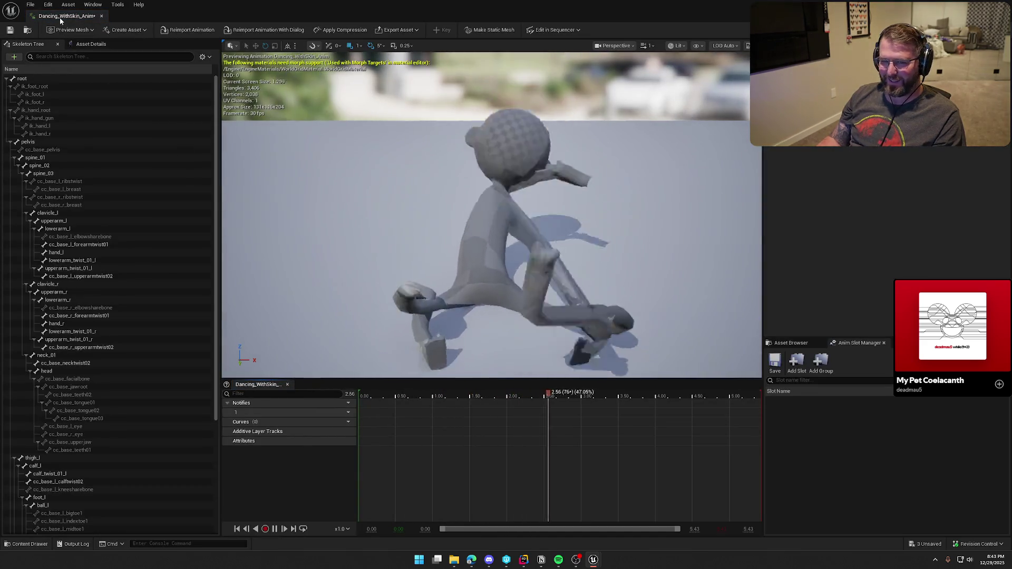
click(101, 16)
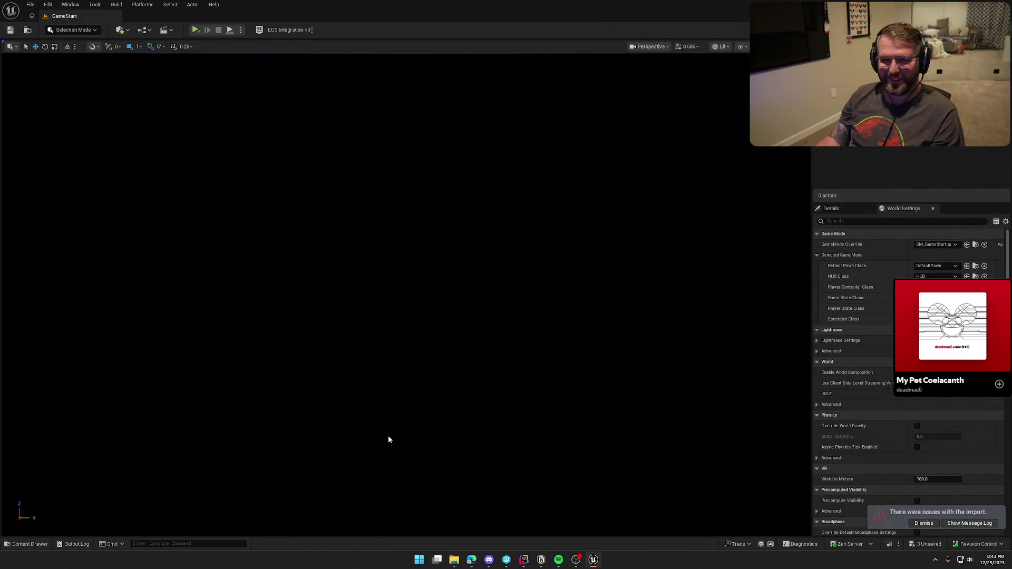
key(ctrl+space)
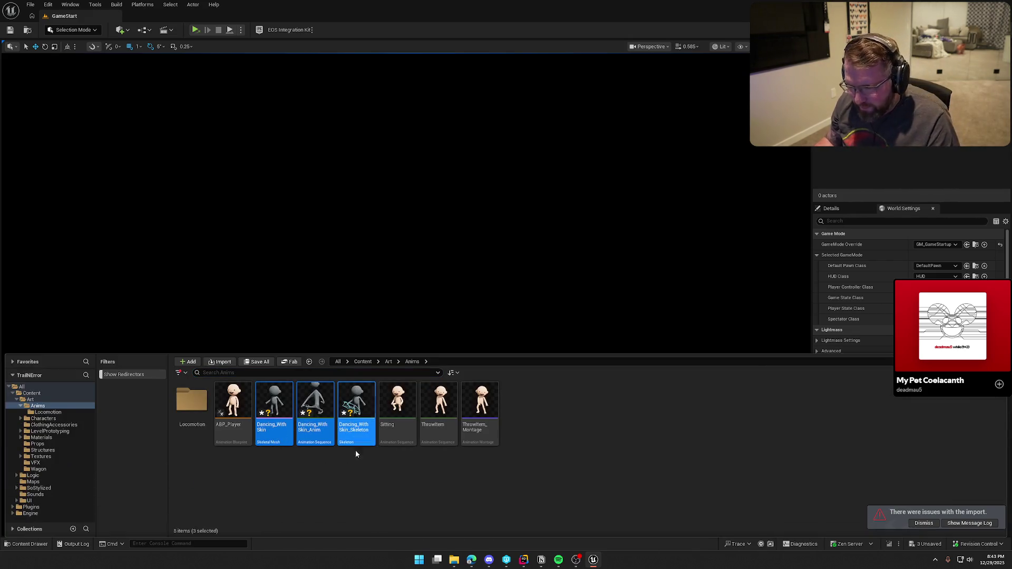
key(Delete)
click(445, 407)
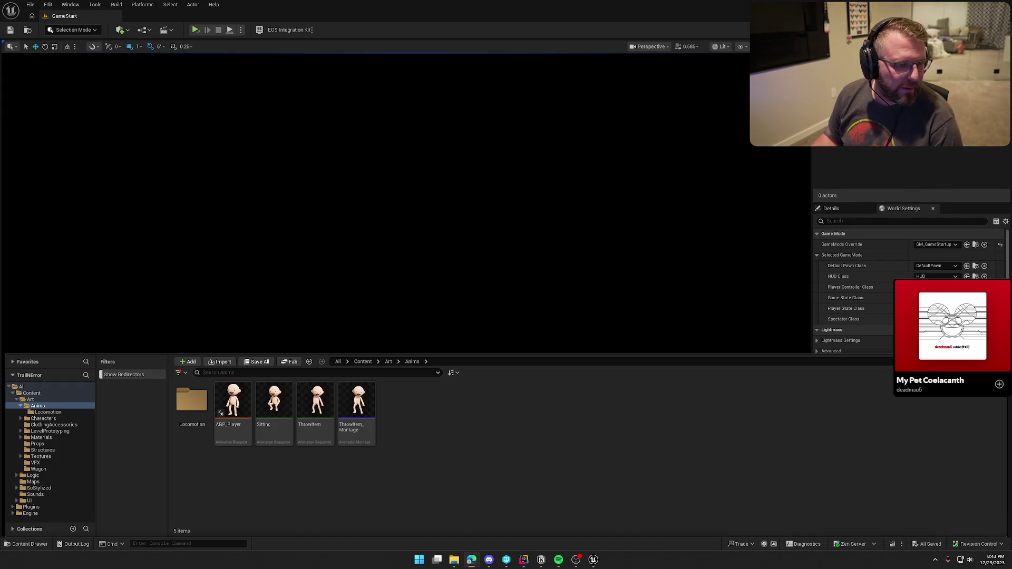
- Maximize Chrome and open the 'Importing Mixamo animations into UE5' result in a new tab
key(alt+Tab)
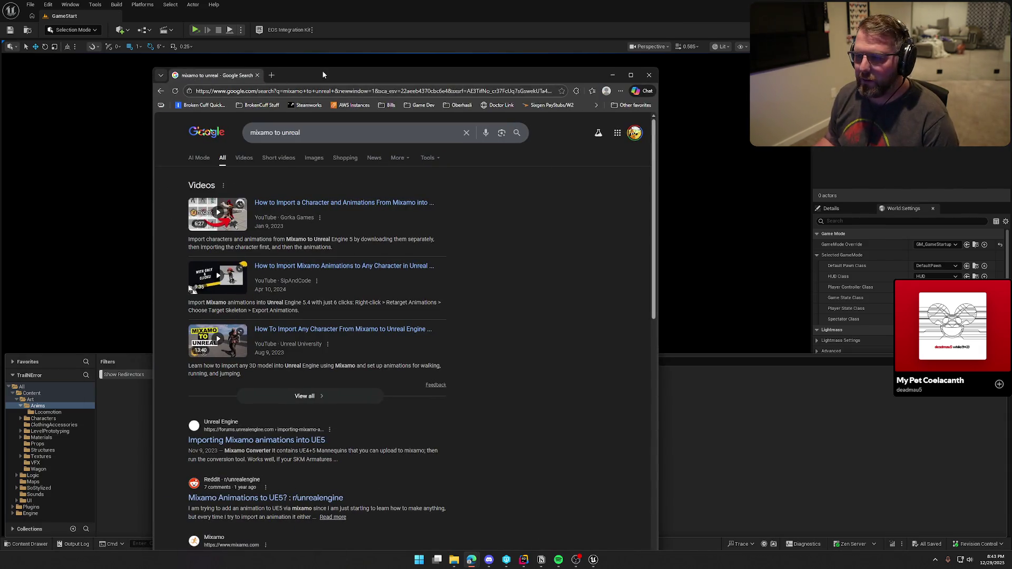
double_click(322, 71)
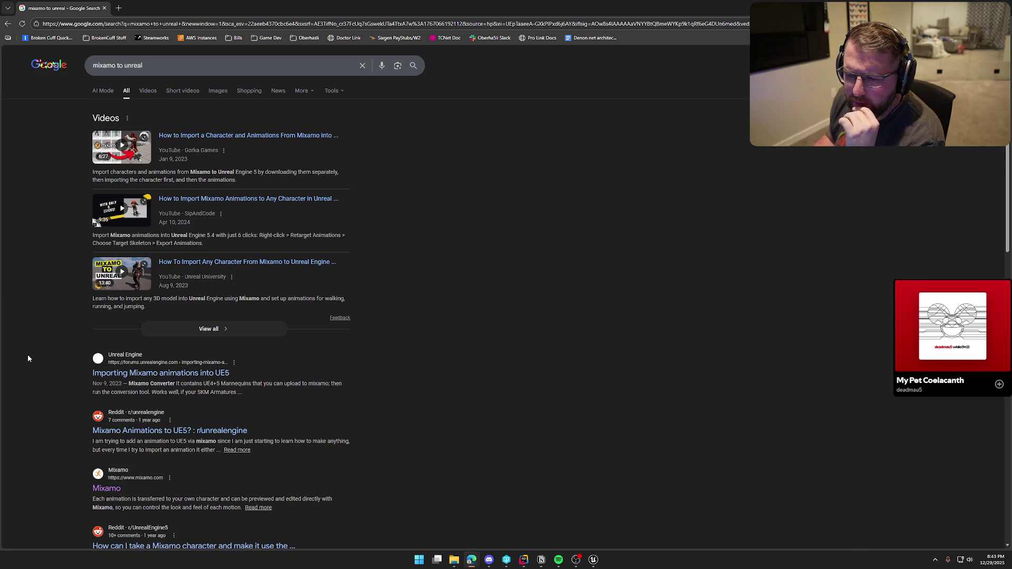
scroll(27, 358, down, 3)
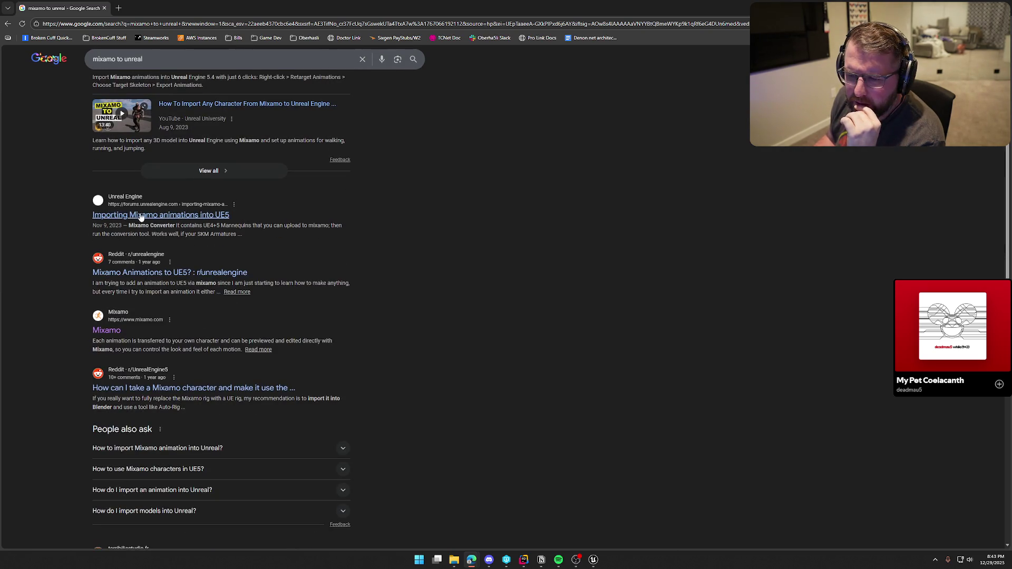
middle_click(158, 214)
key(ctrl+Tab)
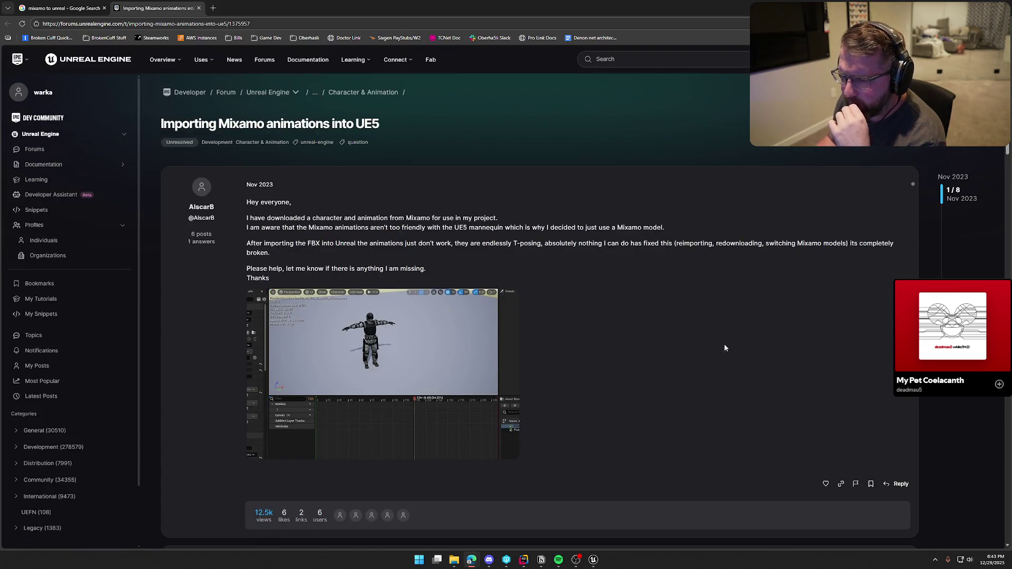
- Scroll through the forum thread's replies, then drag the browser aside to uncover the Unreal editor
scroll(715, 335, down, 10)
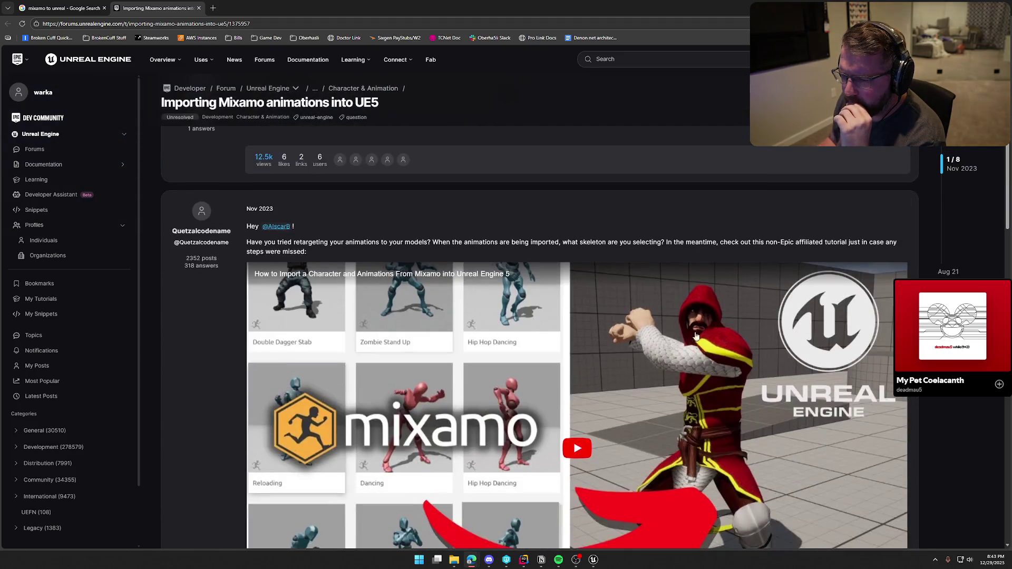
scroll(601, 398, up, 1)
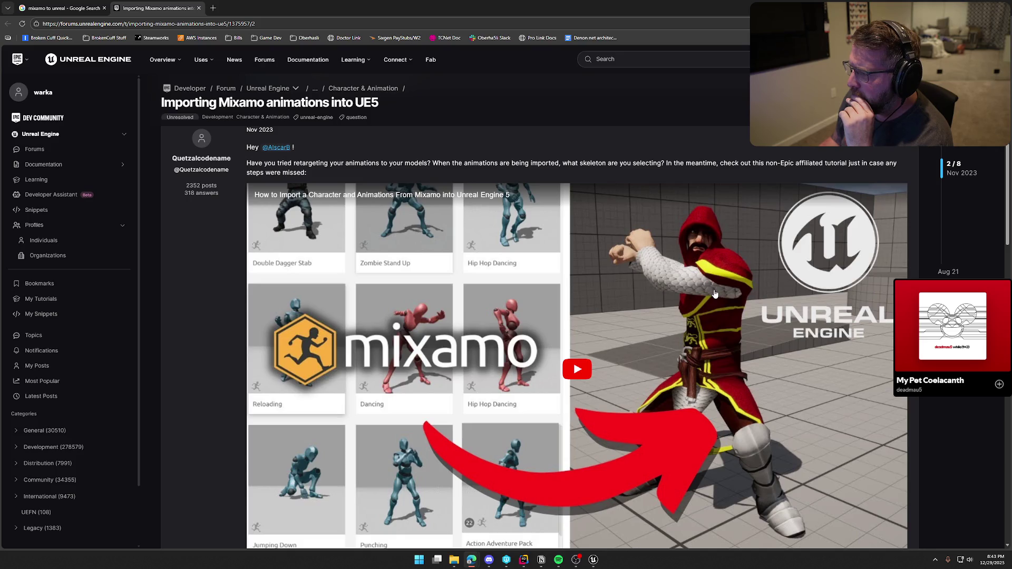
scroll(714, 294, down, 7)
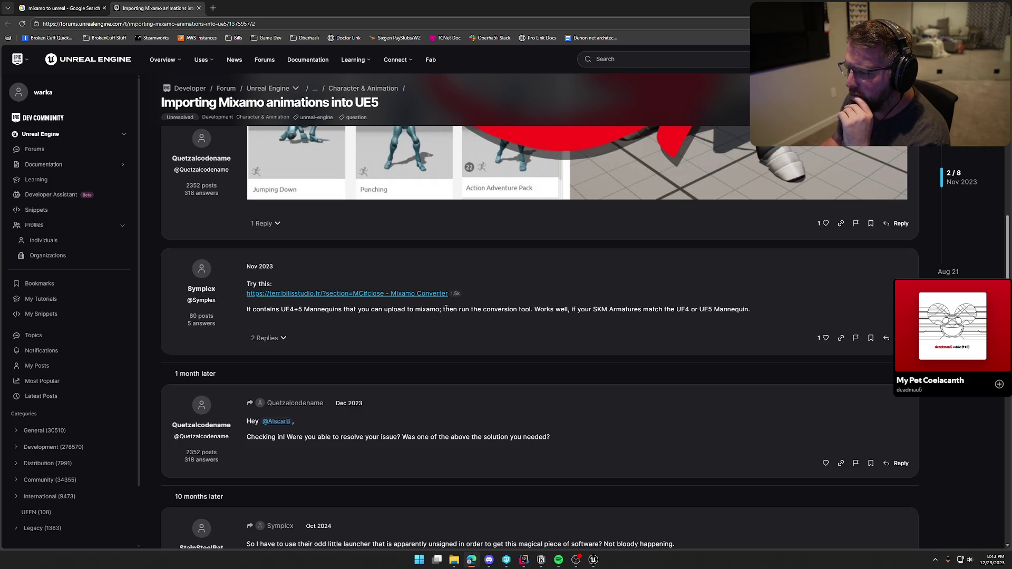
scroll(445, 308, down, 3)
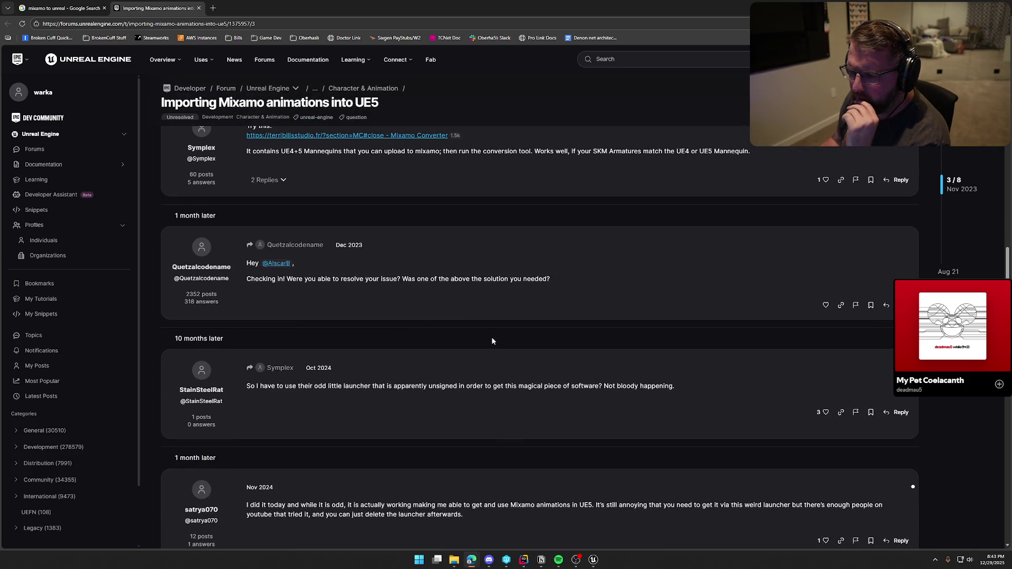
scroll(492, 341, down, 3)
scroll(492, 341, down, 5)
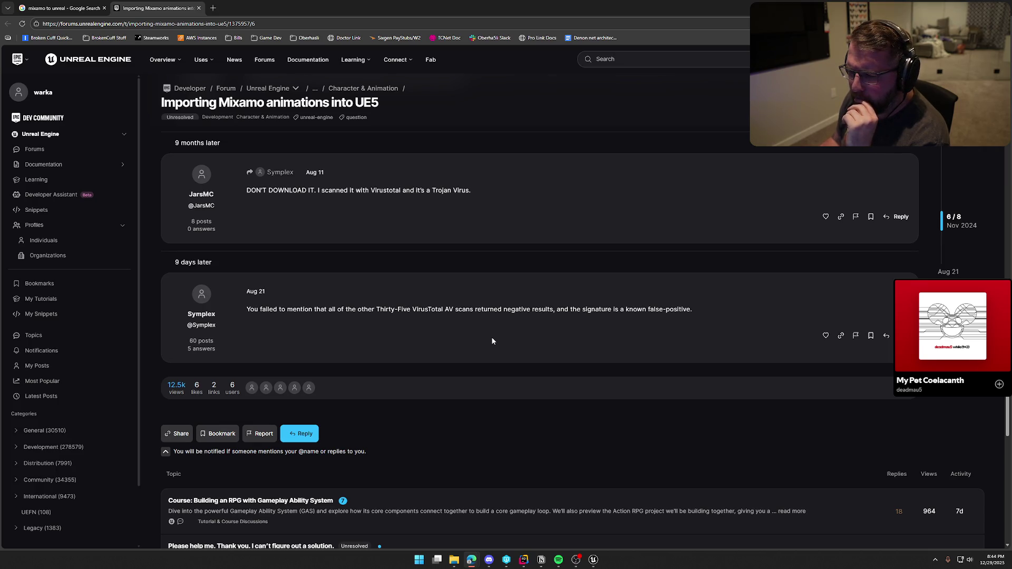
scroll(491, 341, up, 10)
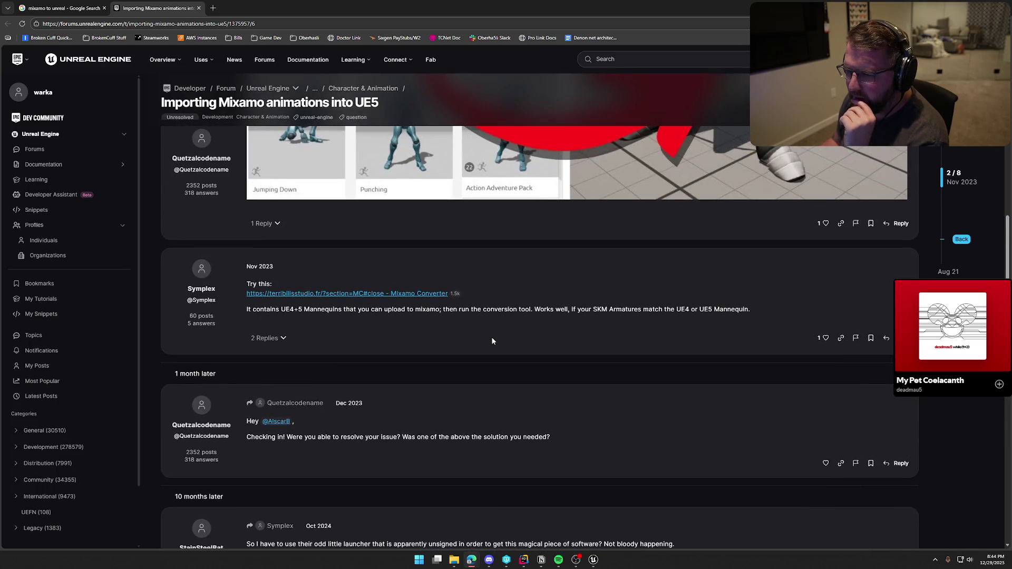
scroll(492, 341, up, 3)
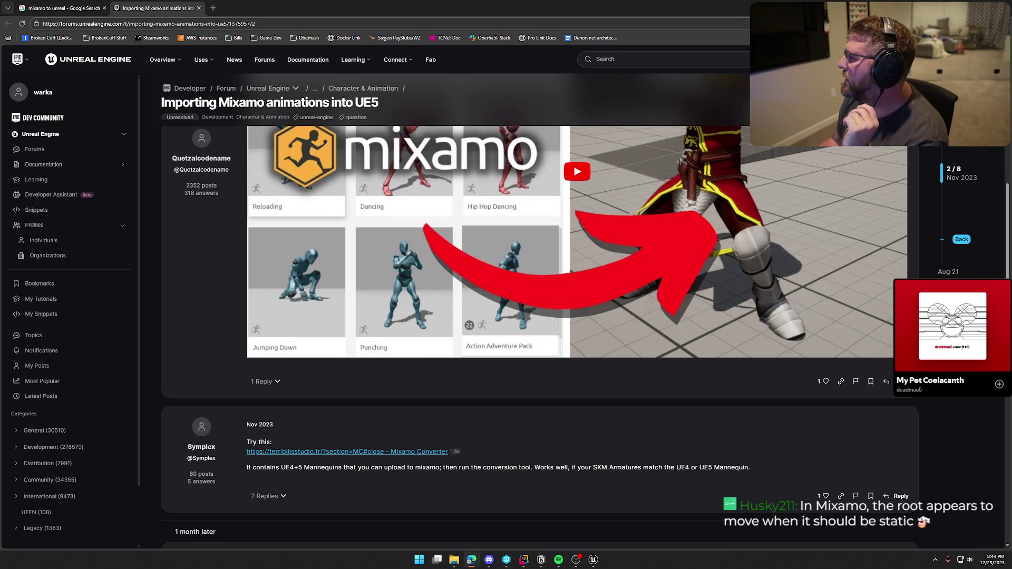
mouse_move(578, 10)
mouse_down()
mouse_move(120, 315)
mouse_move(133, 320)
mouse_up()
click(472, 560)
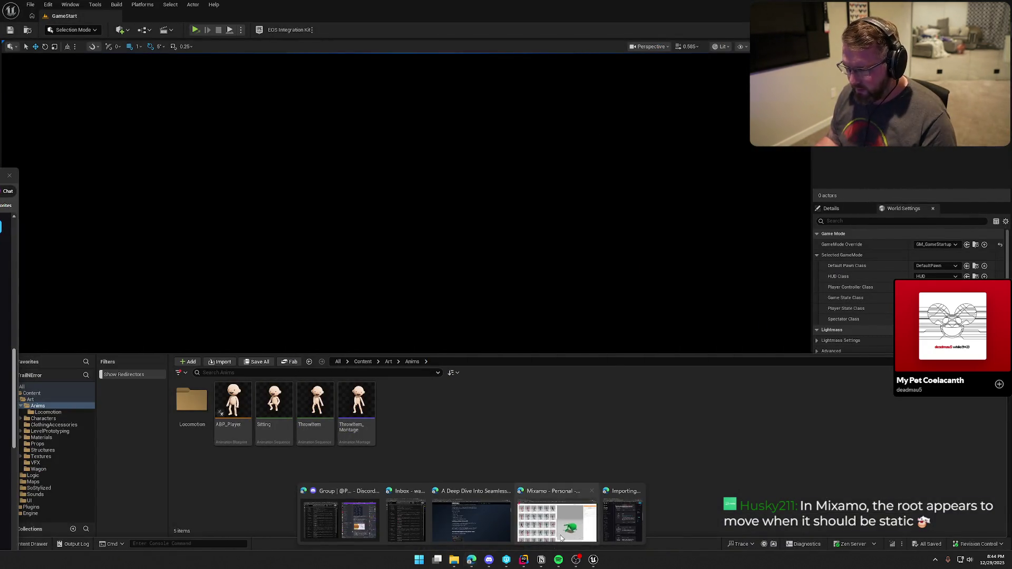
- Bring the Mixamo window back, move it aside, and preview Thriller Part 4
click(552, 543)
mouse_move(55, 18)
mouse_down()
mouse_move(37, 129)
mouse_move(1, 176)
mouse_move(396, 127)
mouse_move(401, 3)
mouse_up()
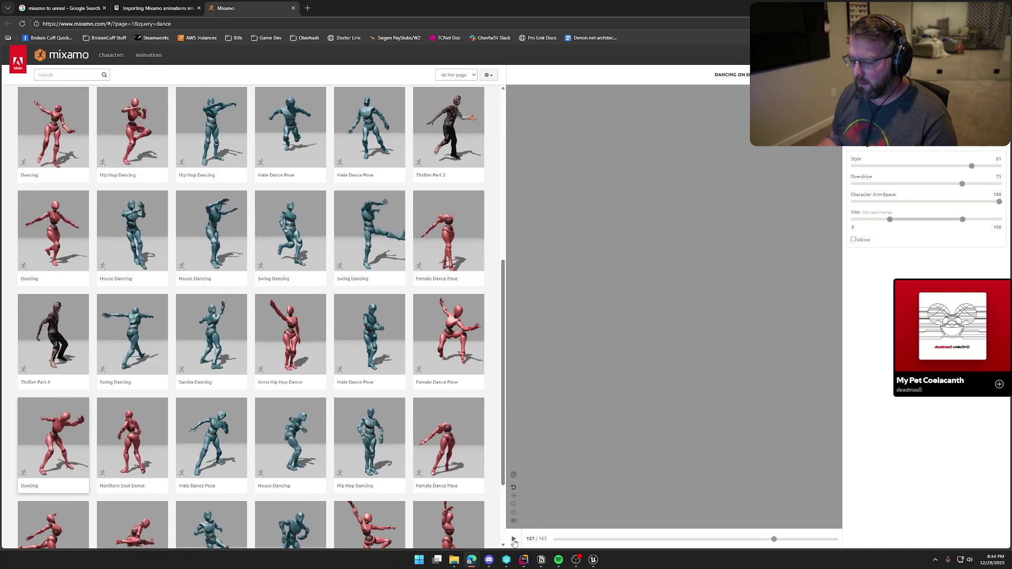
scroll(196, 390, down, 3)
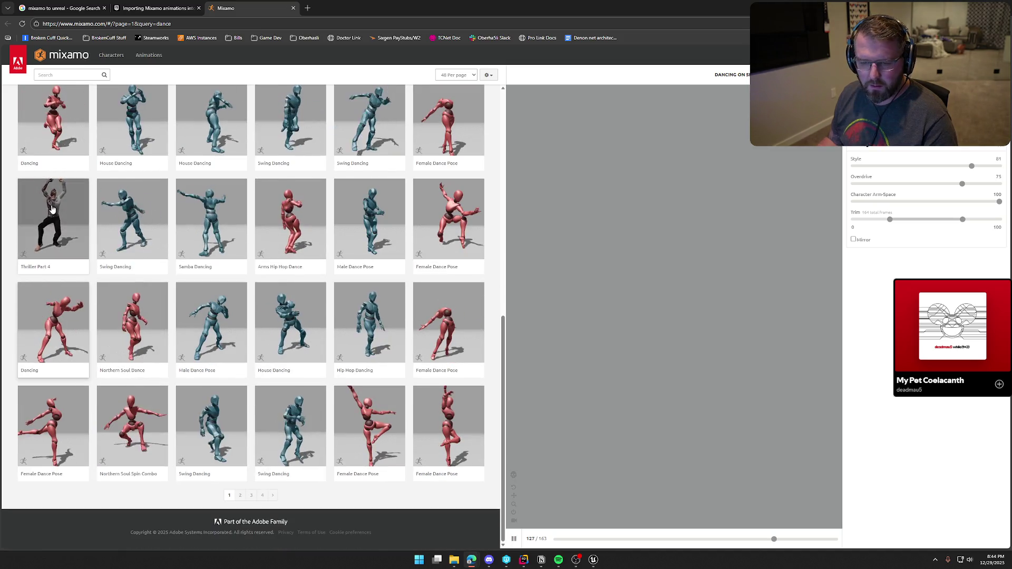
click(52, 209)
scroll(294, 349, up, 3)
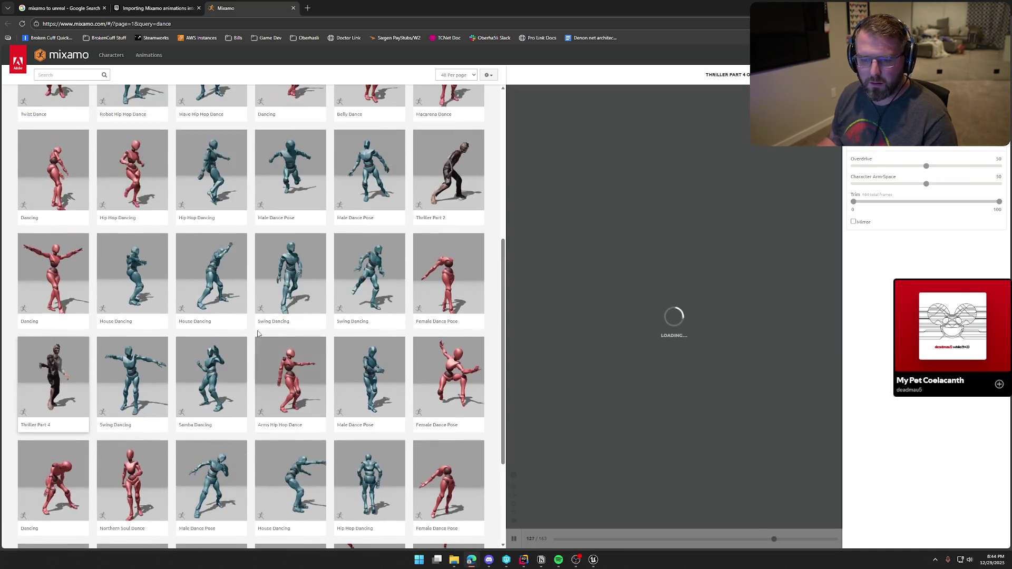
scroll(295, 343, up, 5)
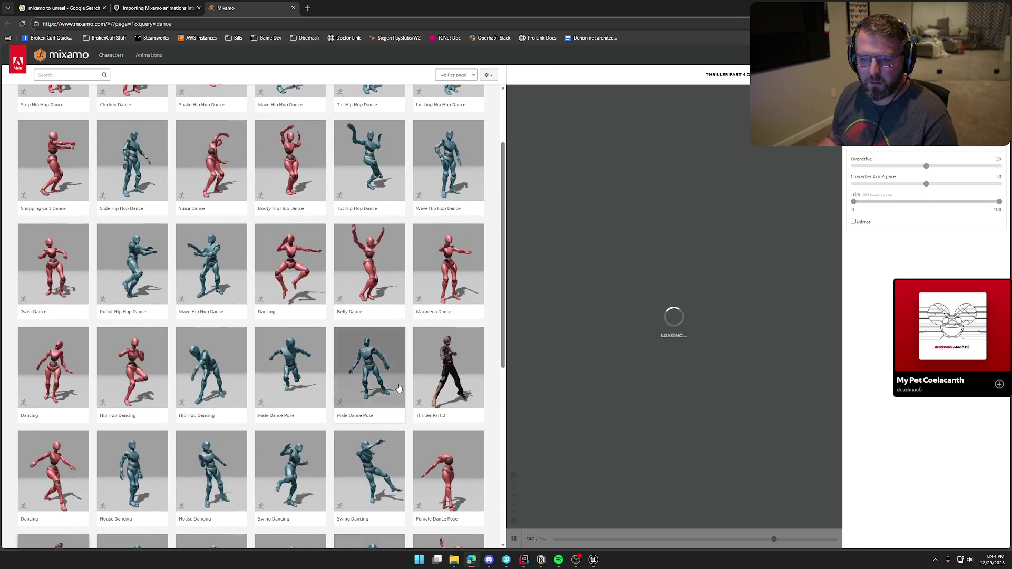
scroll(295, 343, up, 2)
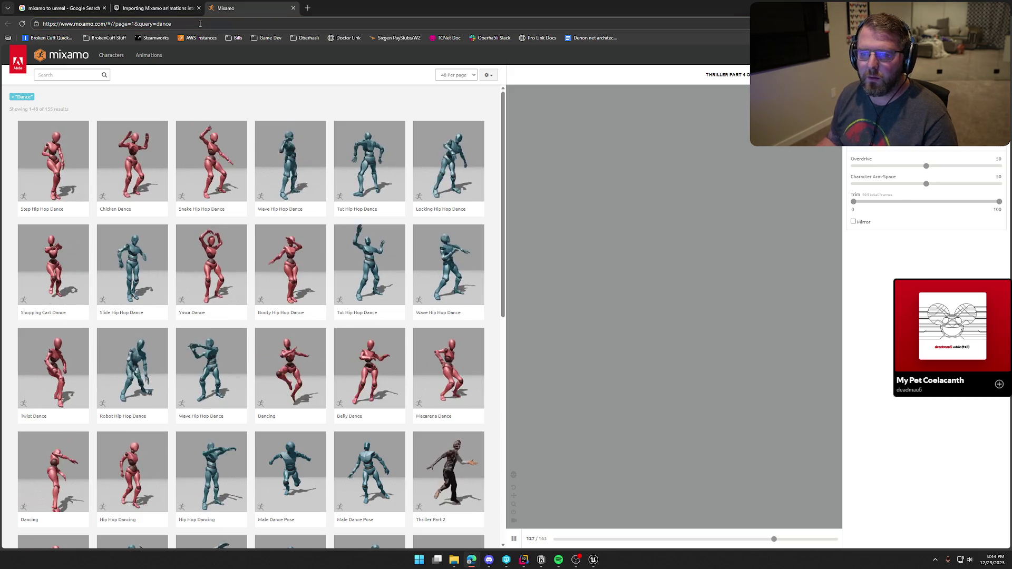
- Reload Mixamo and preview Dancing in skeleton view with Arm-Space 100 and Overdrive 79
click(23, 24)
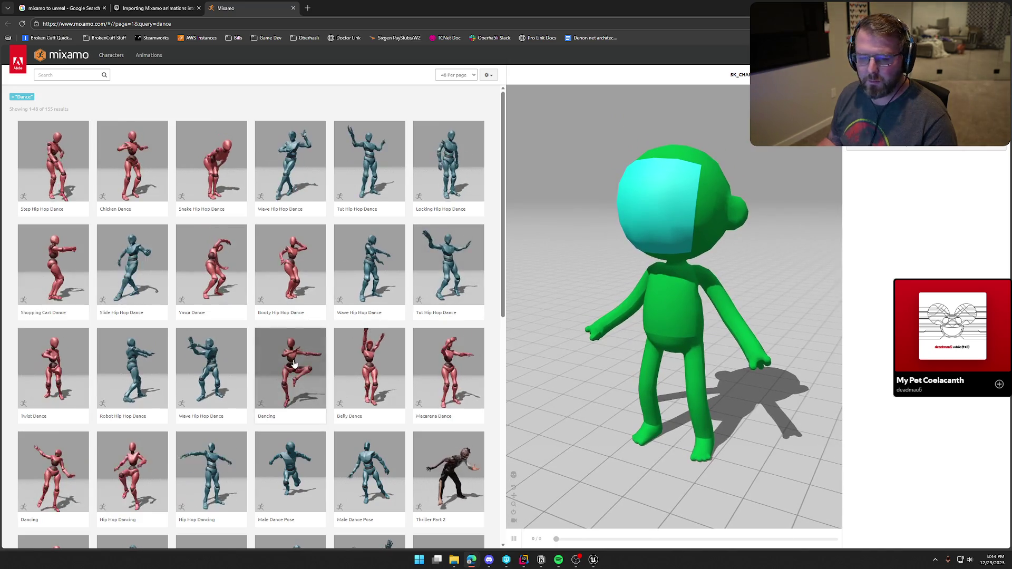
scroll(349, 378, down, 2)
scroll(348, 379, down, 6)
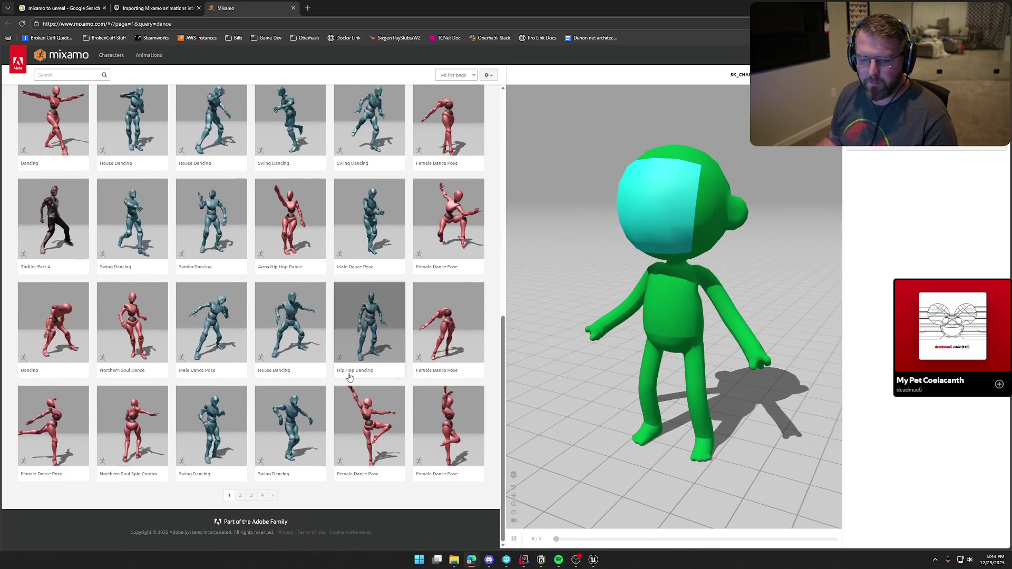
click(60, 358)
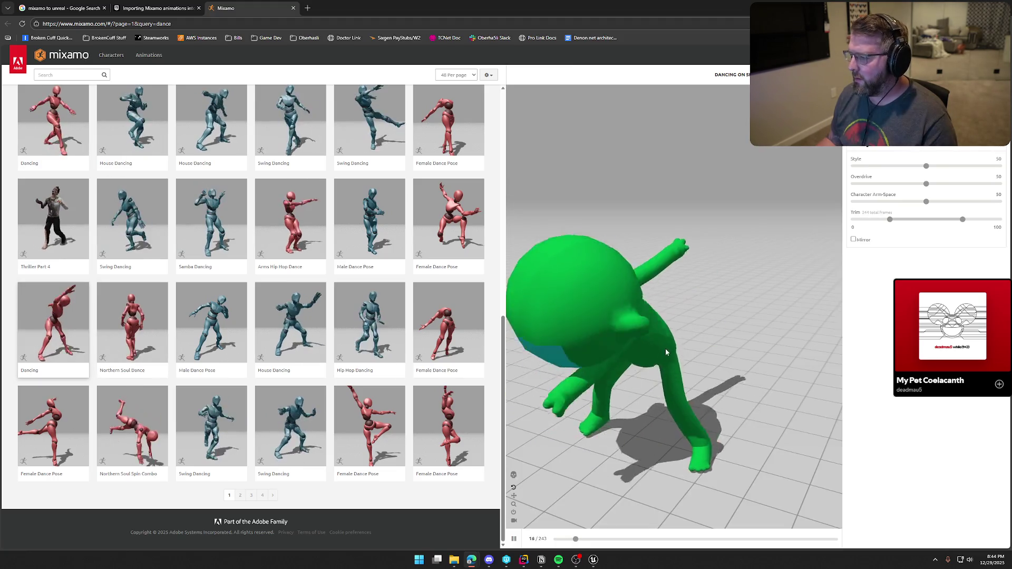
click(514, 475)
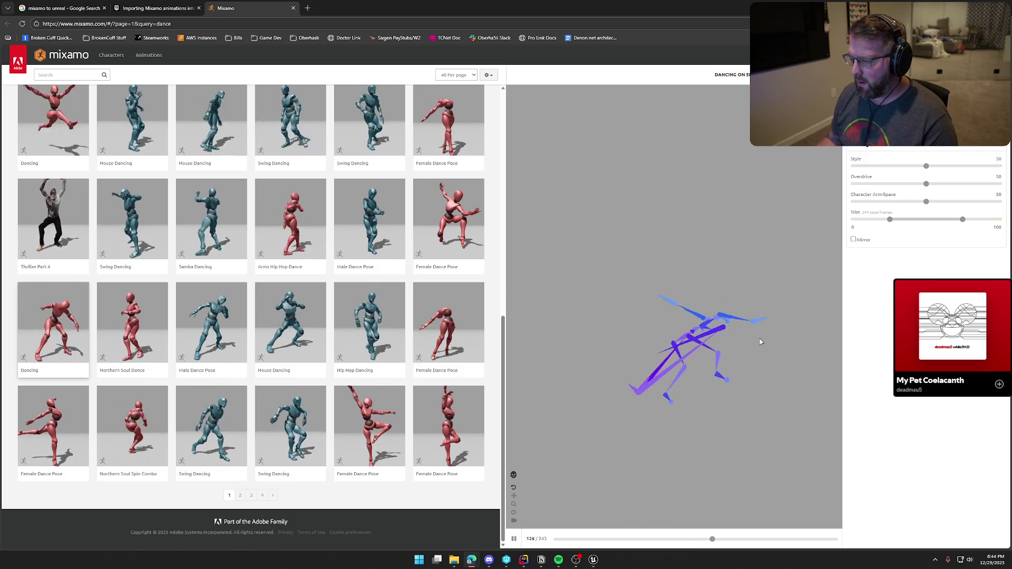
mouse_move(761, 341)
mouse_down()
mouse_move(690, 403)
mouse_move(671, 385)
mouse_up()
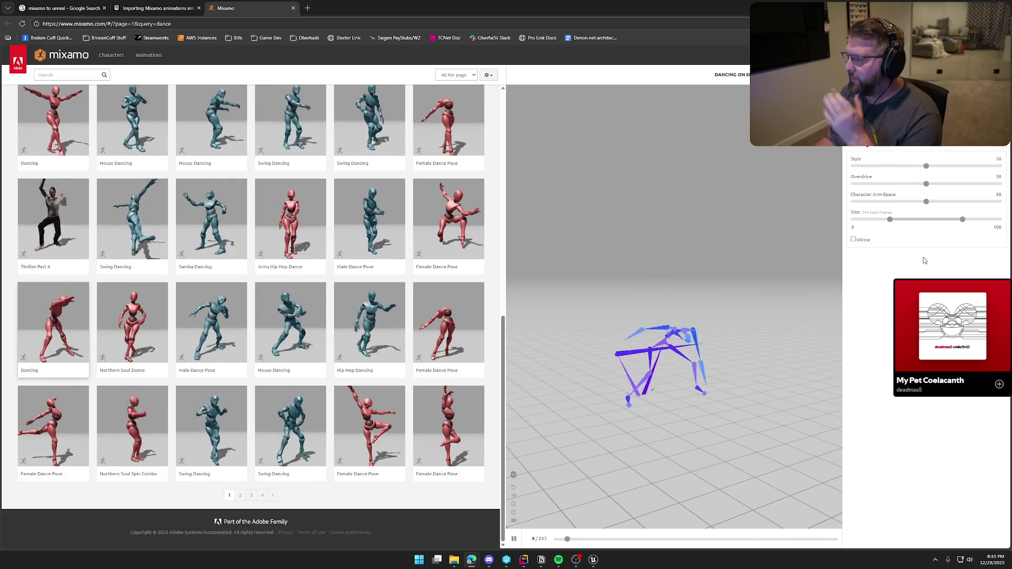
drag(993, 205, 999, 203)
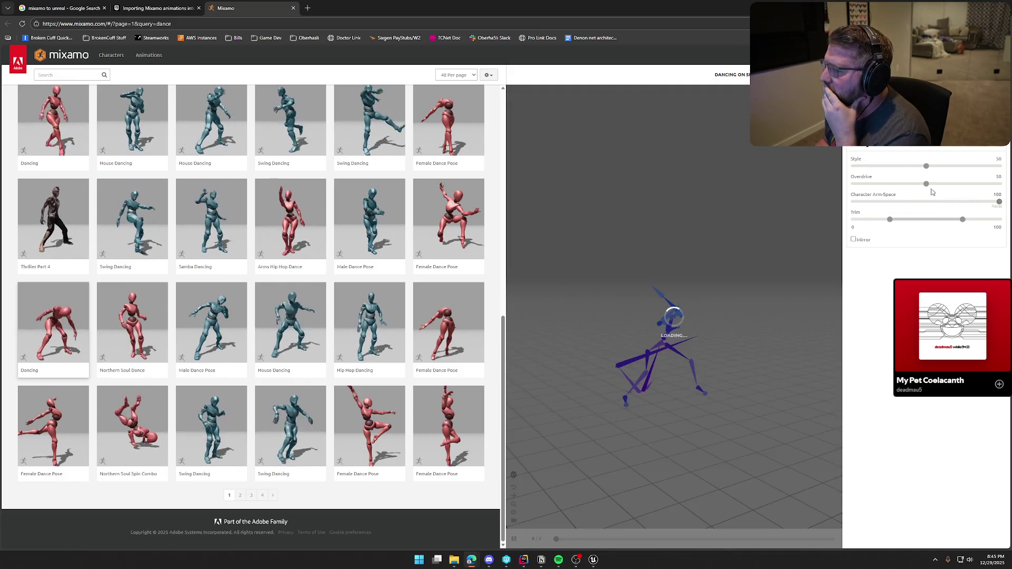
drag(925, 184, 968, 185)
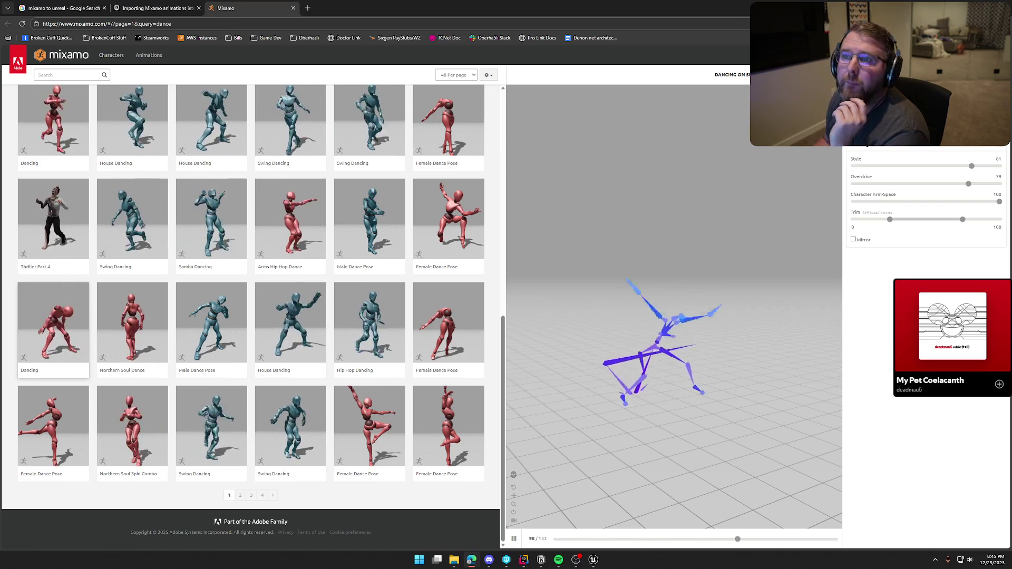
click(54, 15)
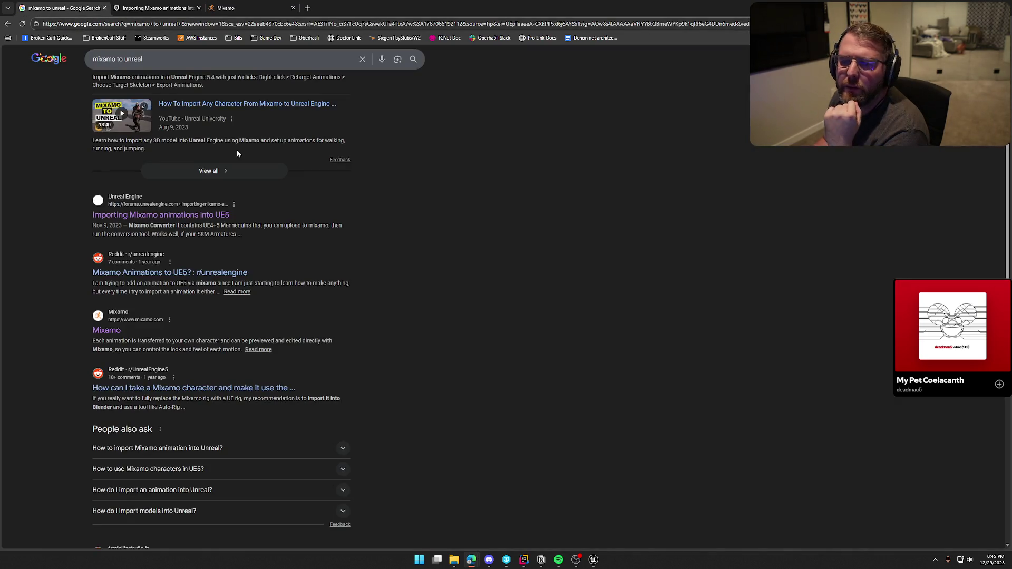
- Start the Mixamo-to-Unreal Engine 5 import tutorial video, pausing and resuming it once
scroll(237, 153, up, 3)
click(277, 133)
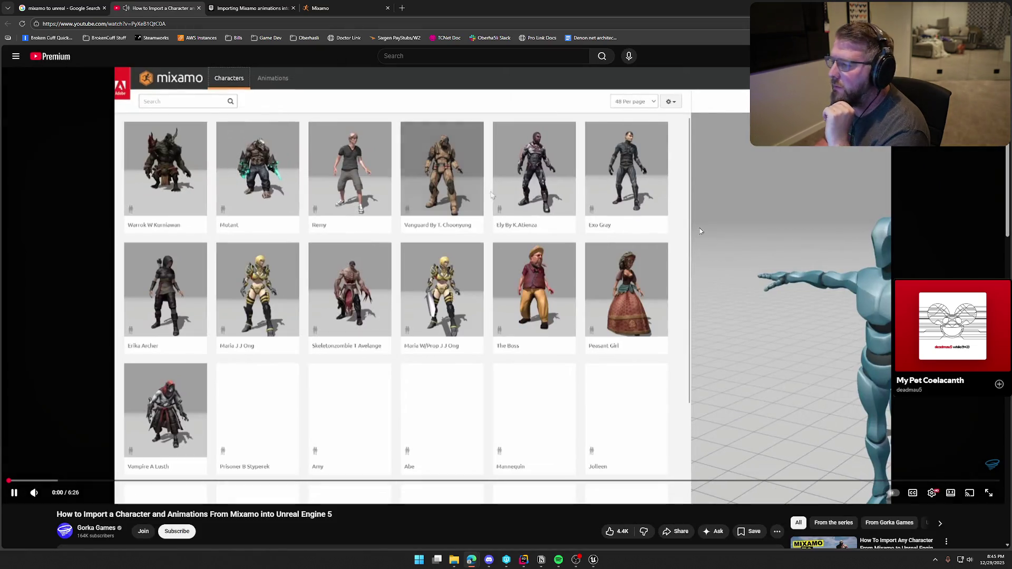
click(700, 231)
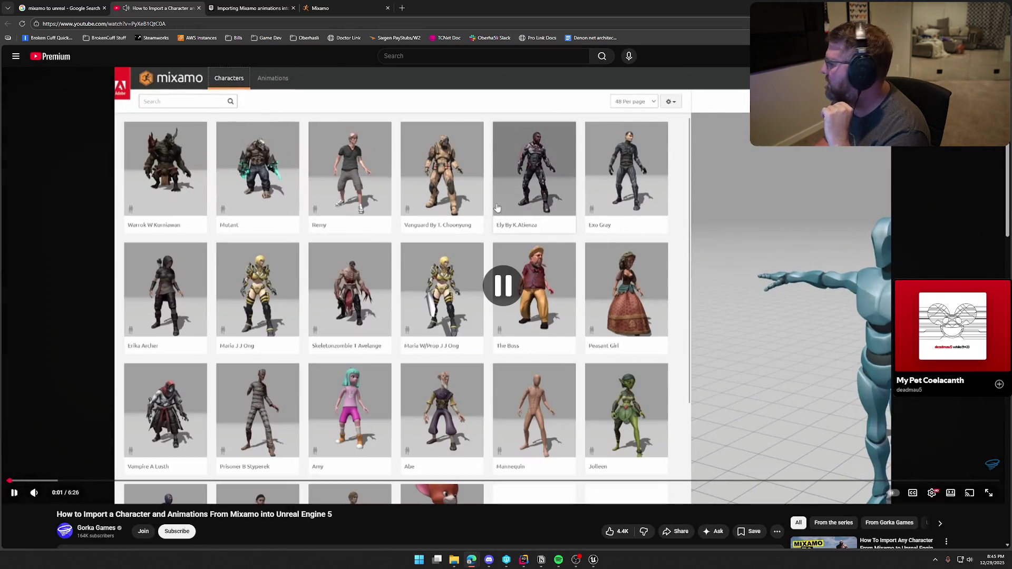
click(653, 305)
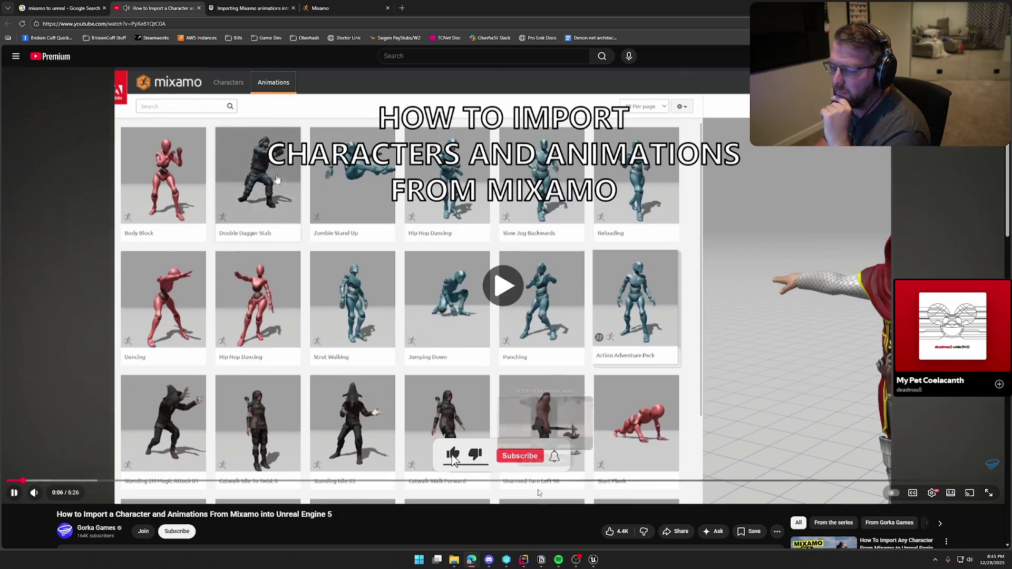
- Skip the tutorial forward past character selection to the Unreal Engine part
key(Right)
key(Right)
key(Right)
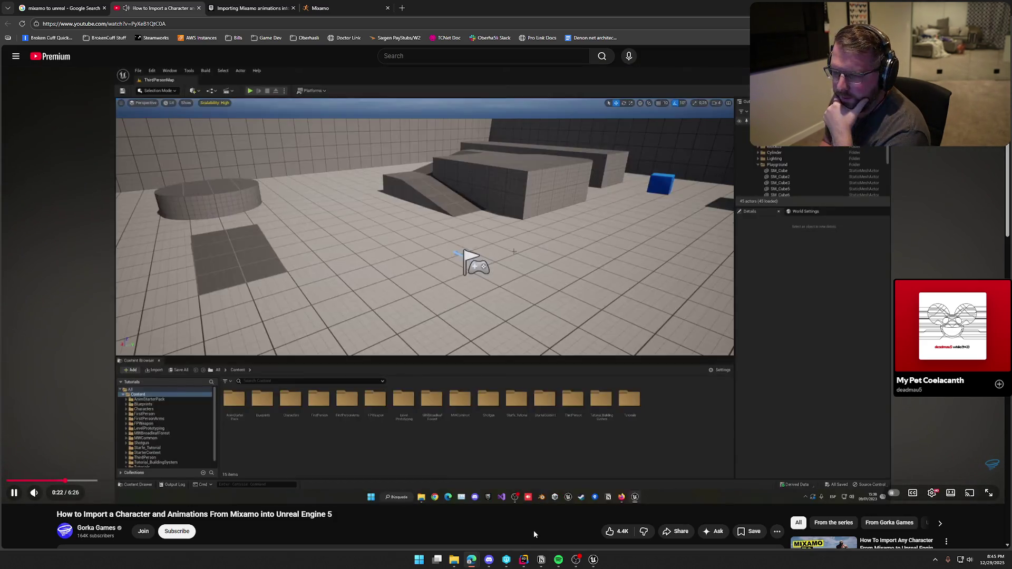
key(Right)
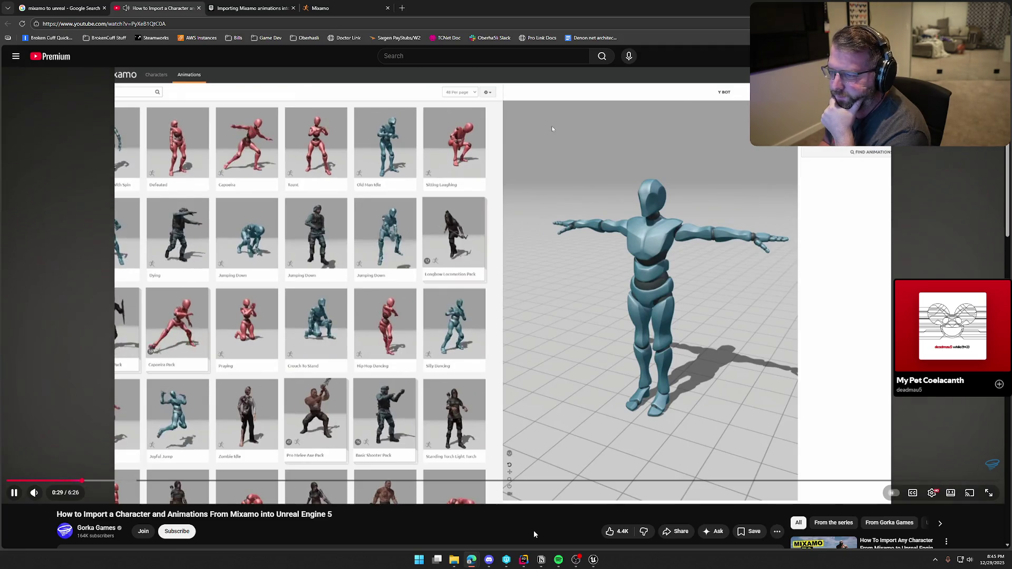
key(Right)
key(Right)
key(Right)
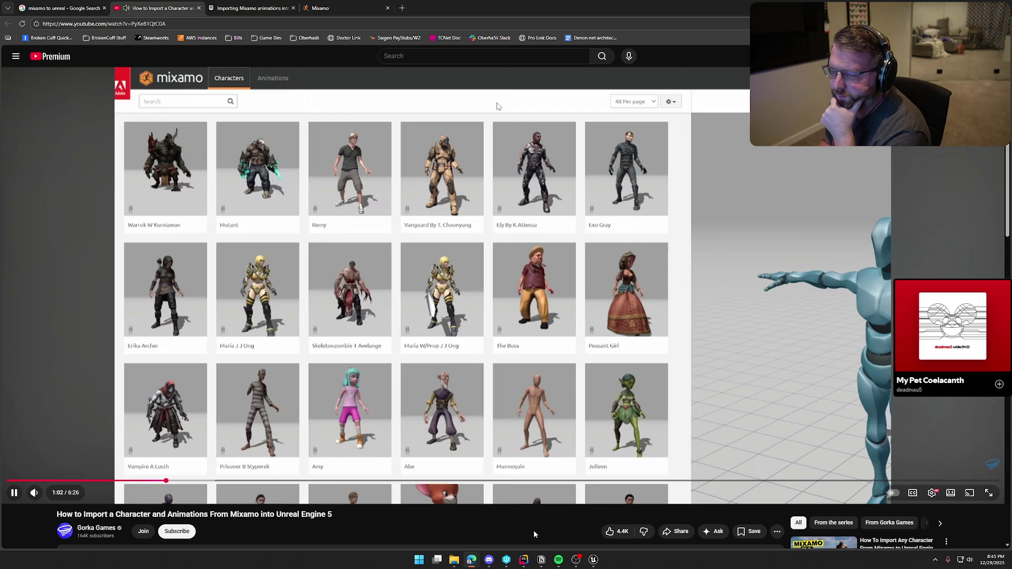
key(Right)
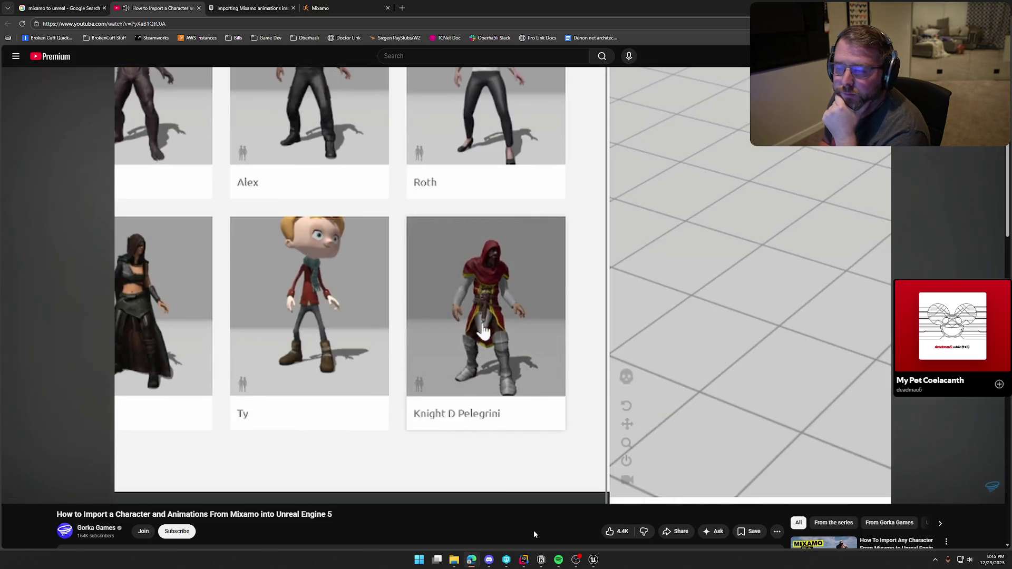
key(Right)
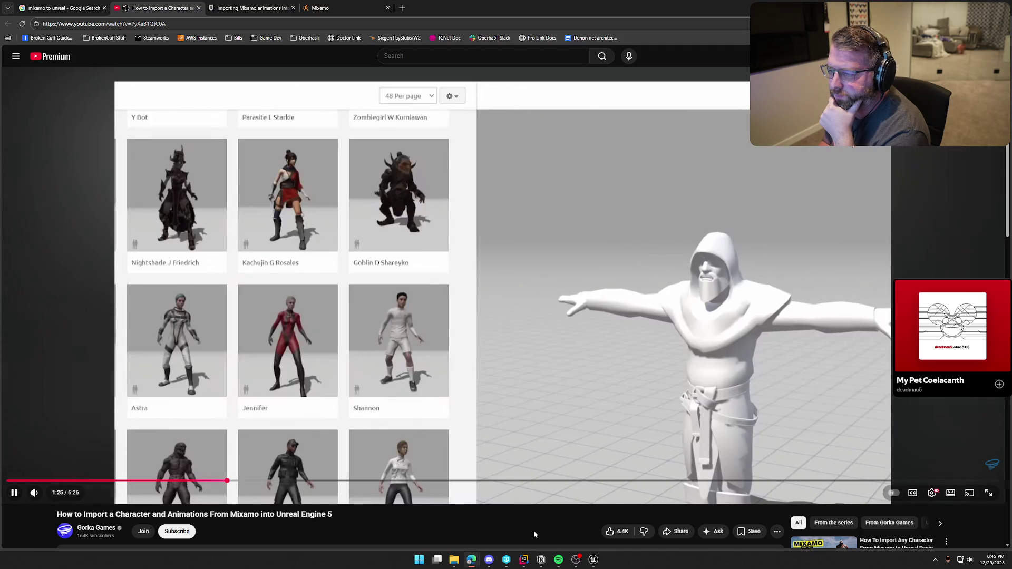
key(Right)
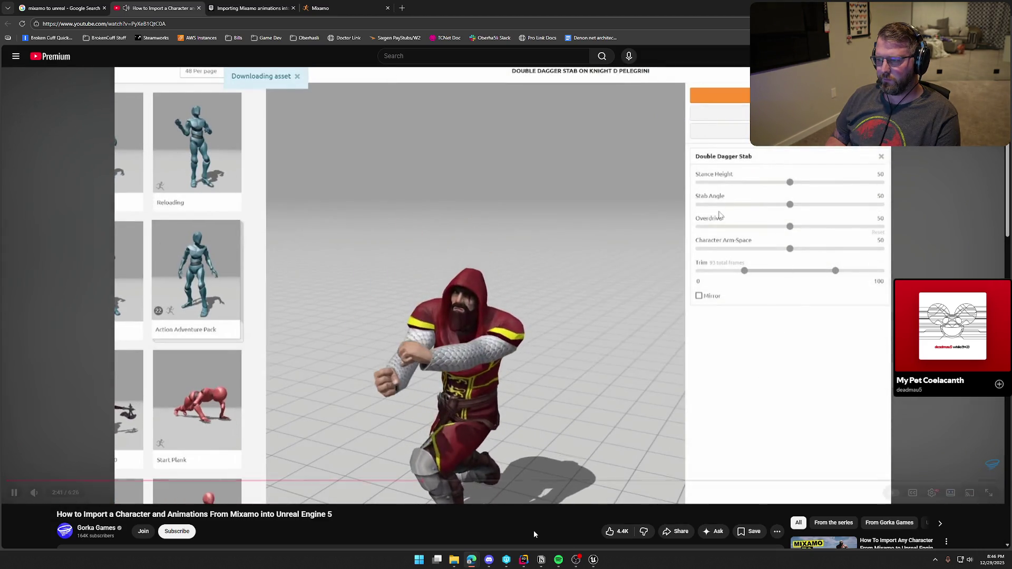
key(Right)
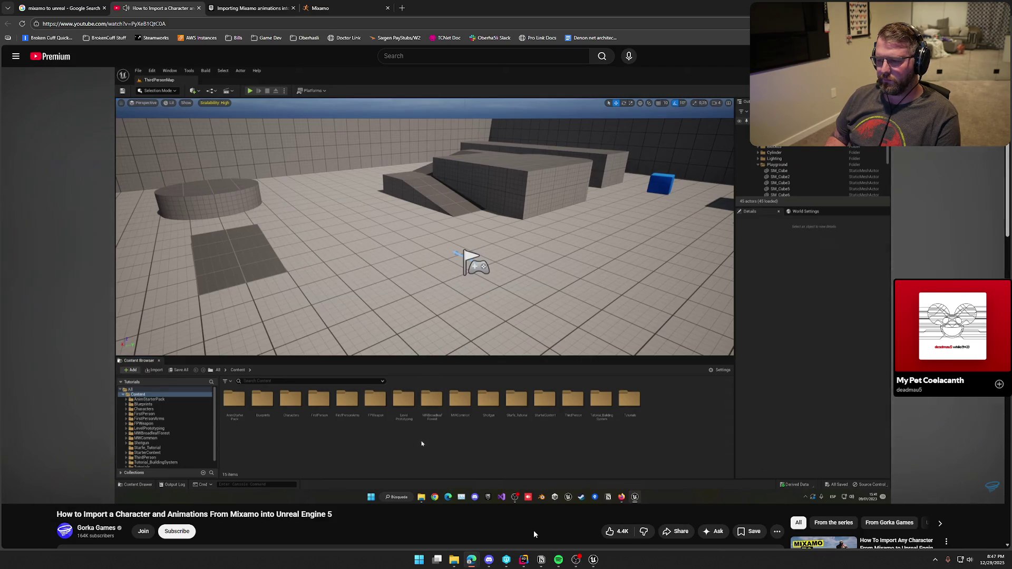
- Skip through the tutorial's FBX import settings and message log to the imported files, then close it
key(Right)
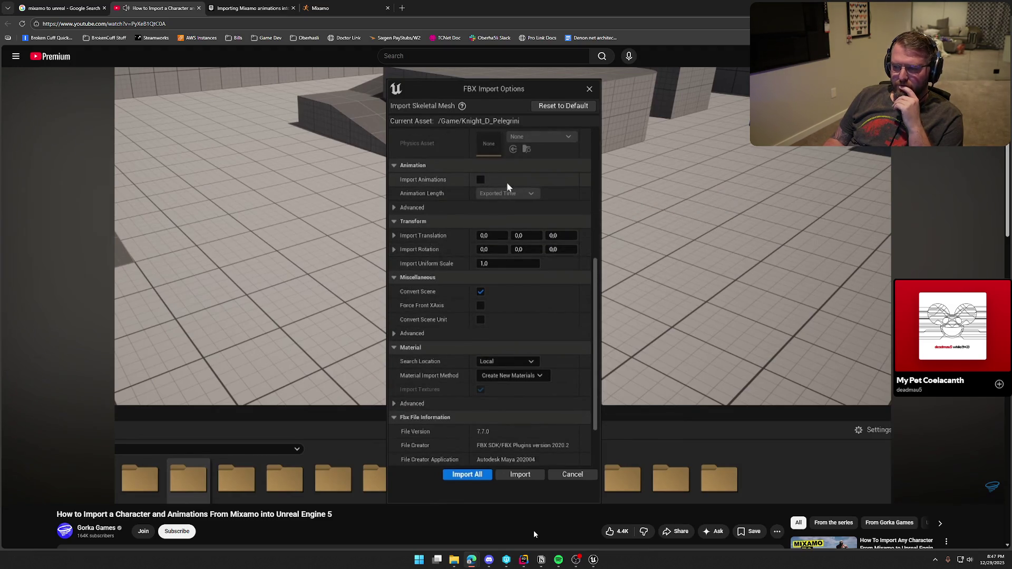
key(Left)
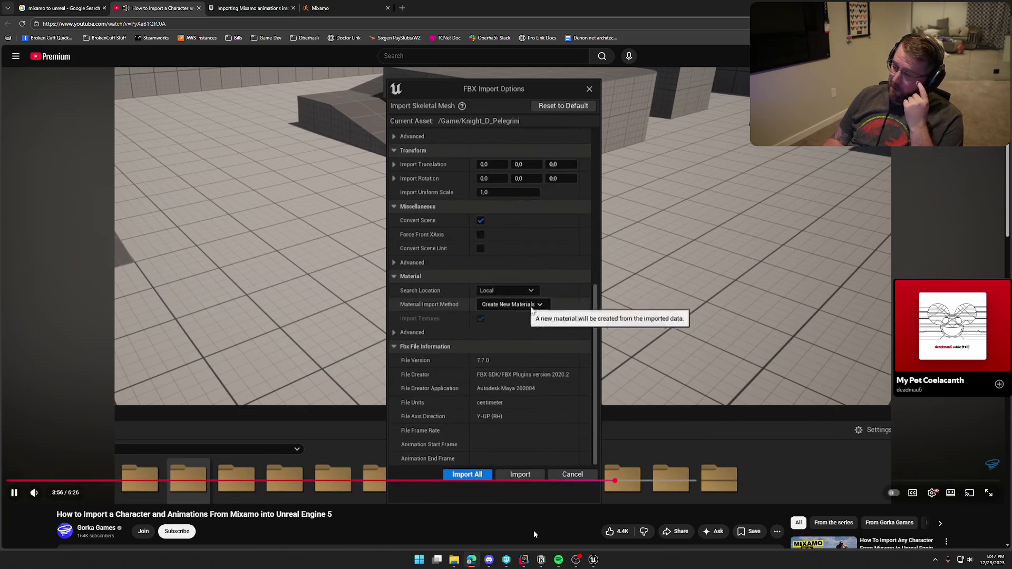
key(Right)
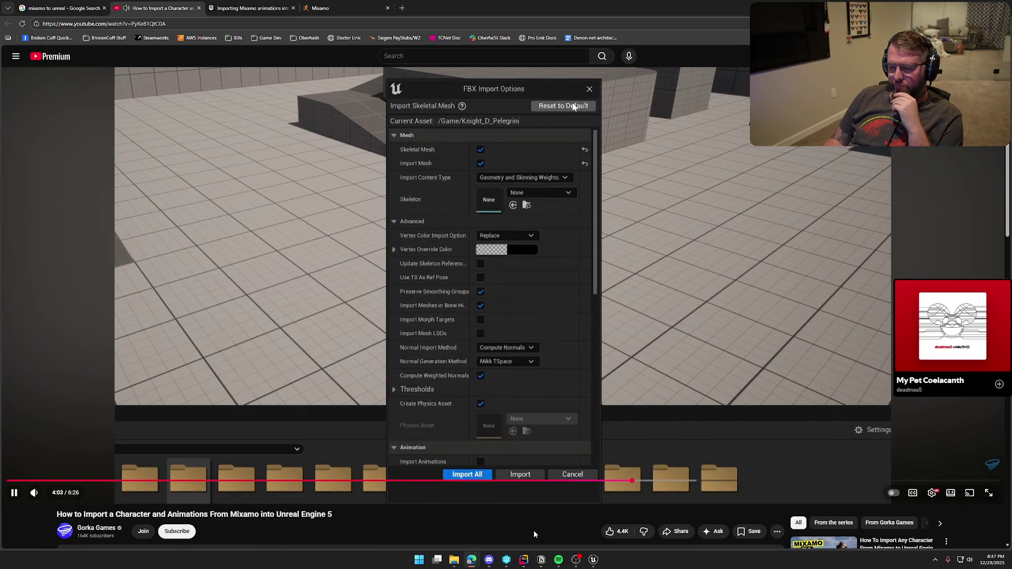
key(Right)
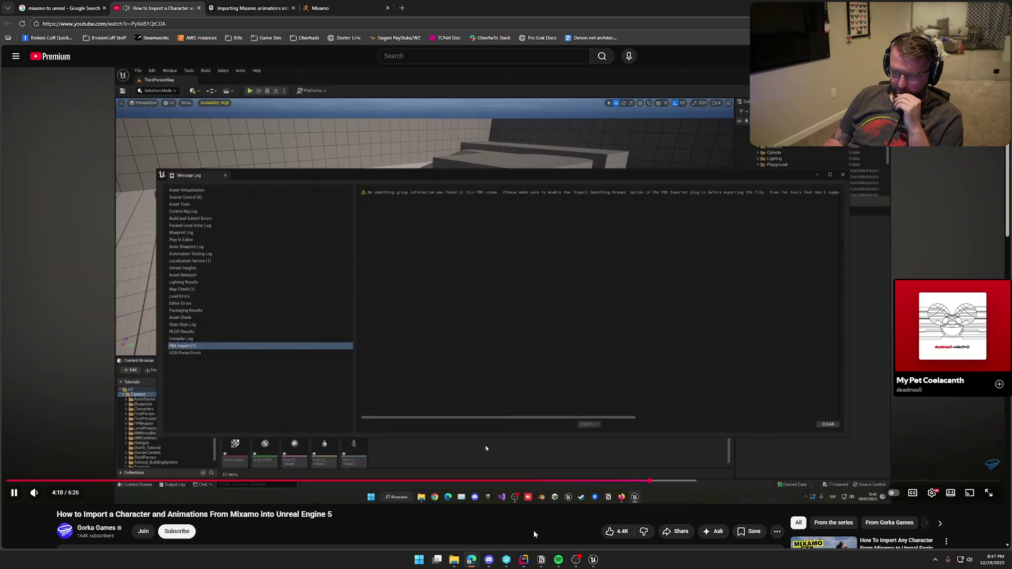
key(Right)
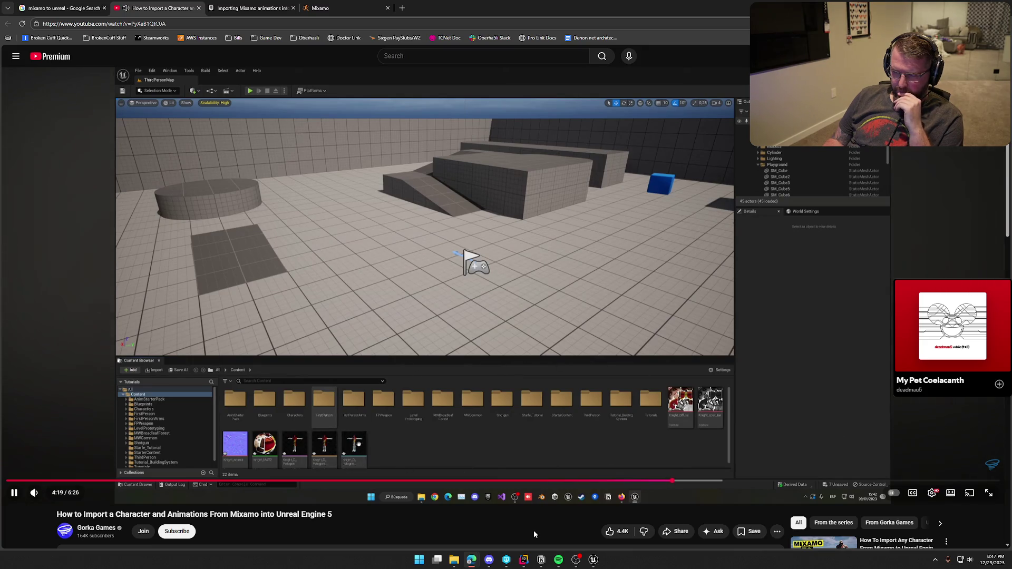
key(Right)
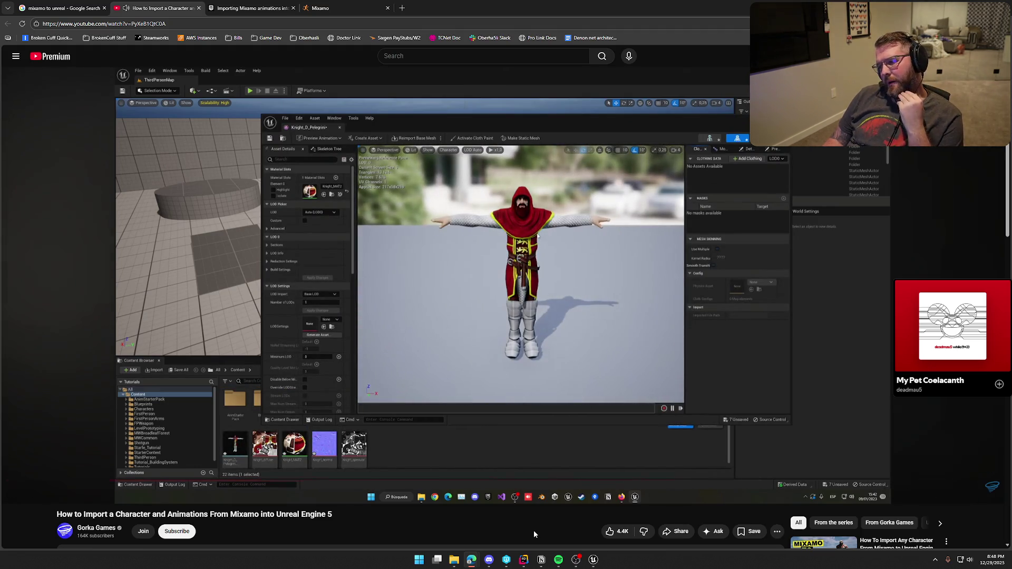
key(Right)
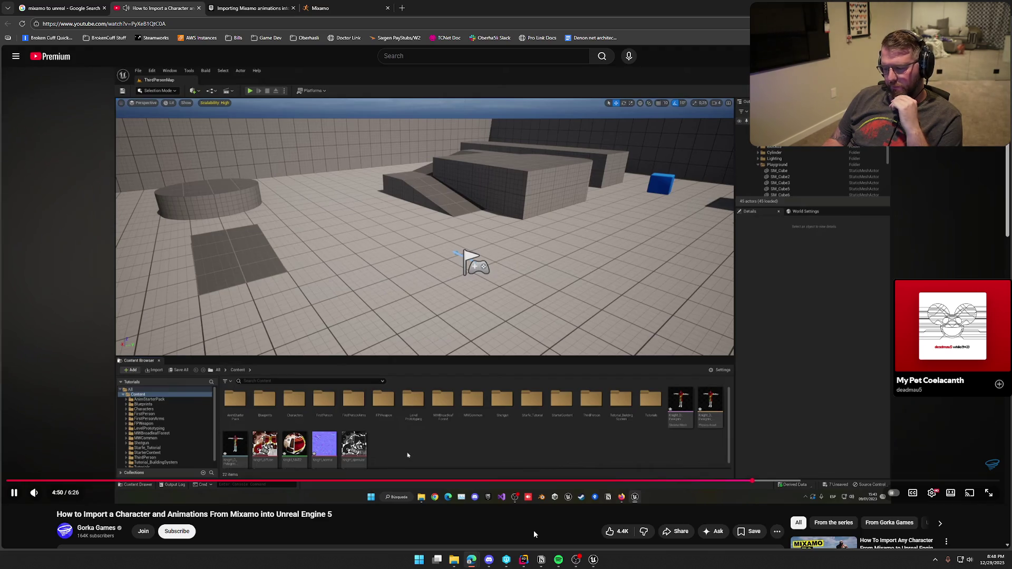
key(Right)
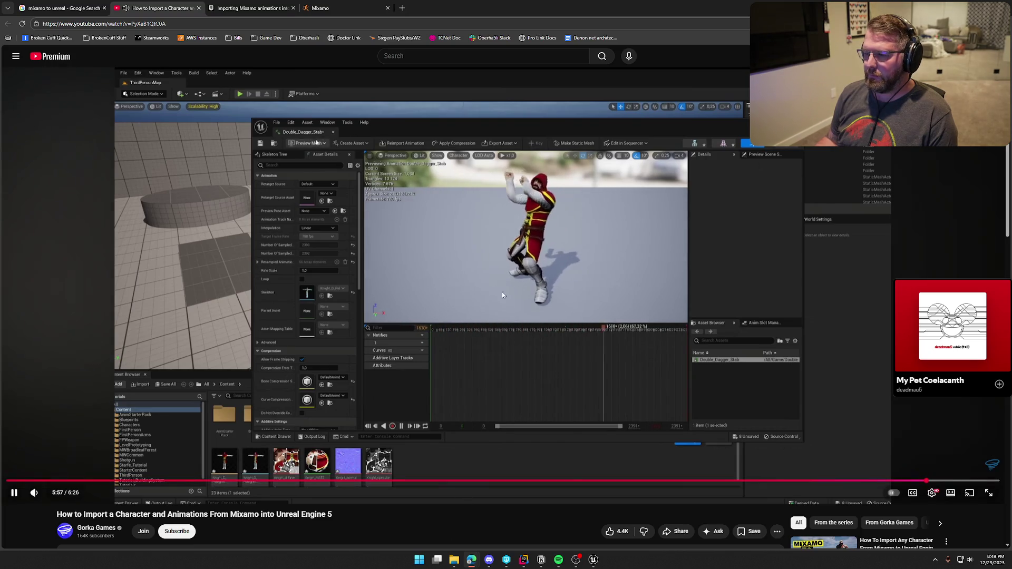
click(198, 8)
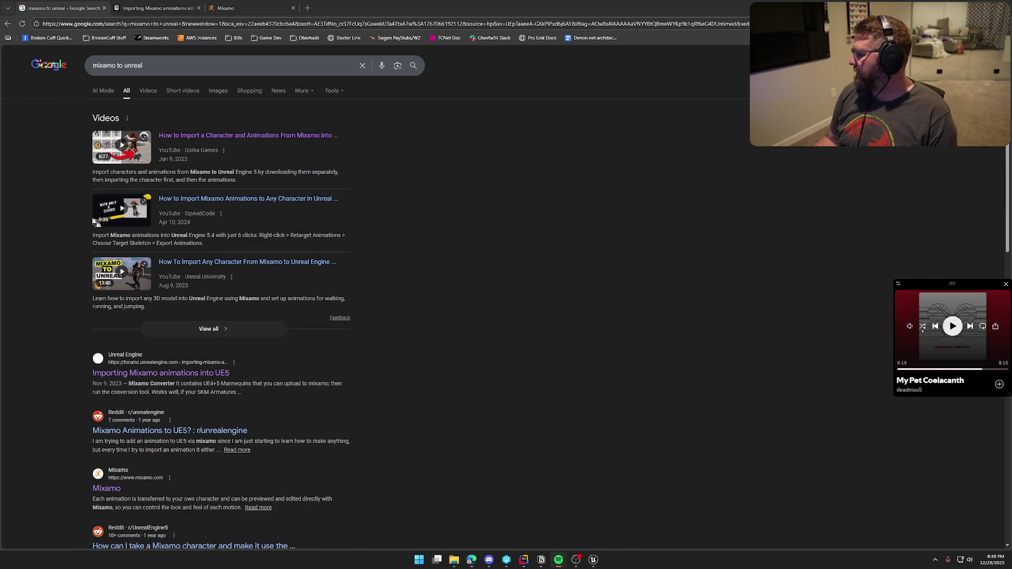
- Close the Google search and forum tabs, then reload the Mixamo 'dance' results
middle_click(83, 15)
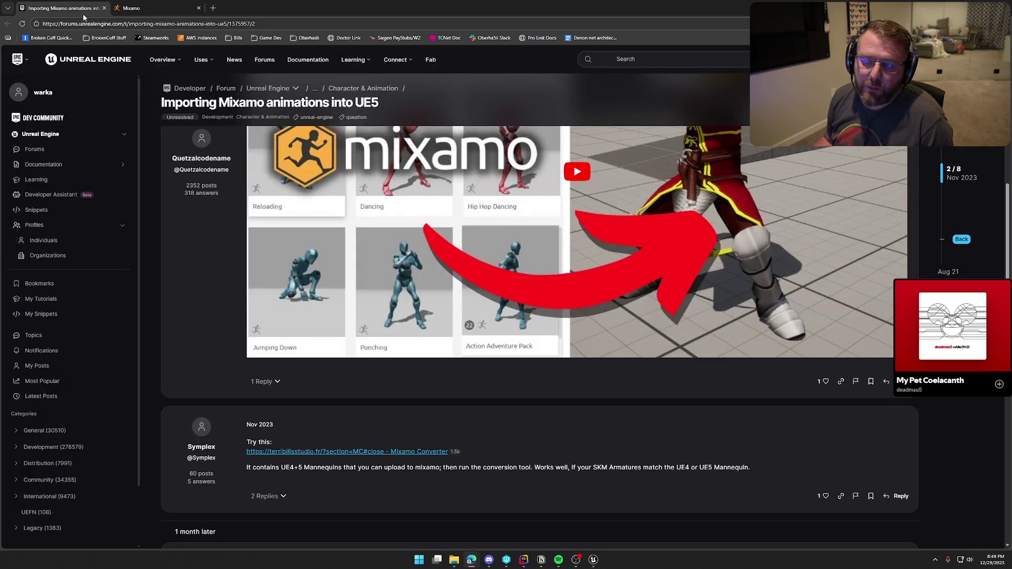
middle_click(93, 10)
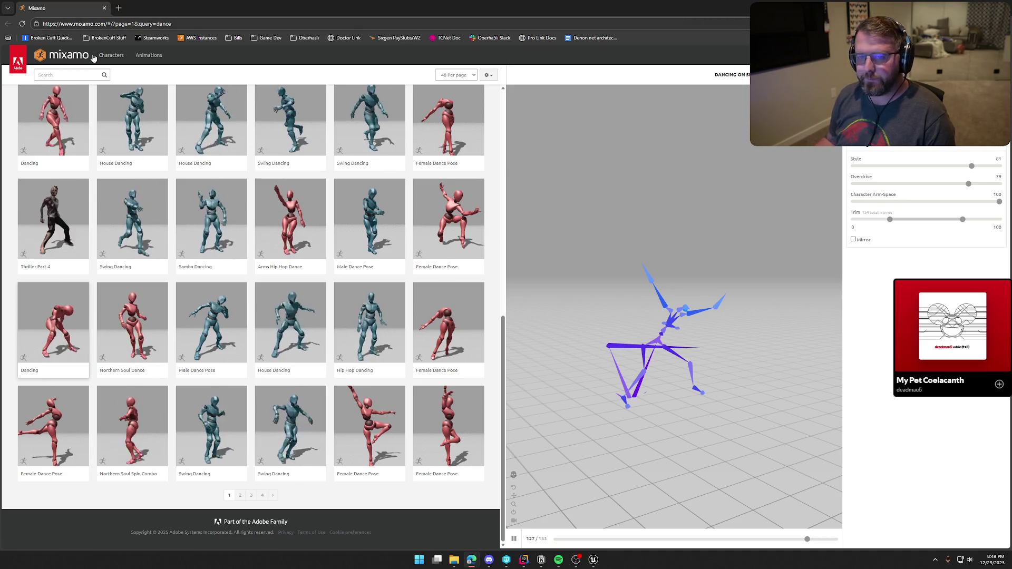
click(22, 24)
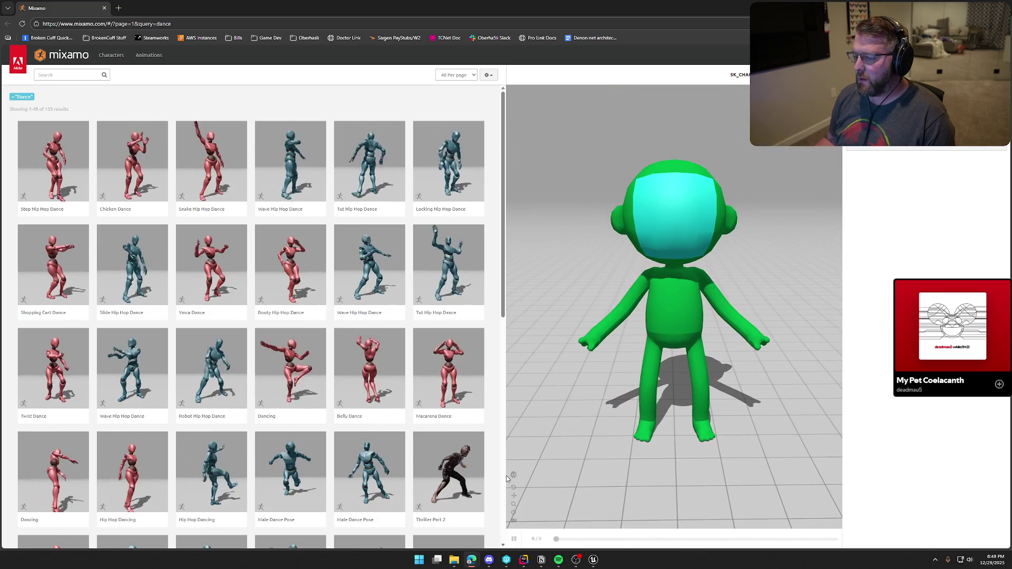
- Toggle the skeleton preview and preview the Wave Hip Hop Dance animation as a skeleton
click(514, 476)
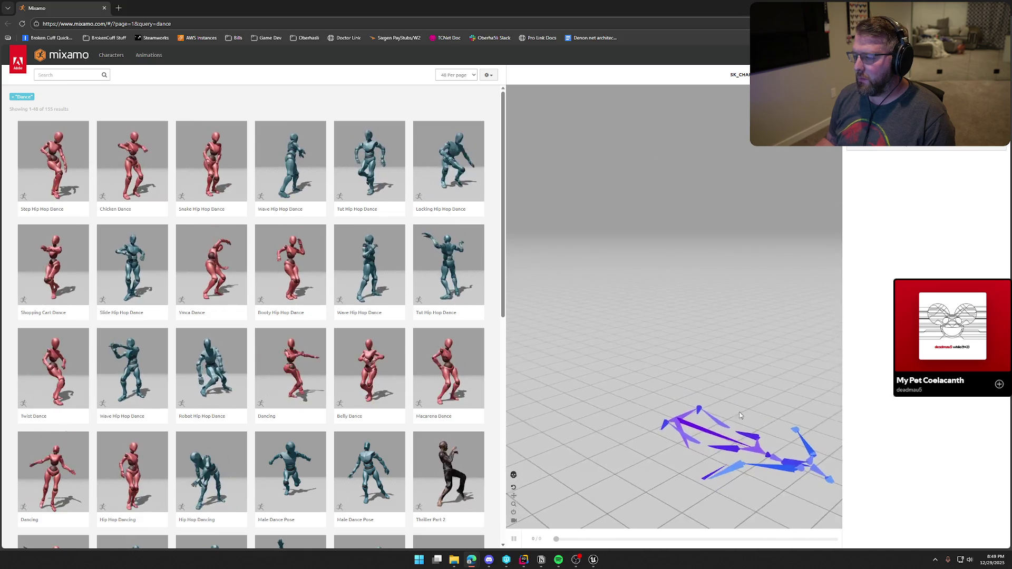
click(513, 475)
click(514, 476)
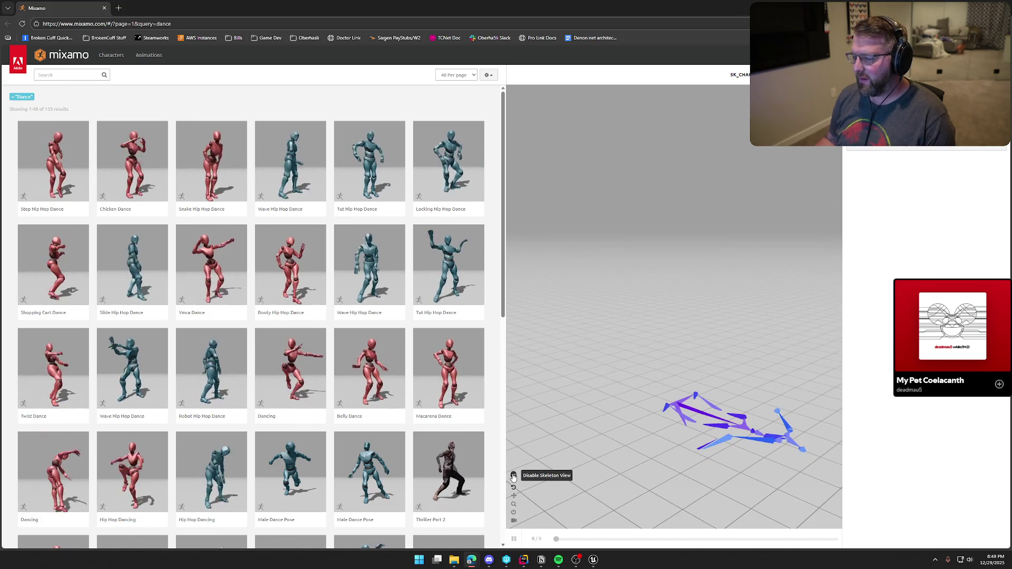
click(514, 476)
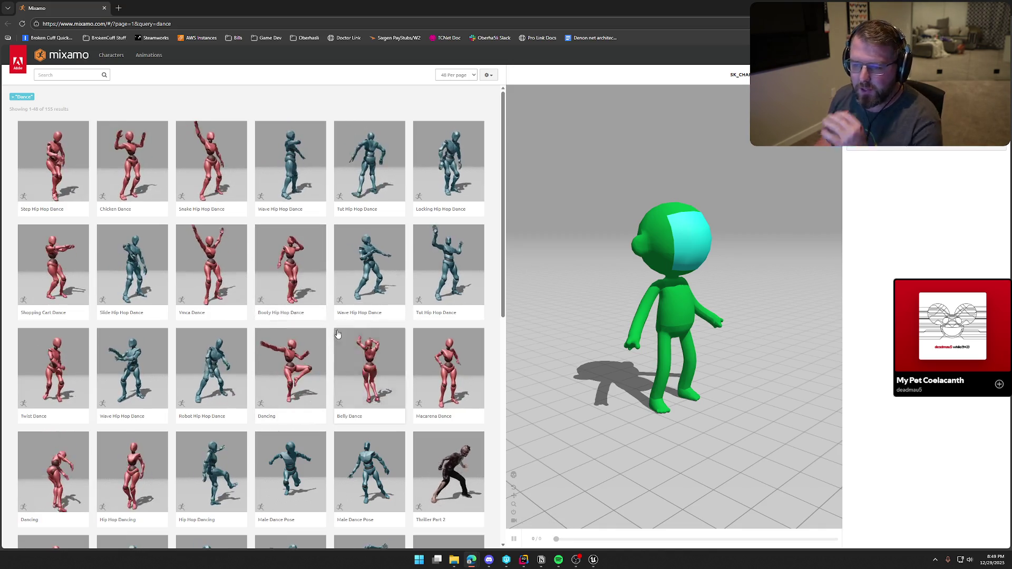
click(293, 158)
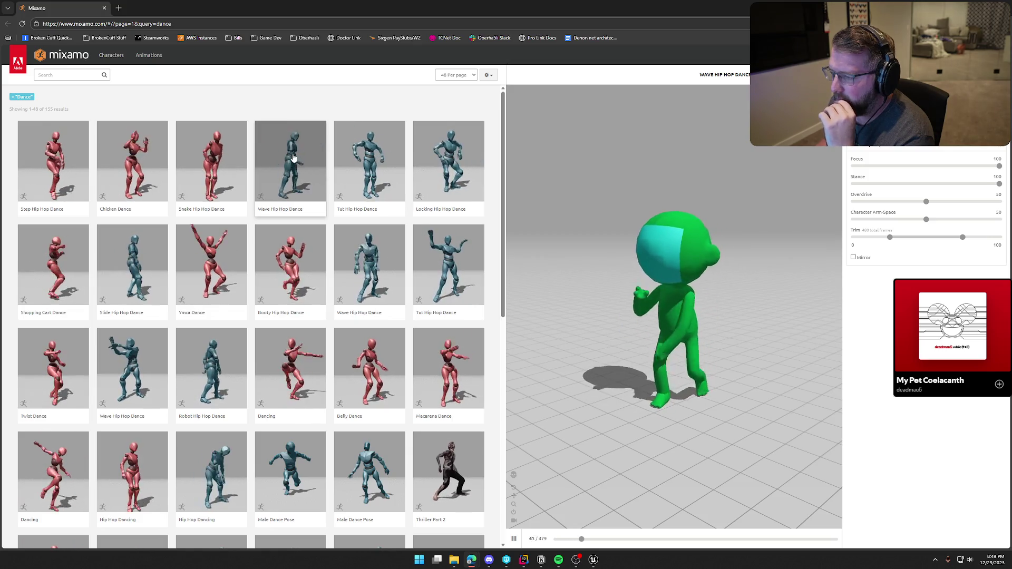
click(513, 475)
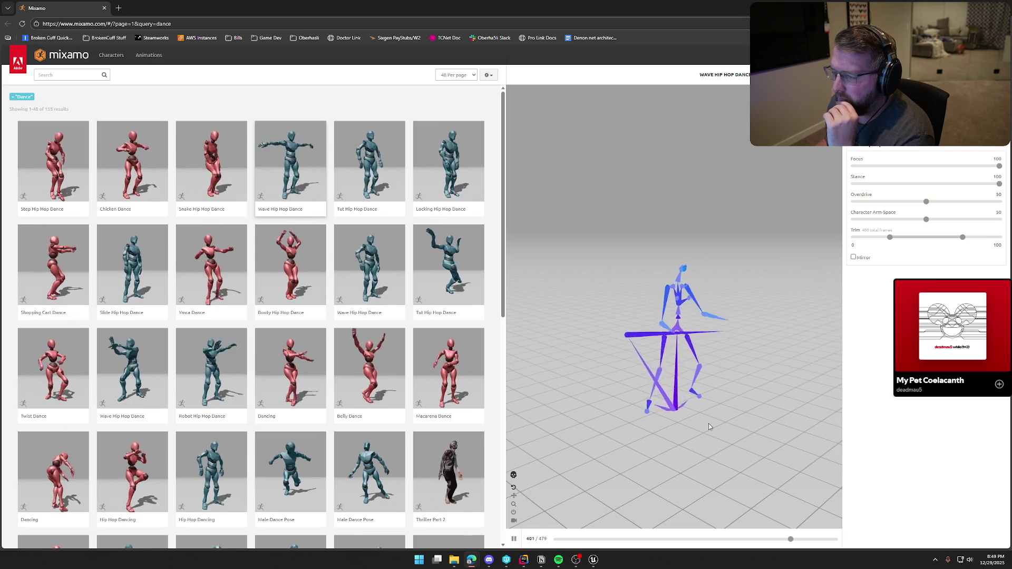
- Preview the Dancing animation with Character Arm-Space 100 and Overdrive 85, then return to Unreal
scroll(341, 391, down, 3)
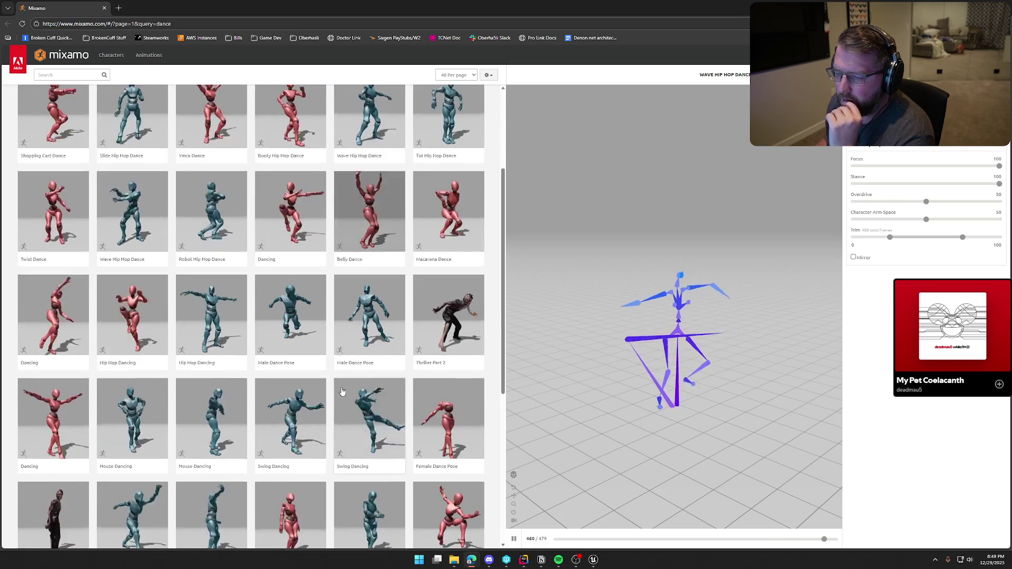
scroll(341, 390, down, 5)
click(53, 323)
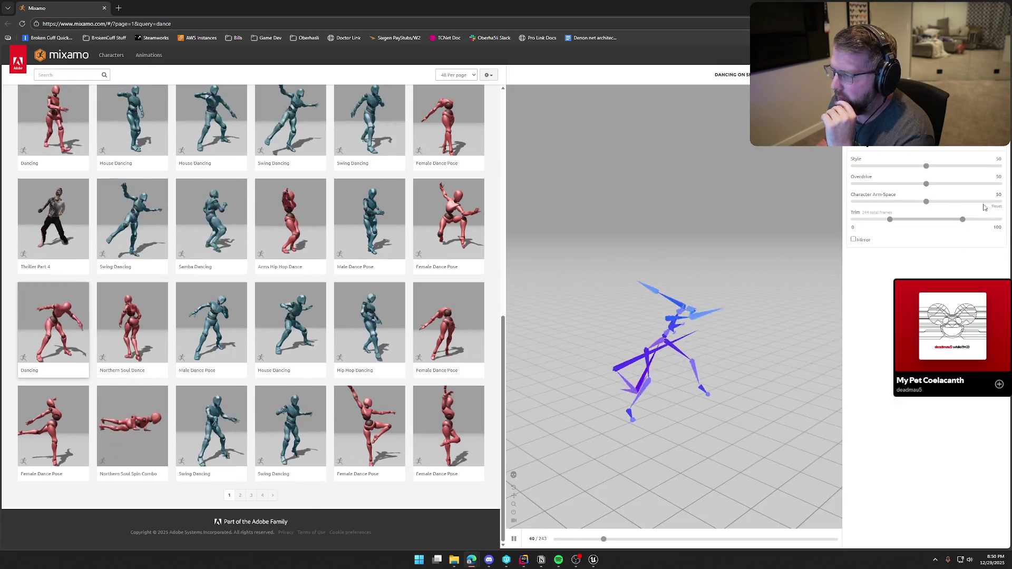
drag(926, 202, 1001, 202)
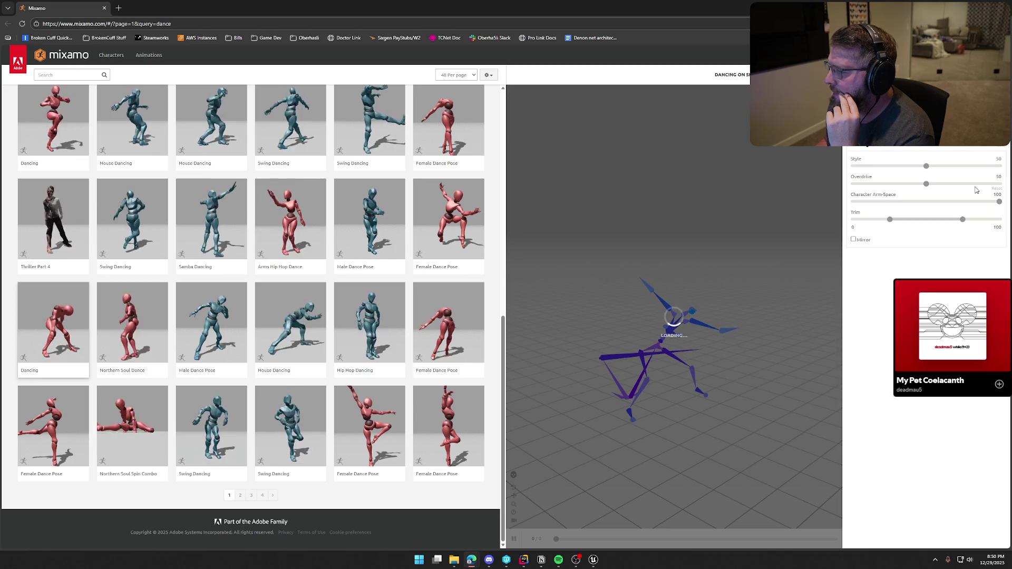
click(977, 184)
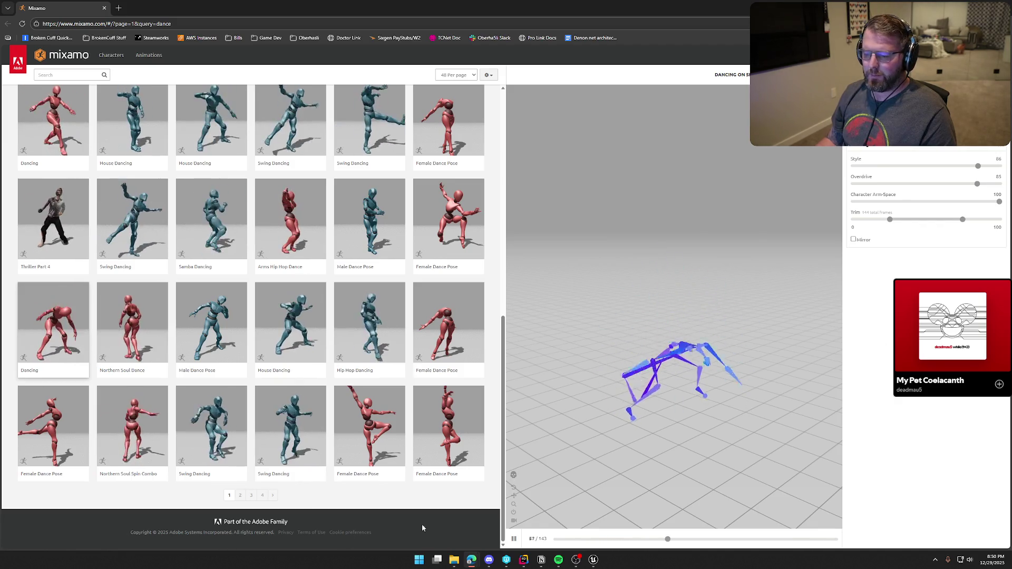
key(alt+Tab)
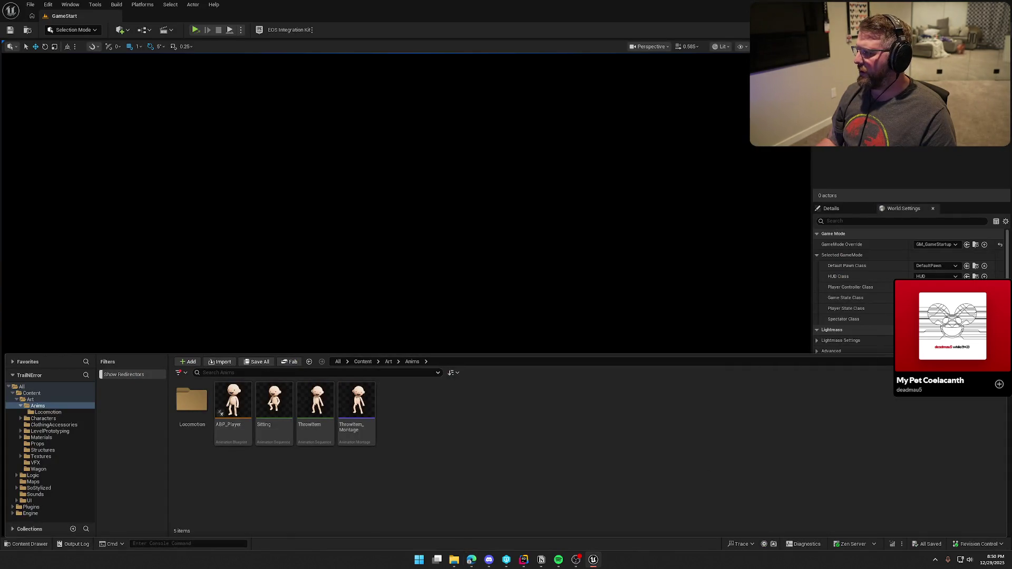
- Import Dancing.fbx into Anims with SK_Char_Male_Naked_Skeleton as its target skeleton
drag(552, 370, 556, 413)
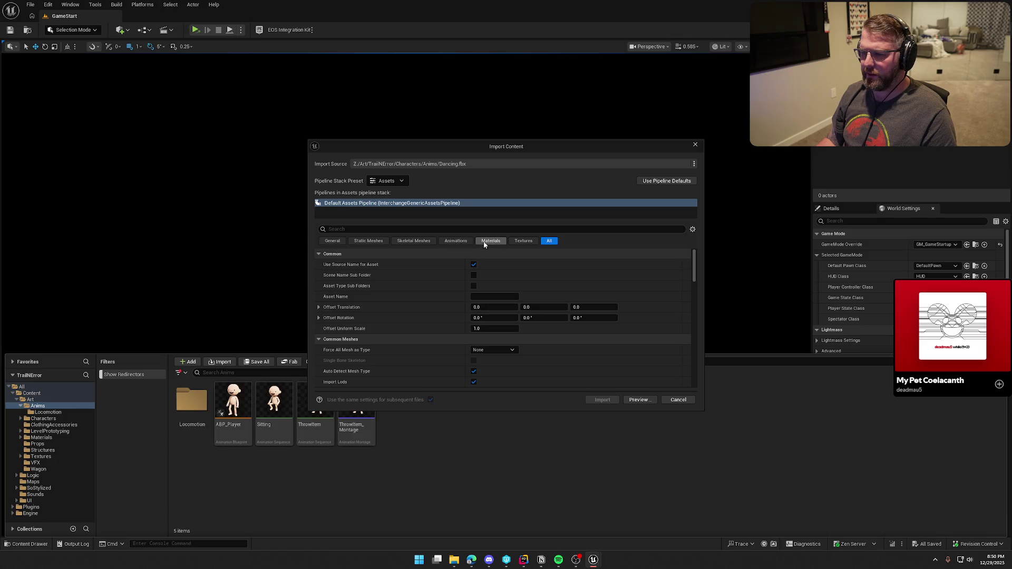
click(455, 240)
click(537, 275)
scroll(547, 375, down, 3)
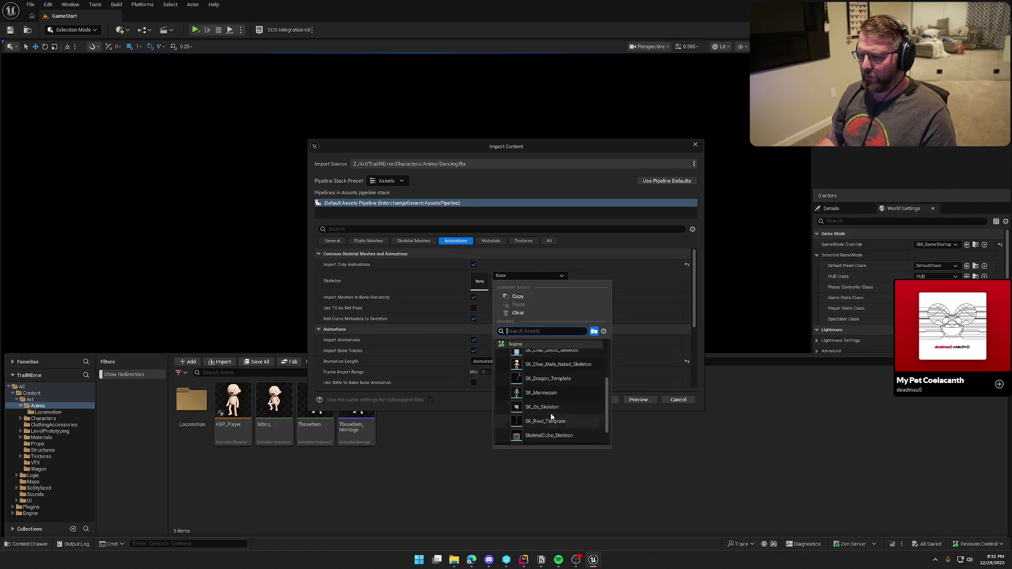
click(544, 365)
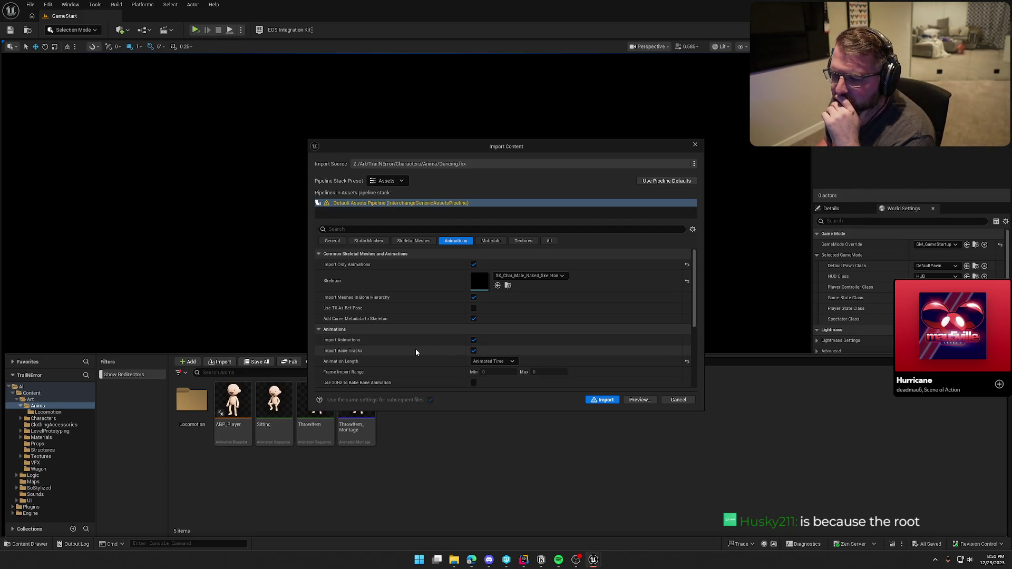
- Review the Animations import settings and skip to the next music track
scroll(415, 352, down, 2)
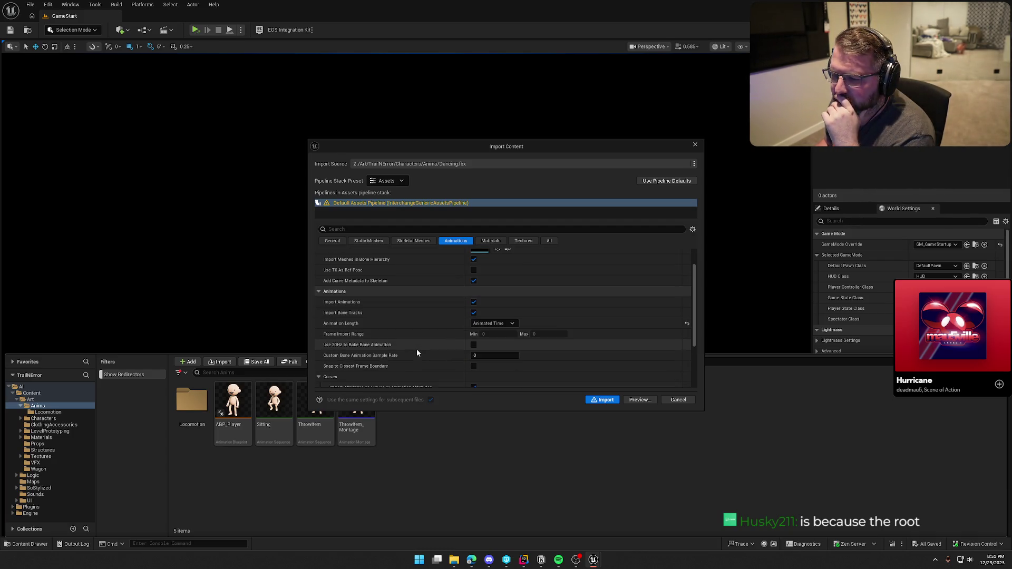
scroll(417, 352, down, 1)
scroll(417, 351, down, 1)
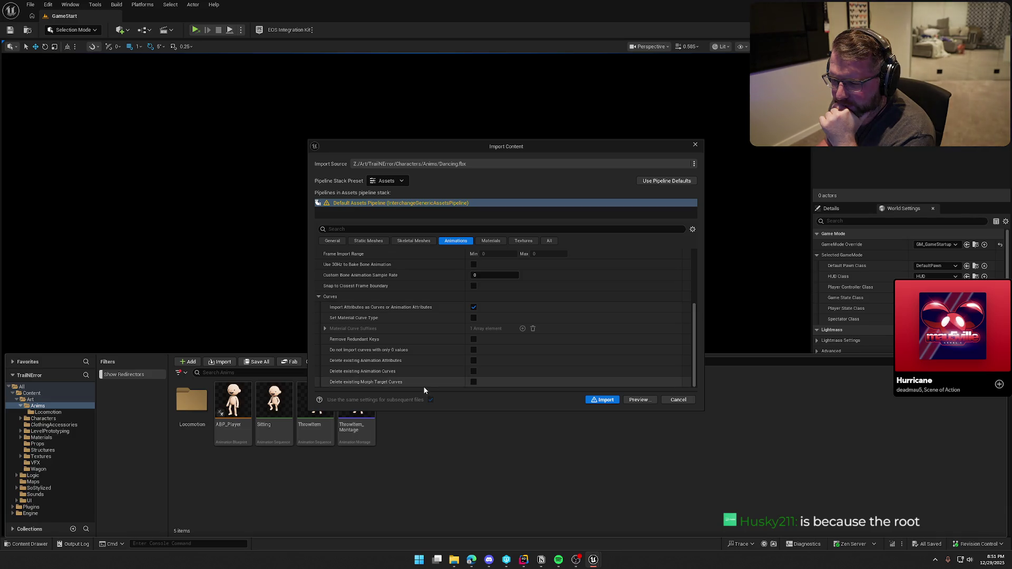
scroll(424, 389, up, 1)
scroll(424, 390, up, 3)
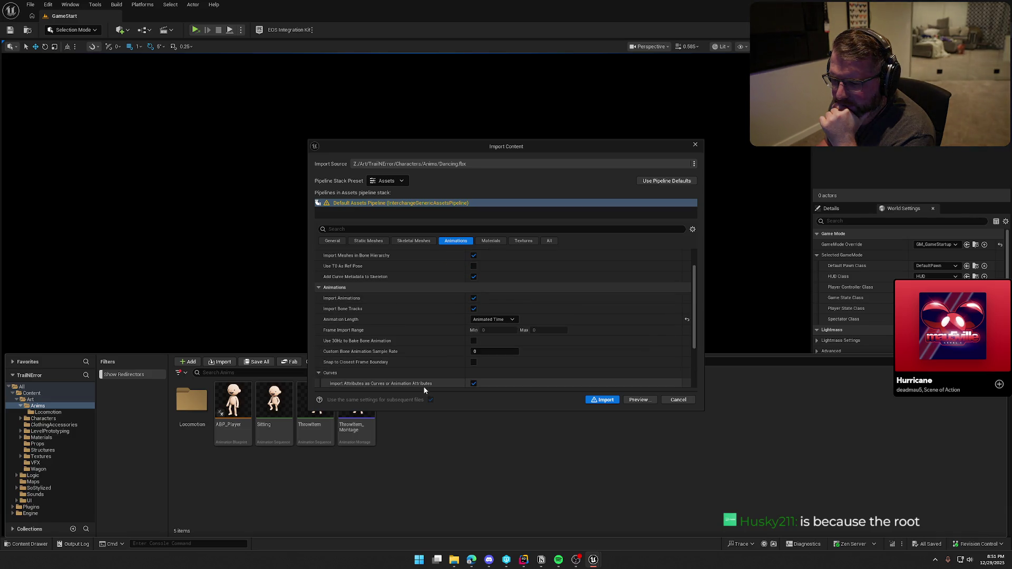
scroll(424, 390, up, 1)
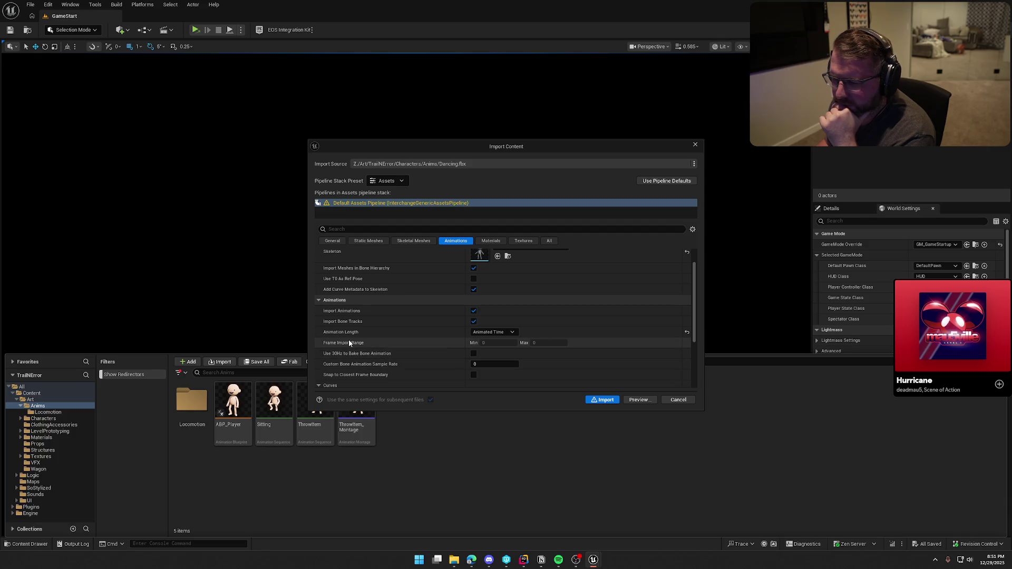
mouse_move(948, 337)
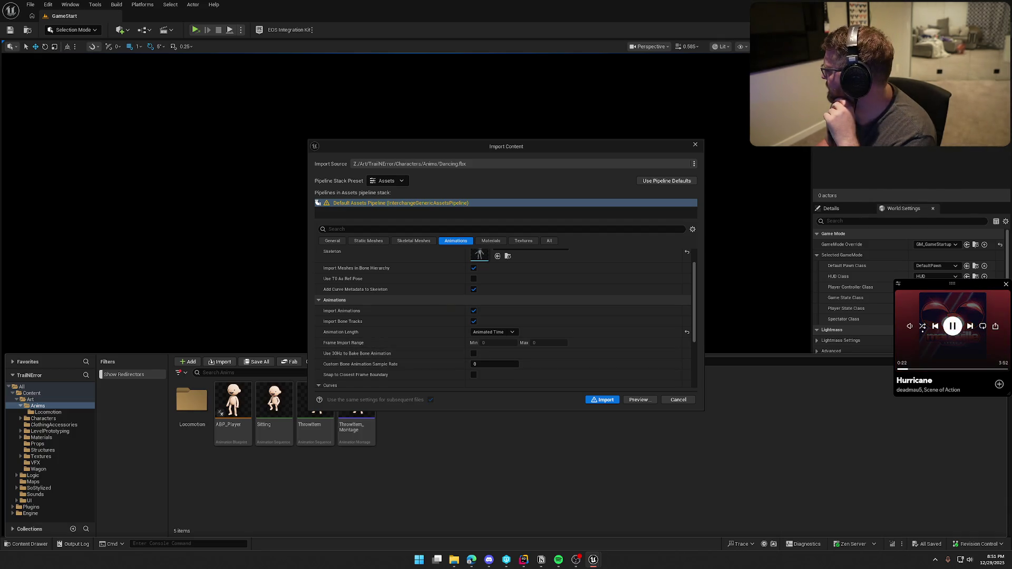
click(969, 326)
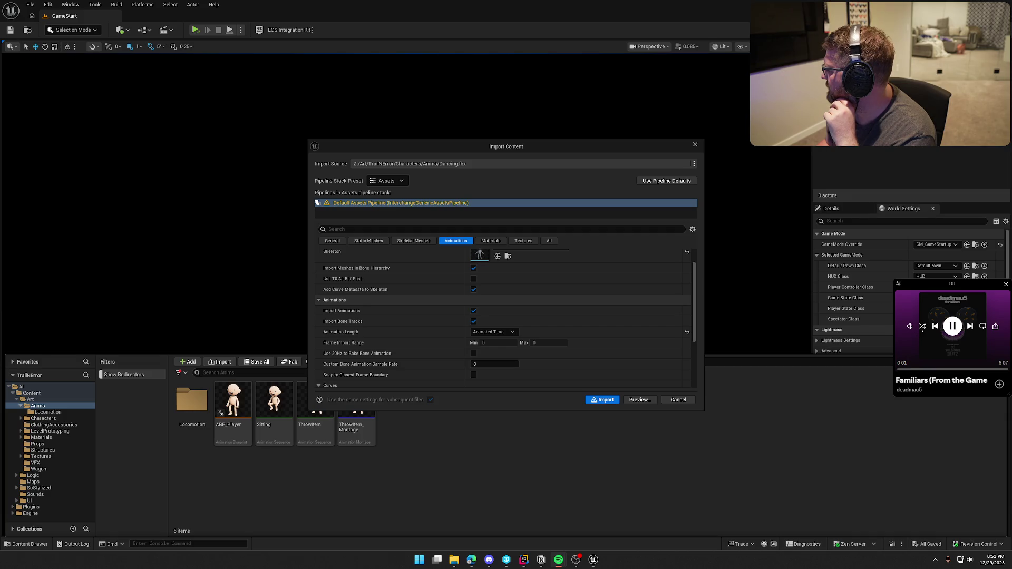
- Scroll back up and view the Skeletal Meshes import options
scroll(392, 322, up, 2)
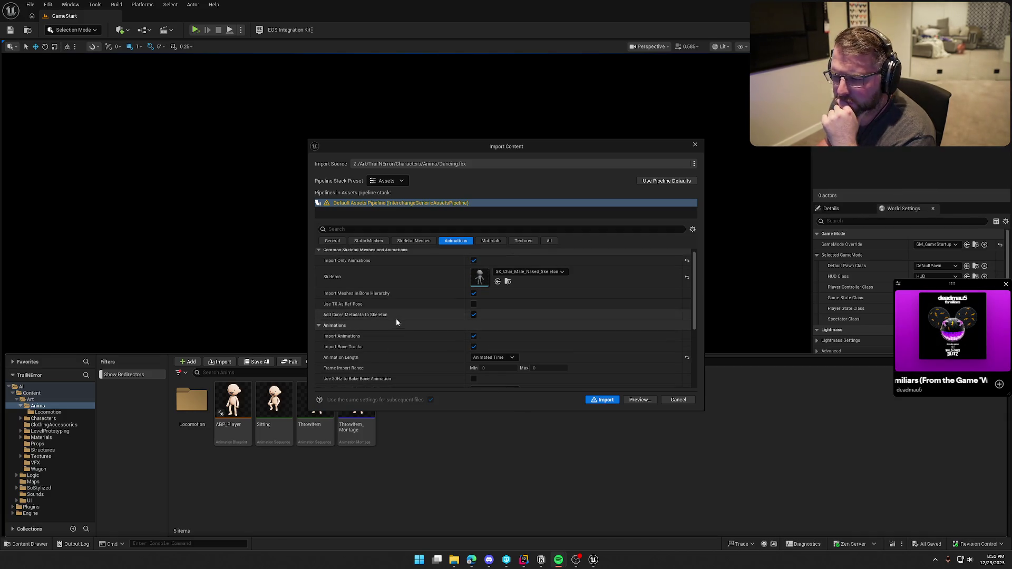
scroll(400, 324, up, 1)
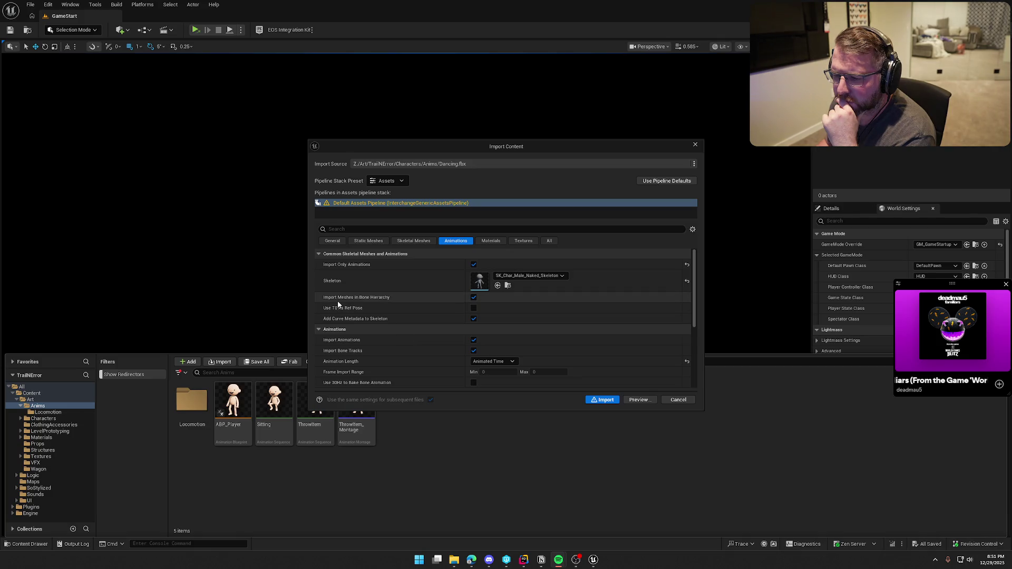
mouse_move(338, 300)
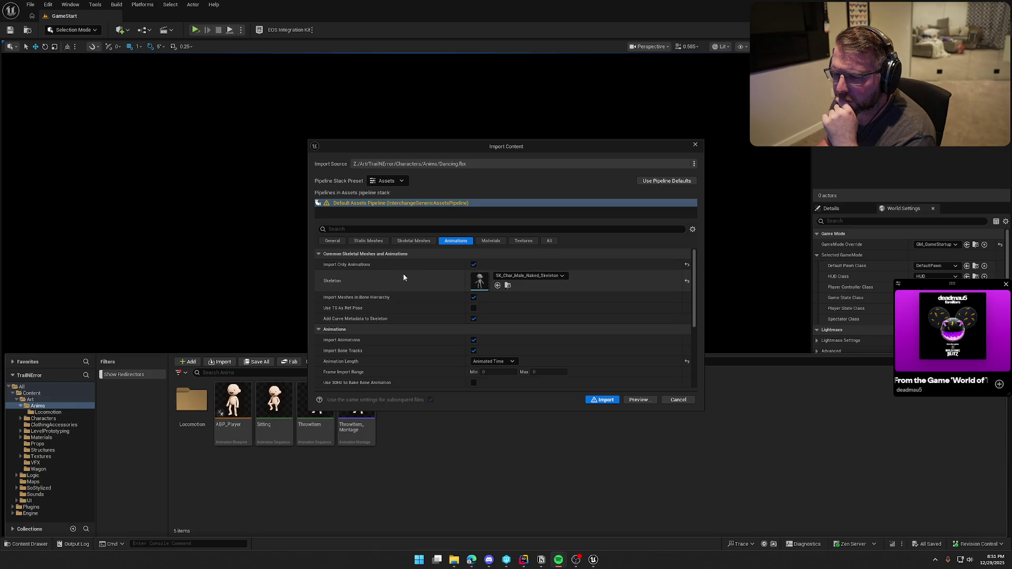
click(413, 242)
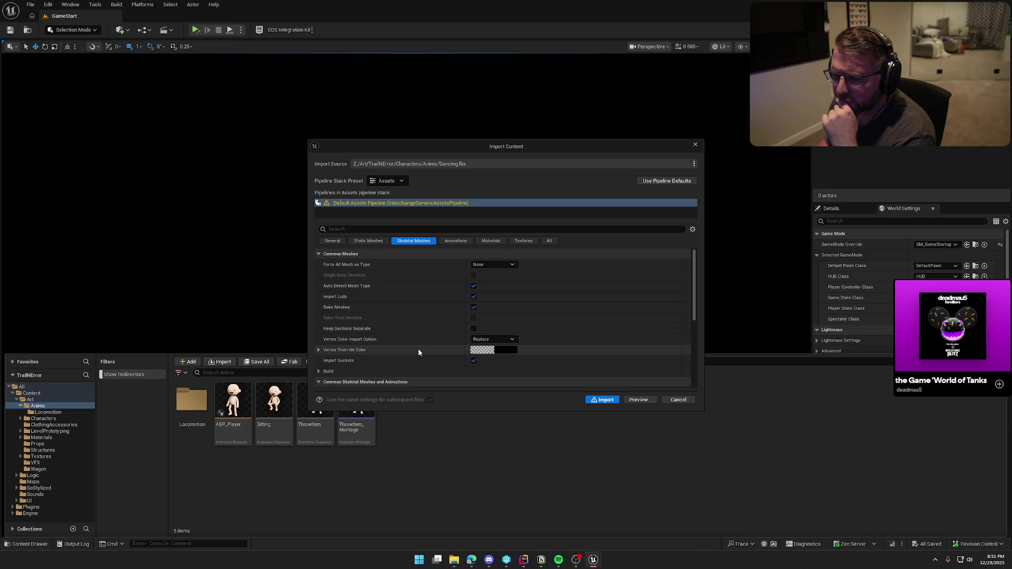
- Return from Skeletal Meshes to the Animations settings and view the Pipeline Stack Preset choices
scroll(418, 350, down, 5)
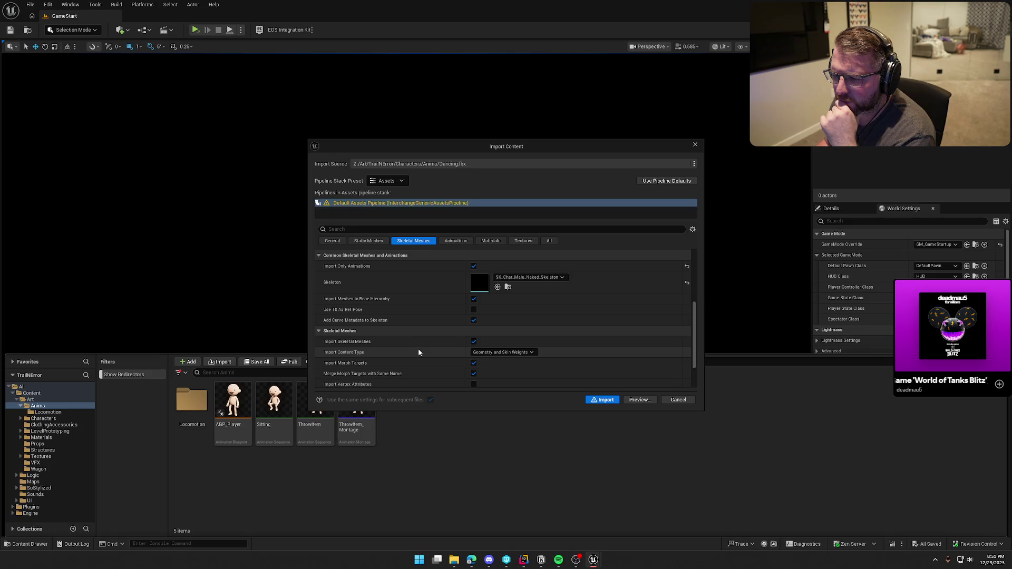
scroll(418, 349, down, 2)
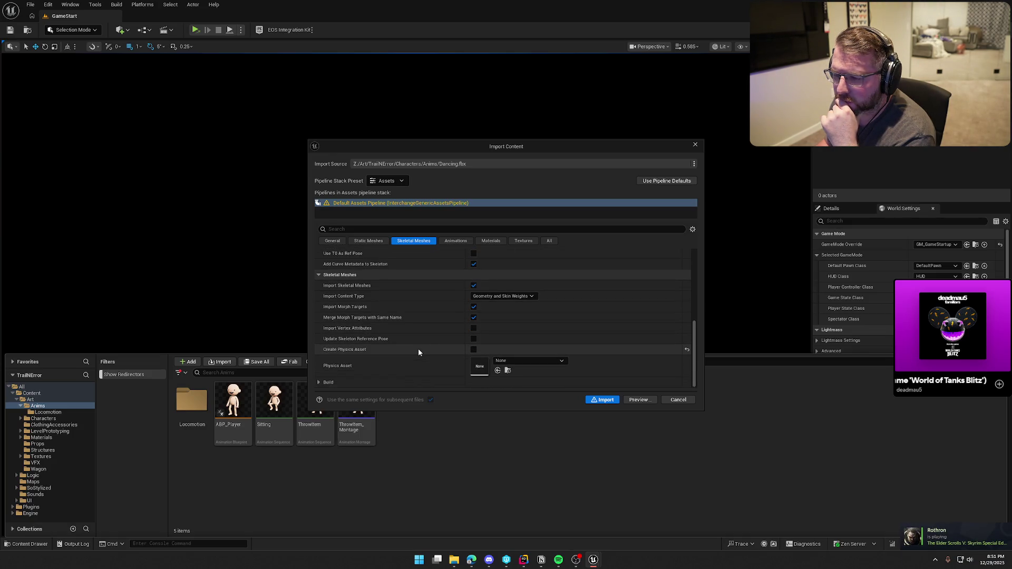
click(446, 244)
scroll(435, 354, up, 5)
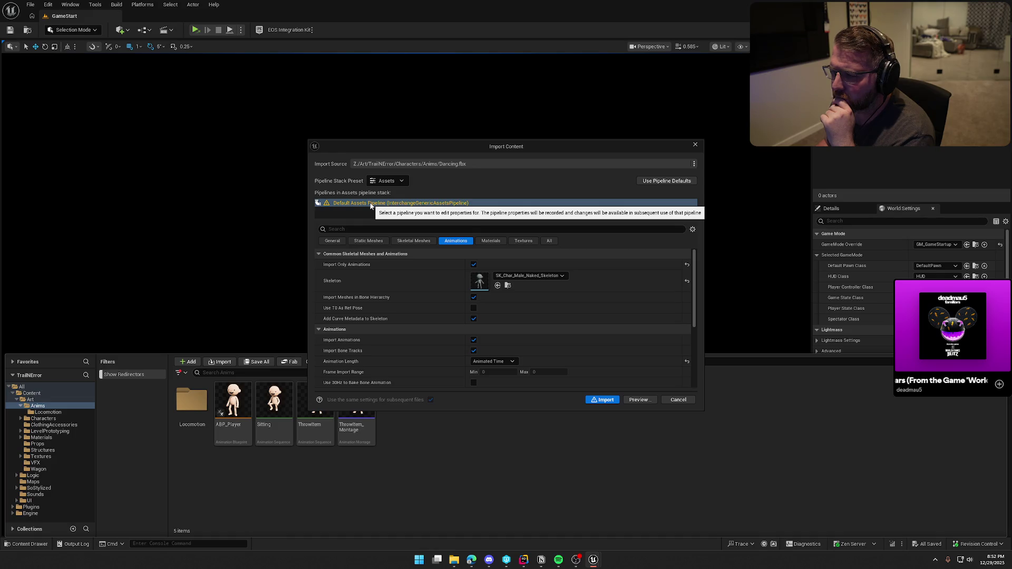
click(400, 182)
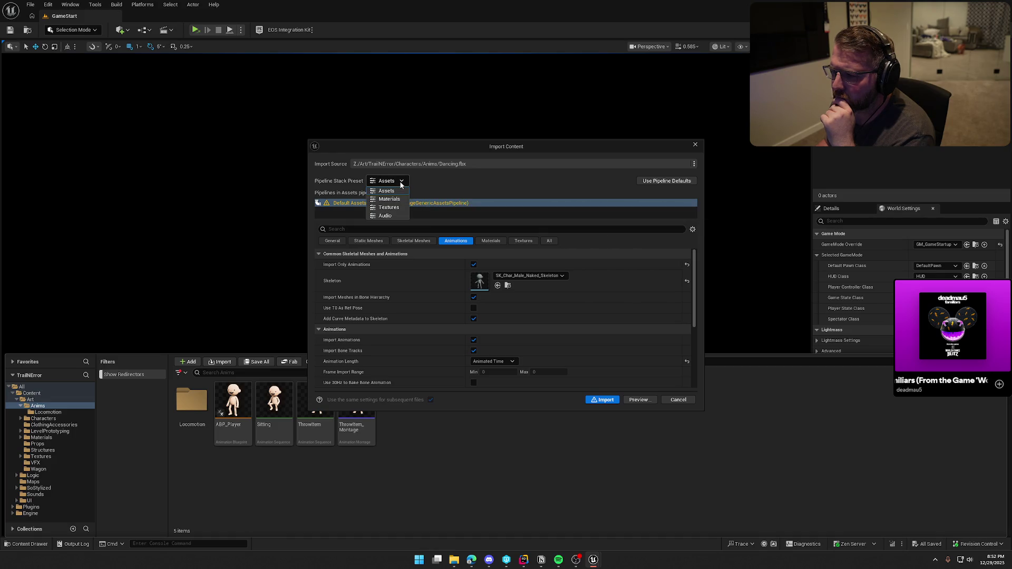
- Reset the pipeline to defaults and re-target SK_Char_Male_Naked_Skeleton
click(400, 183)
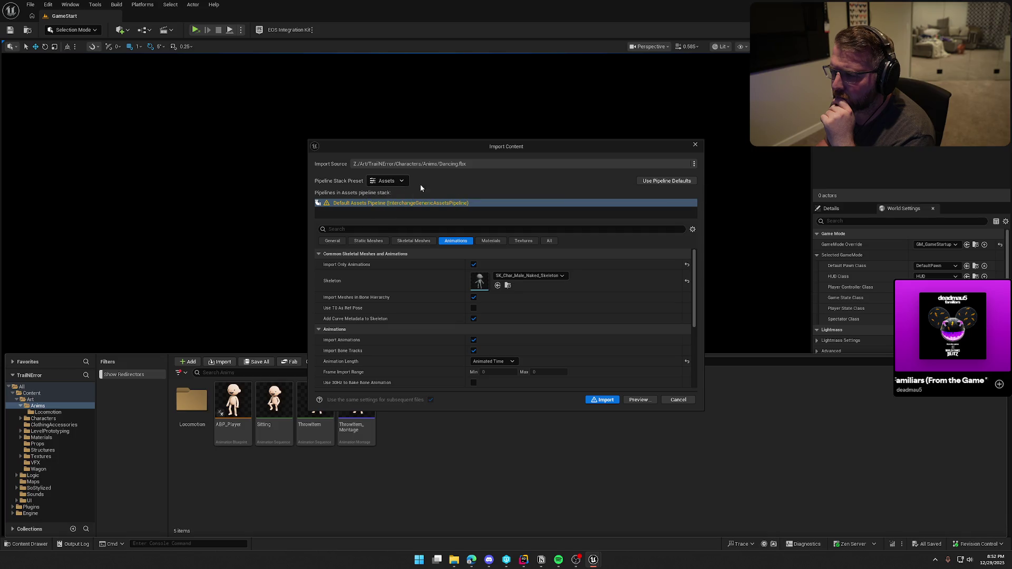
click(647, 181)
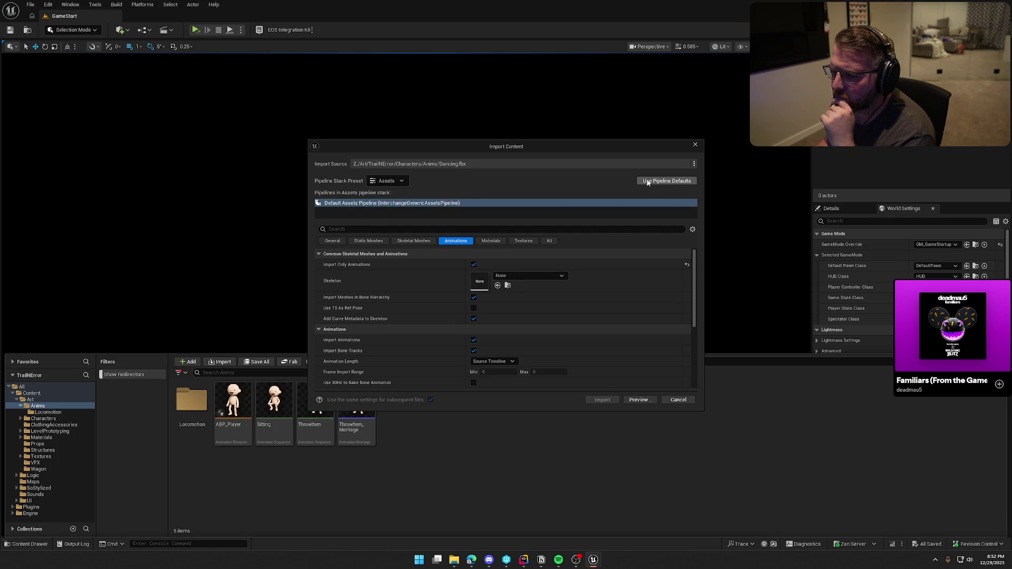
click(542, 276)
click(550, 421)
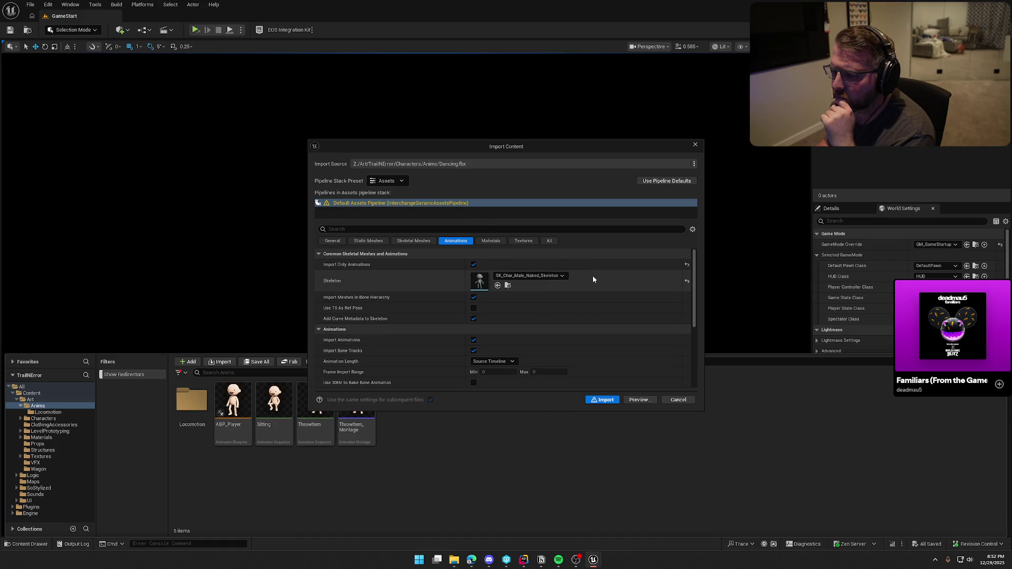
click(685, 280)
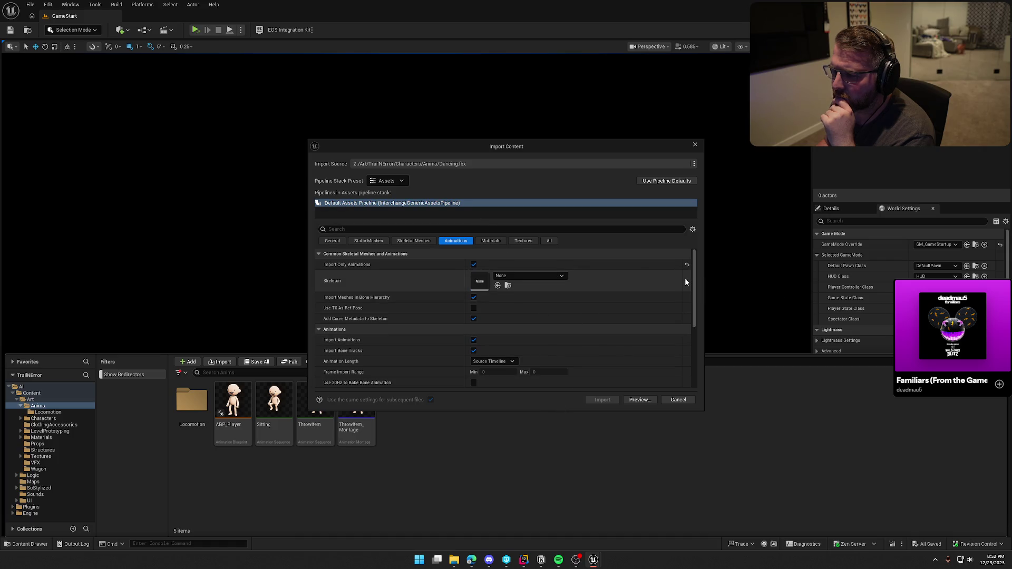
click(561, 276)
click(542, 427)
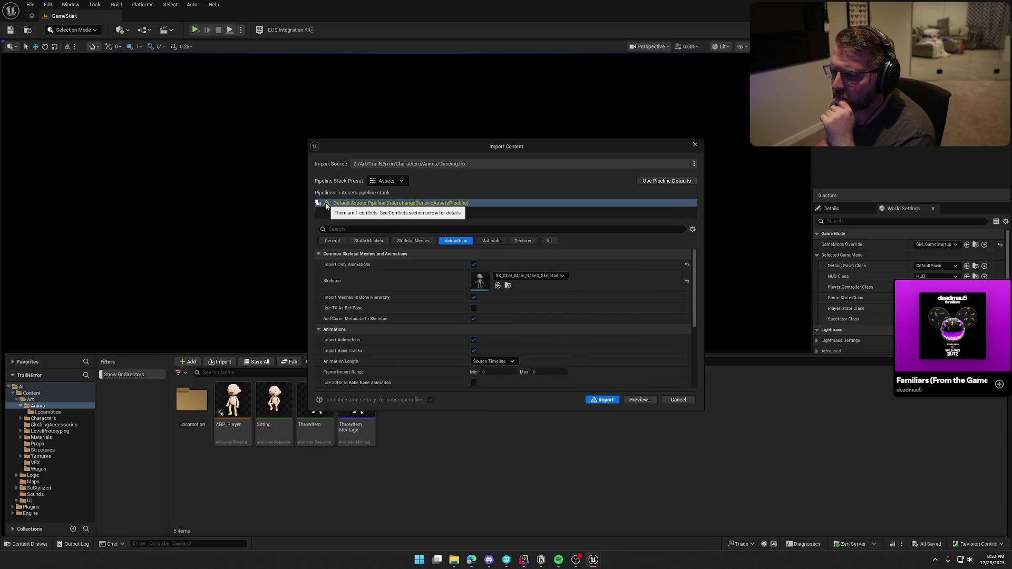
- Inspect the skeleton conflict and SK_Char_Male_Naked bone tree in the All tab, then cancel the import
click(325, 205)
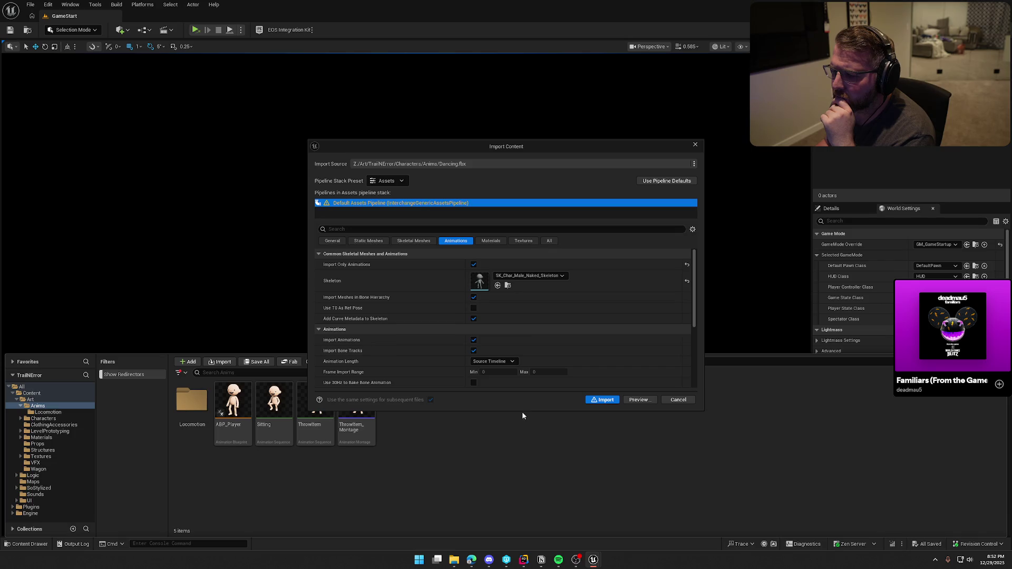
drag(522, 410, 512, 503)
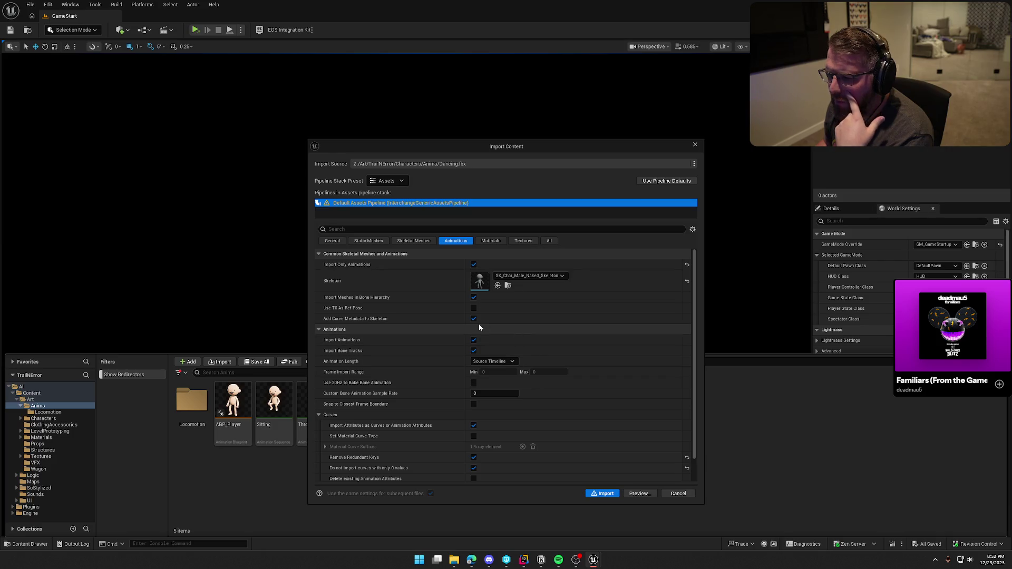
mouse_move(325, 205)
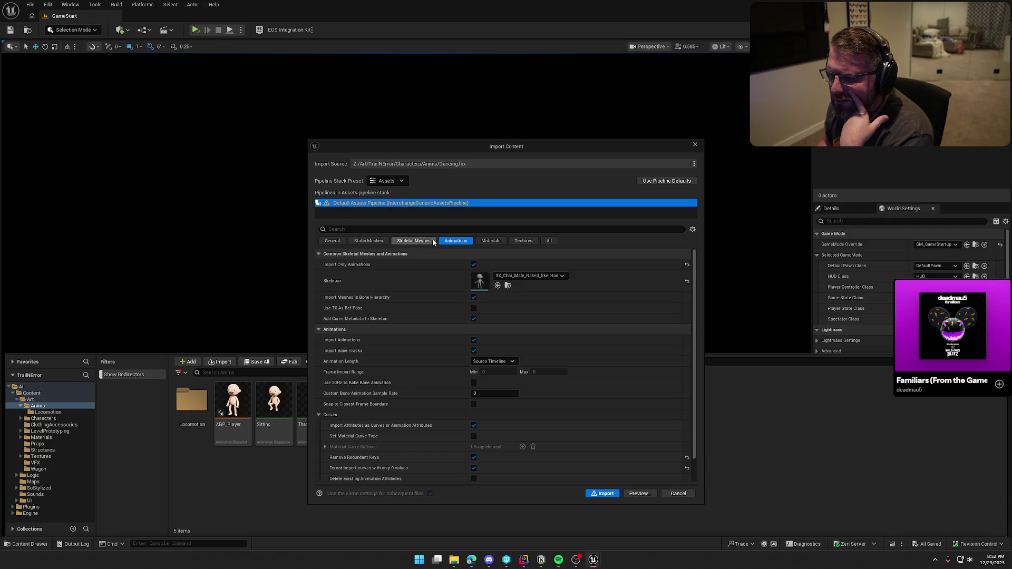
click(549, 241)
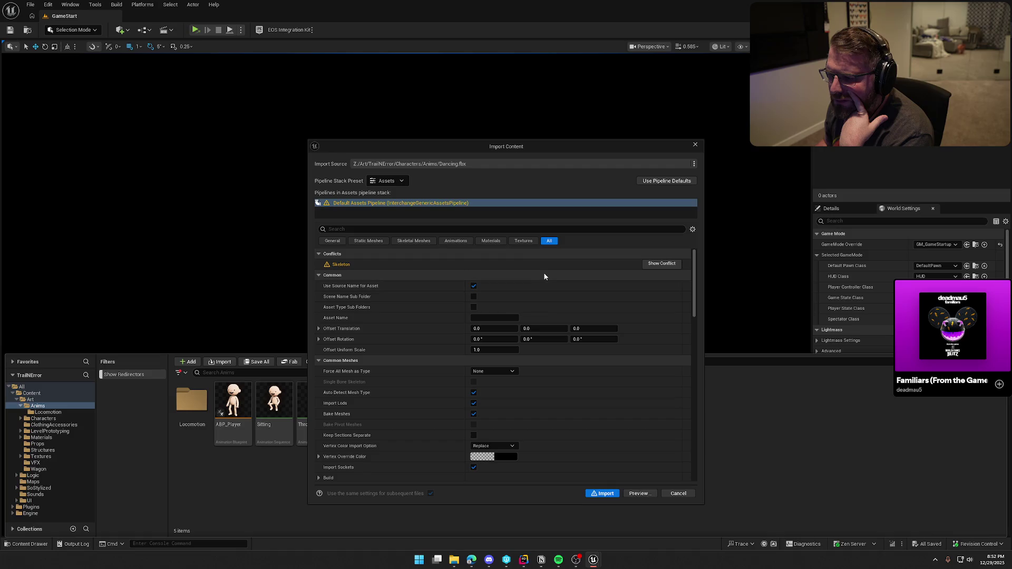
click(661, 264)
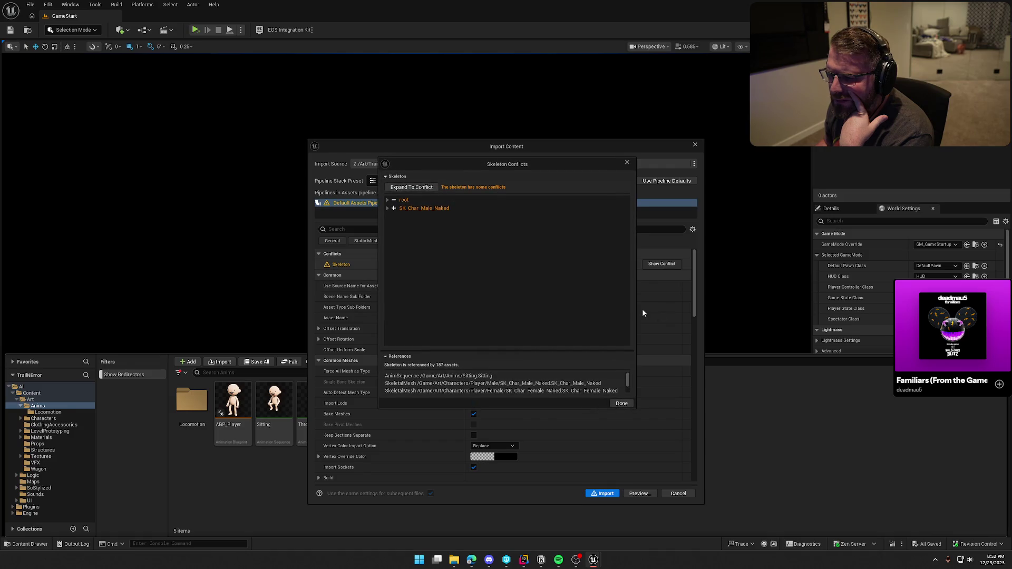
click(387, 208)
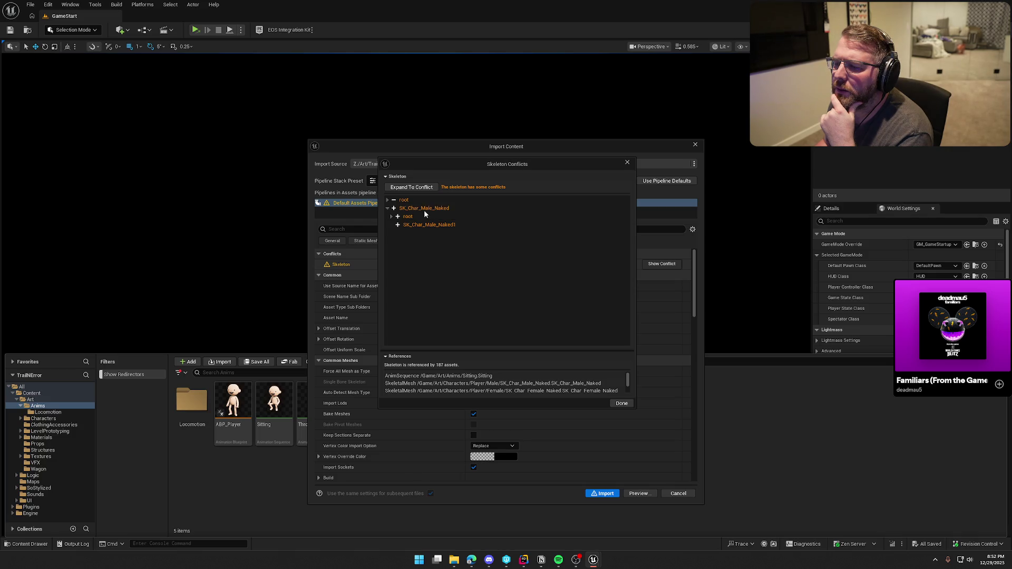
click(627, 162)
click(679, 494)
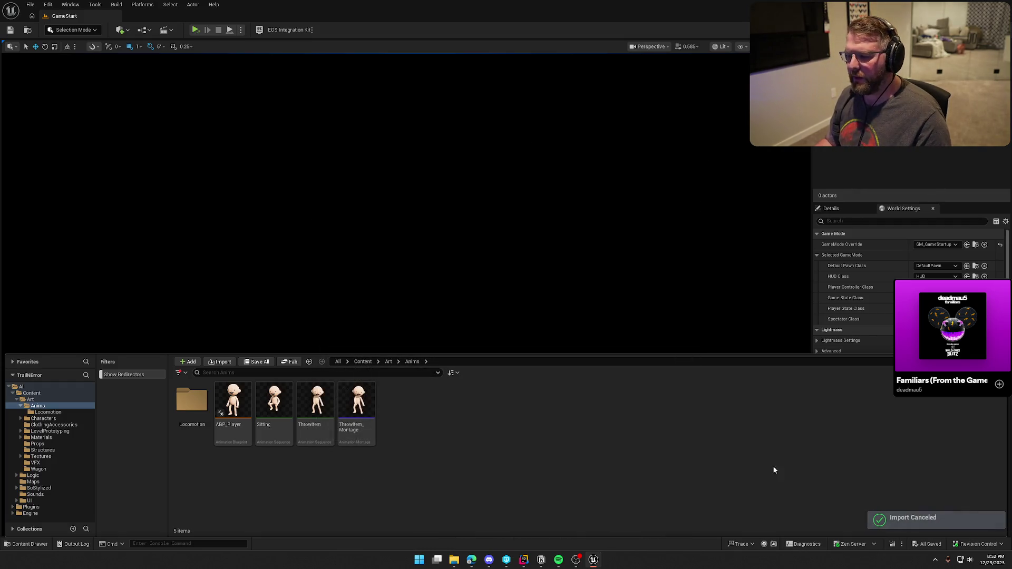
- Minimize Unreal and the code editor, launch Blender, and dismiss its splash screen
click(975, 2)
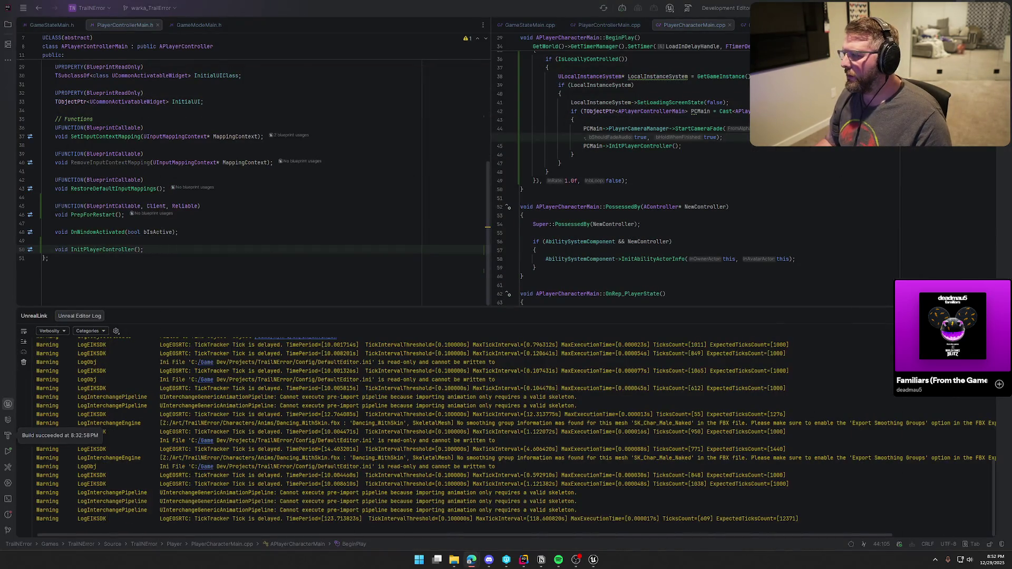
click(976, 1)
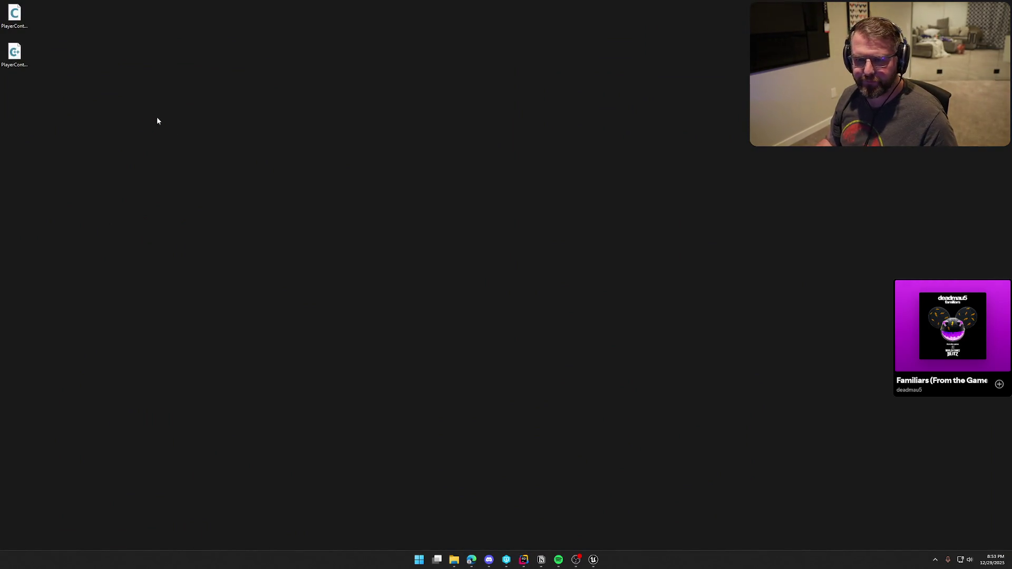
key(super)
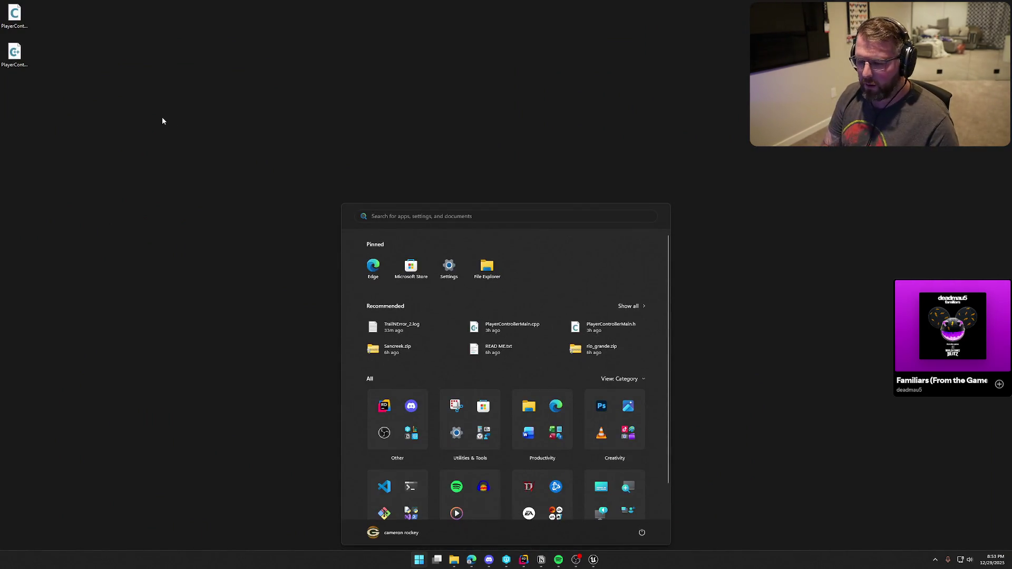
key(Escape)
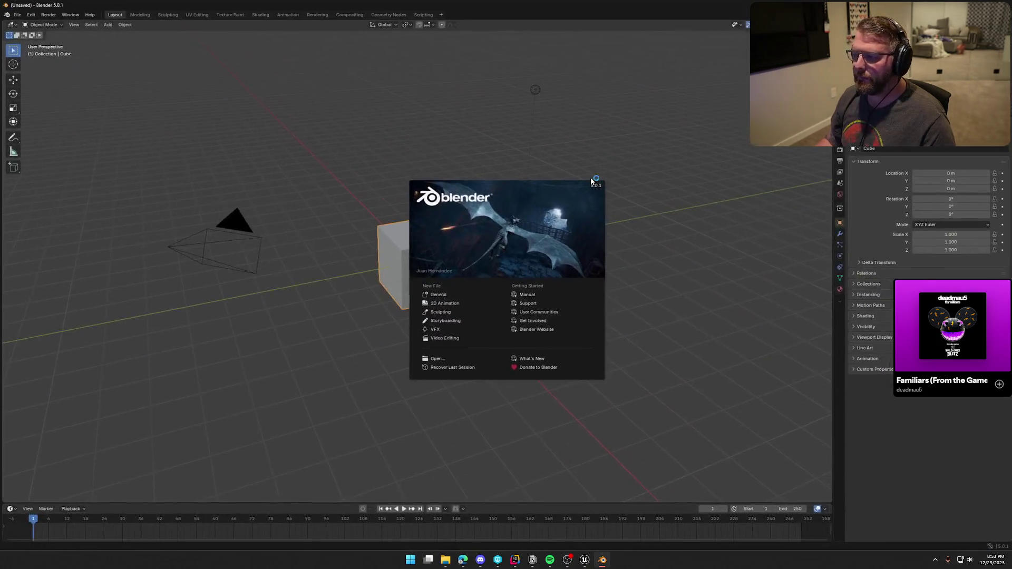
click(600, 147)
- Delete all default objects from the Blender scene
key(a)
key(x)
click(599, 146)
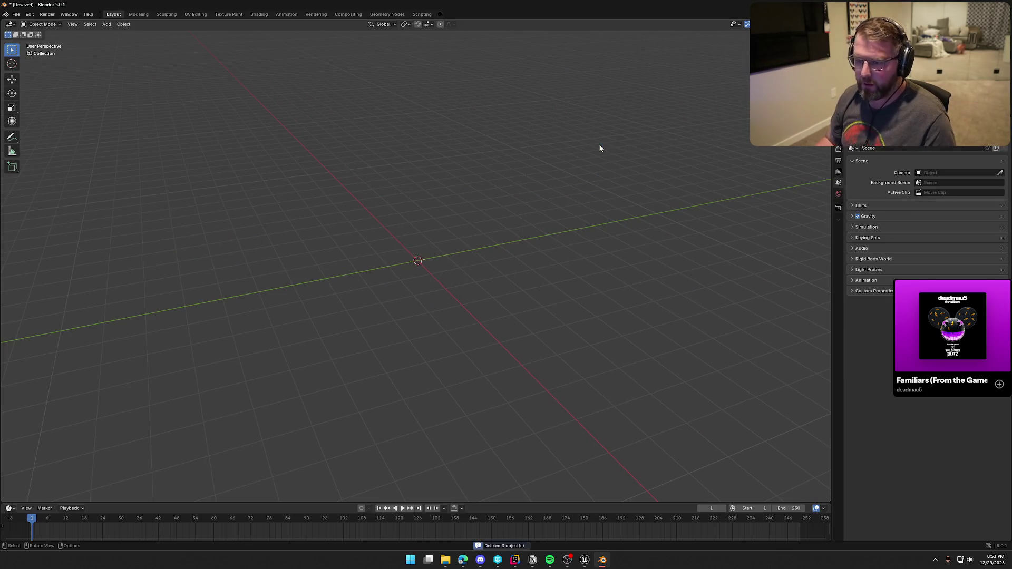
- Import the Mixamo FBX armature with its dance keyframes and orbit to inspect it
click(16, 14)
mouse_move(34, 127)
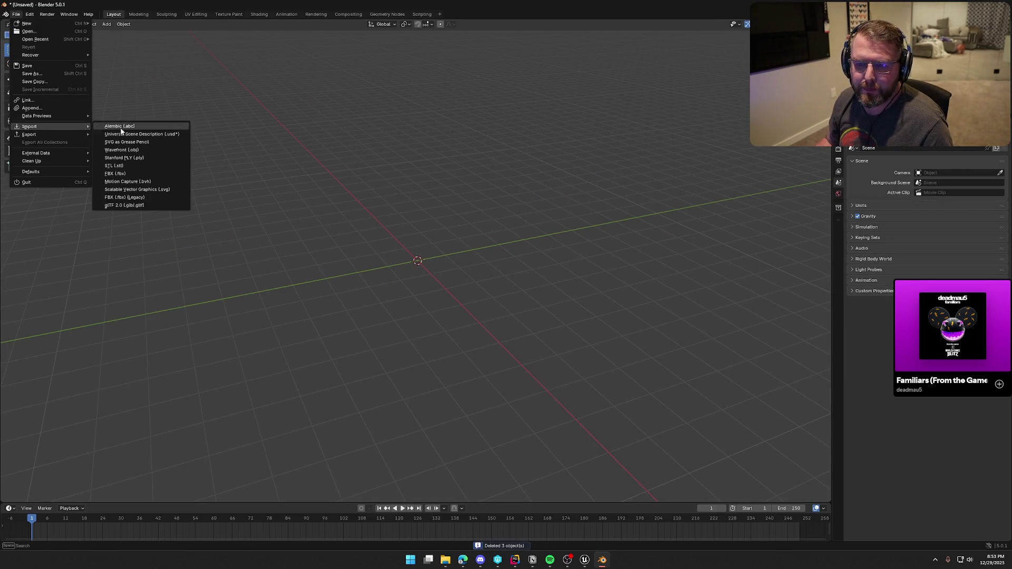
click(132, 196)
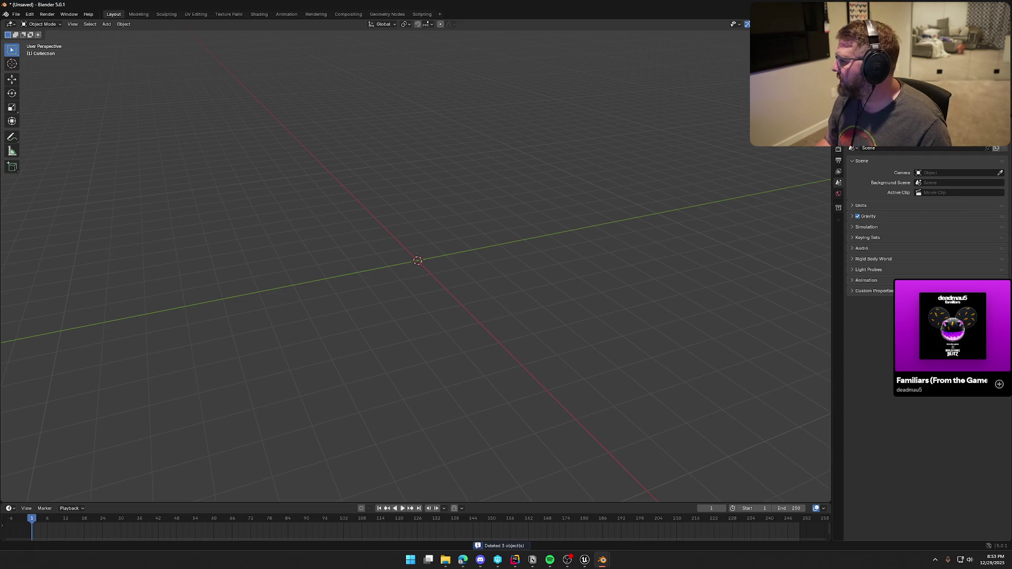
click(16, 14)
mouse_move(35, 127)
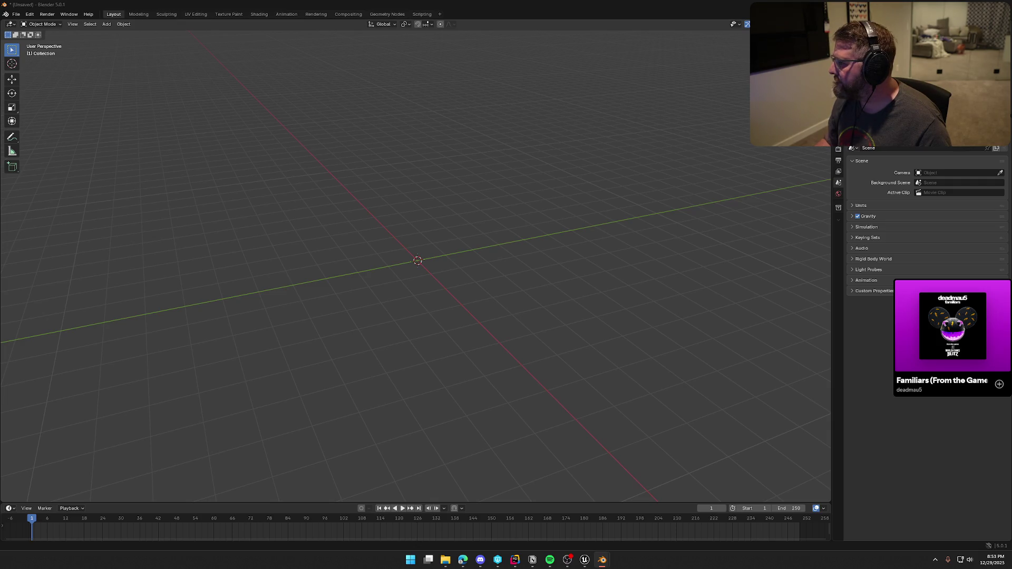
mouse_move(417, 266)
middle_down()
mouse_move(460, 255)
mouse_move(479, 311)
middle_up()
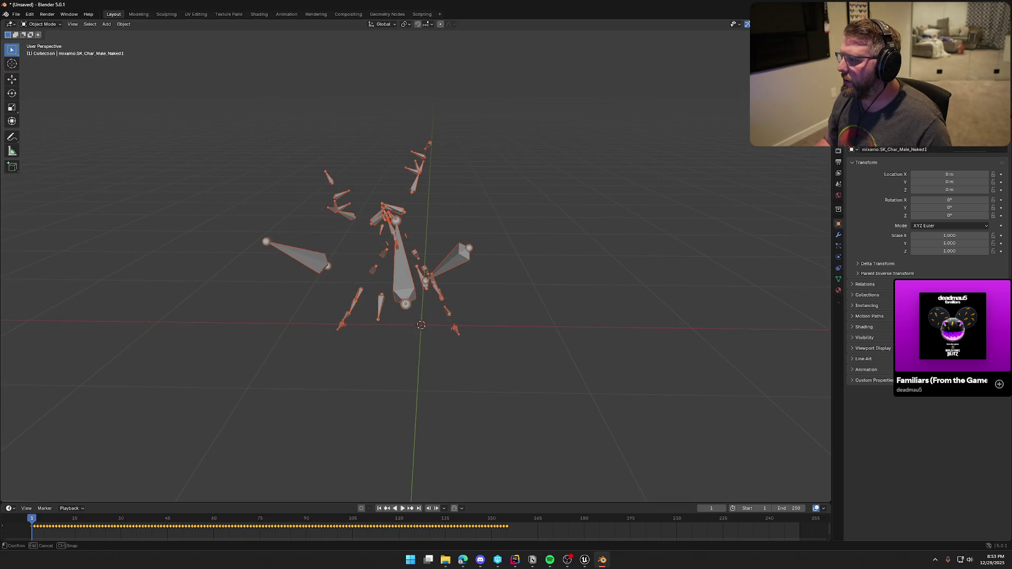
- Enlarge the Outliner and select the SK_Char_Male_Naked armature
drag(922, 144, 922, 268)
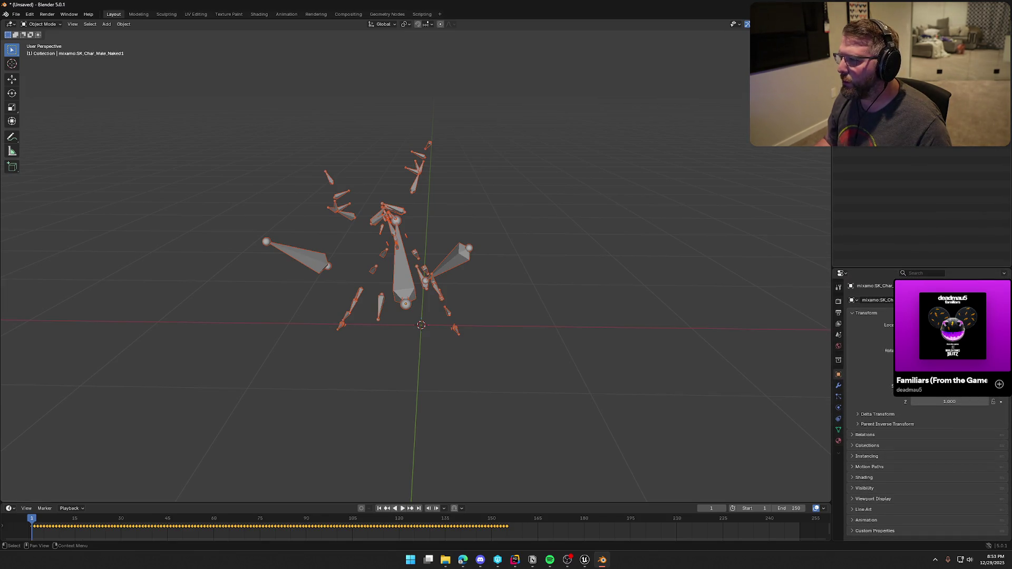
click(400, 264)
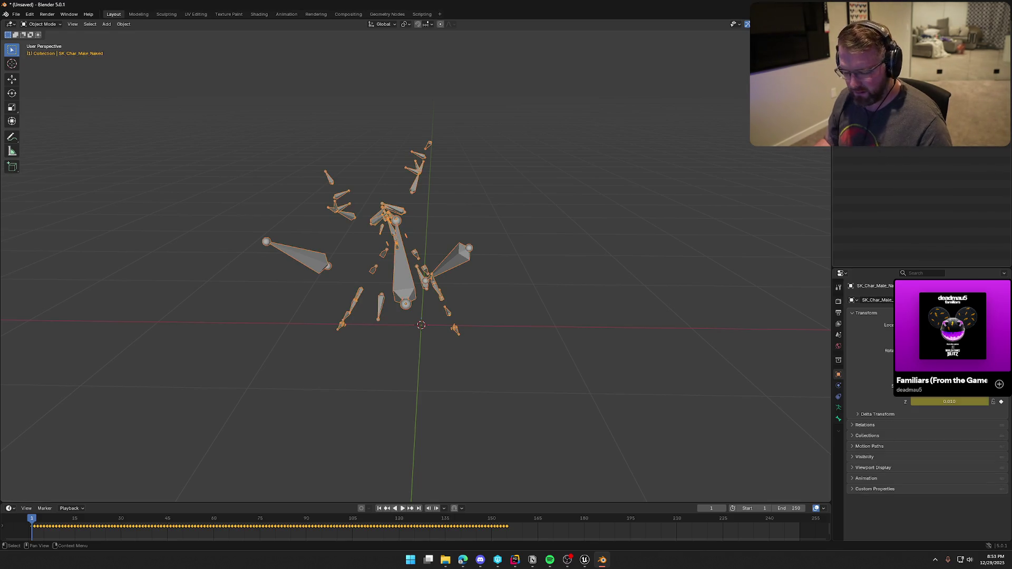
key(F2)
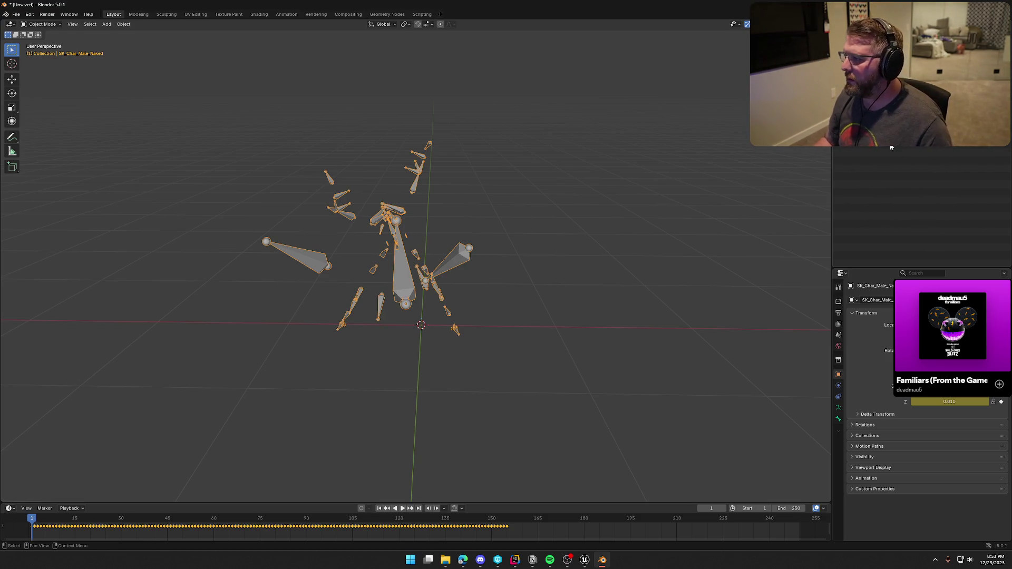
click(600, 210)
key(ctrl+z)
- Start an FBX export and name the file Dancing_Fixed.fbx
click(41, 25)
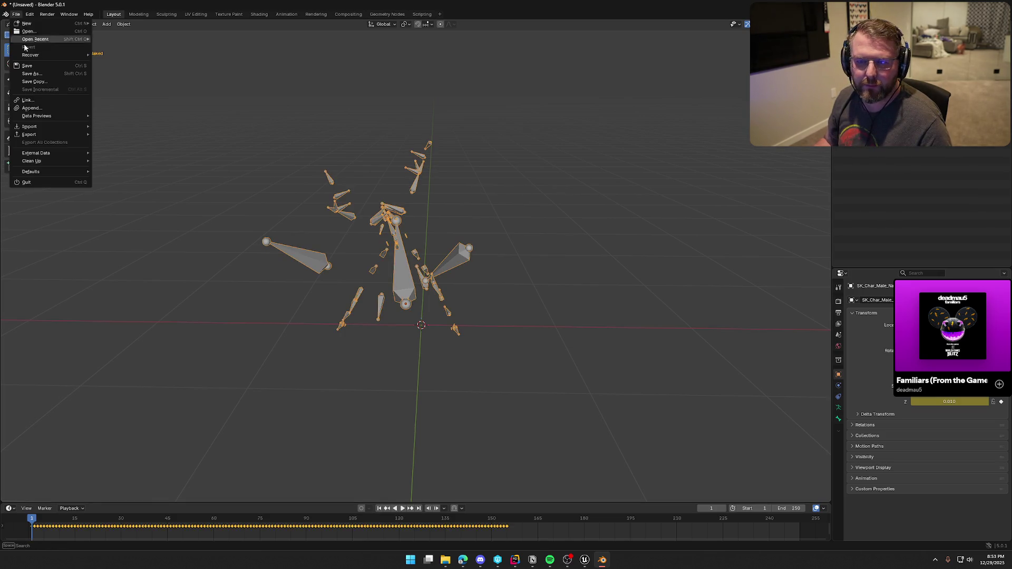
click(40, 129)
click(16, 14)
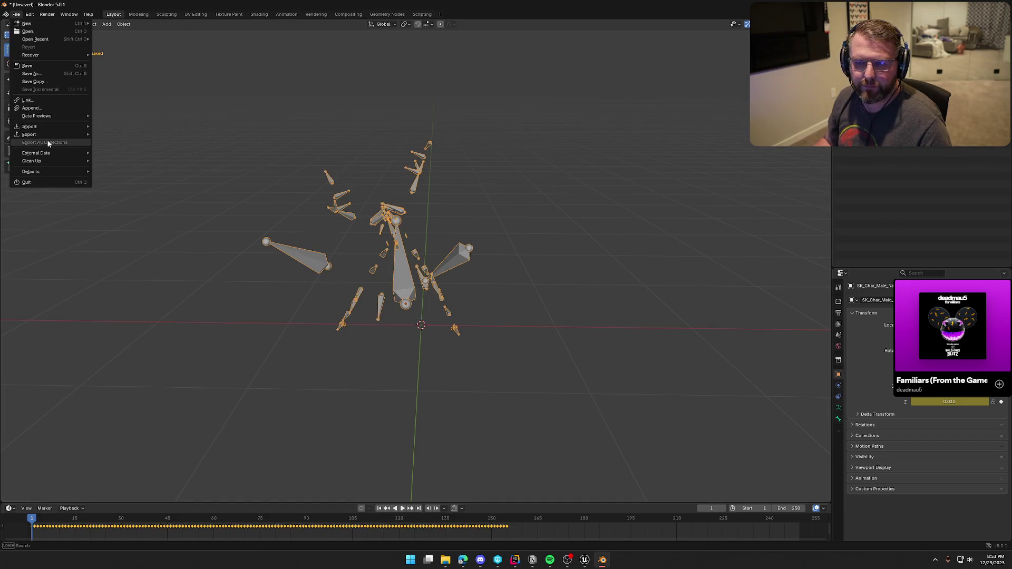
mouse_move(52, 134)
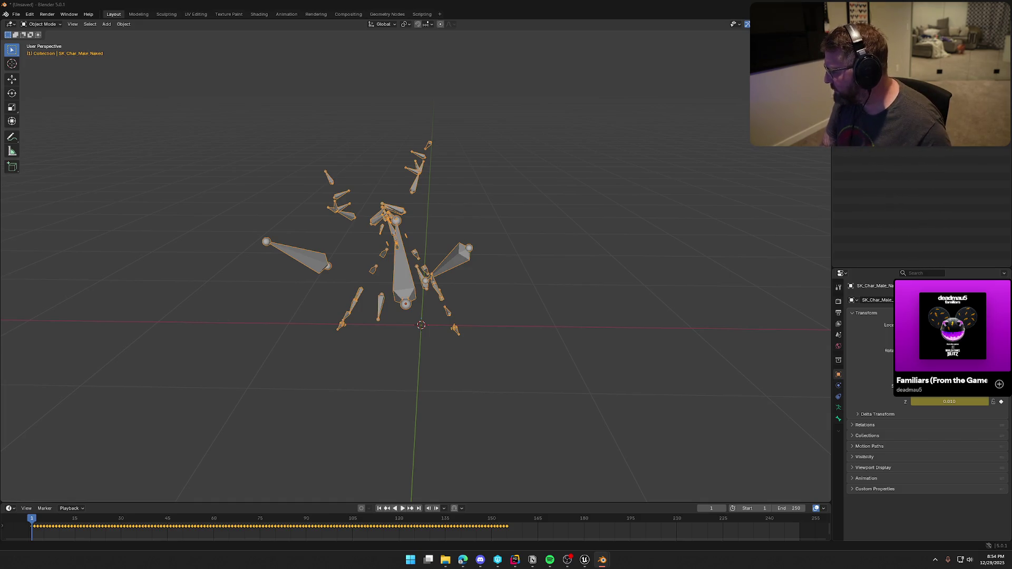
key(F3)
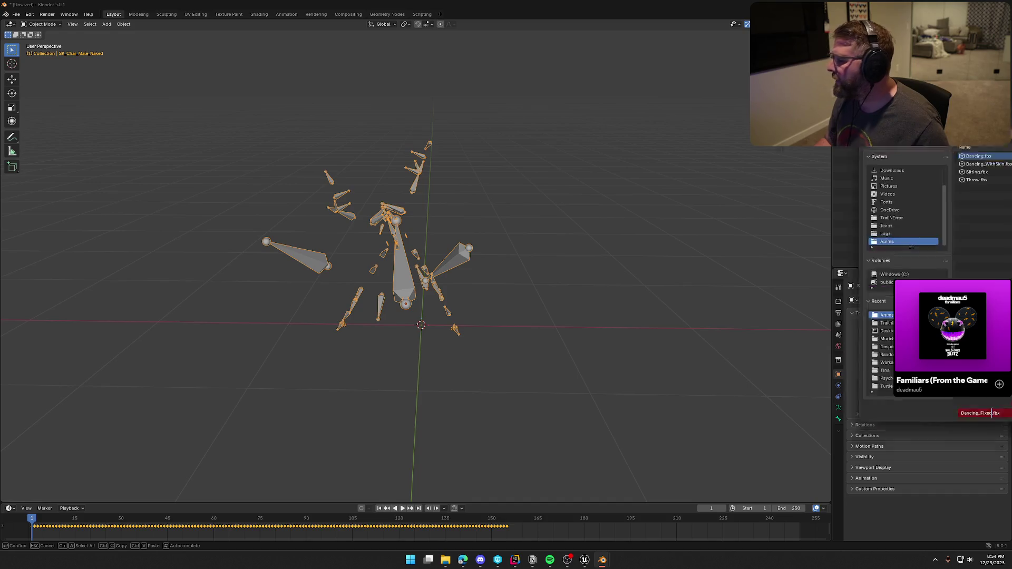
- Confirm Dancing_Fixed.fbx, expand Armature options, export the FBX, and switch to Unreal Engine
key(Return)
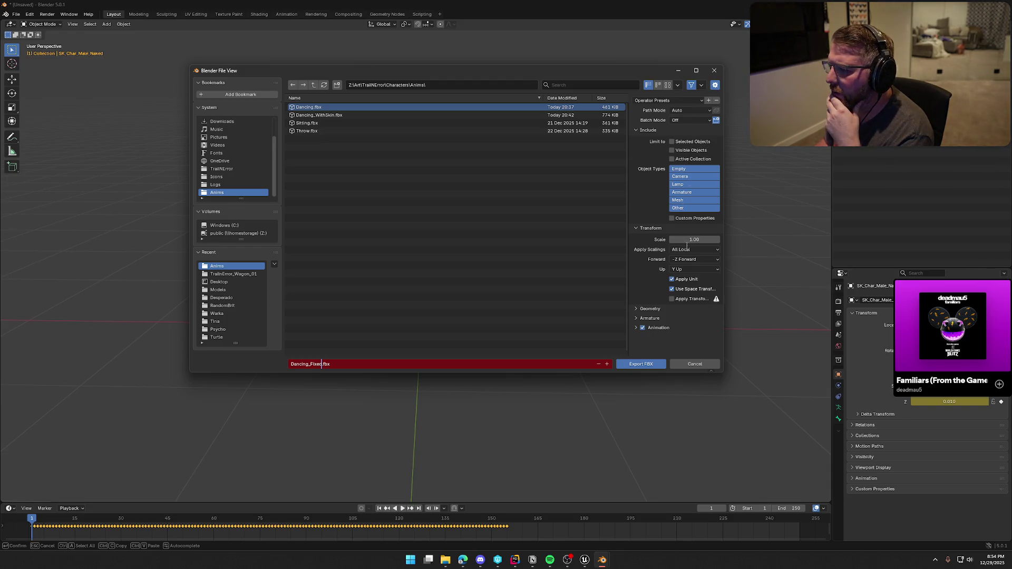
click(634, 320)
scroll(654, 327, down, 2)
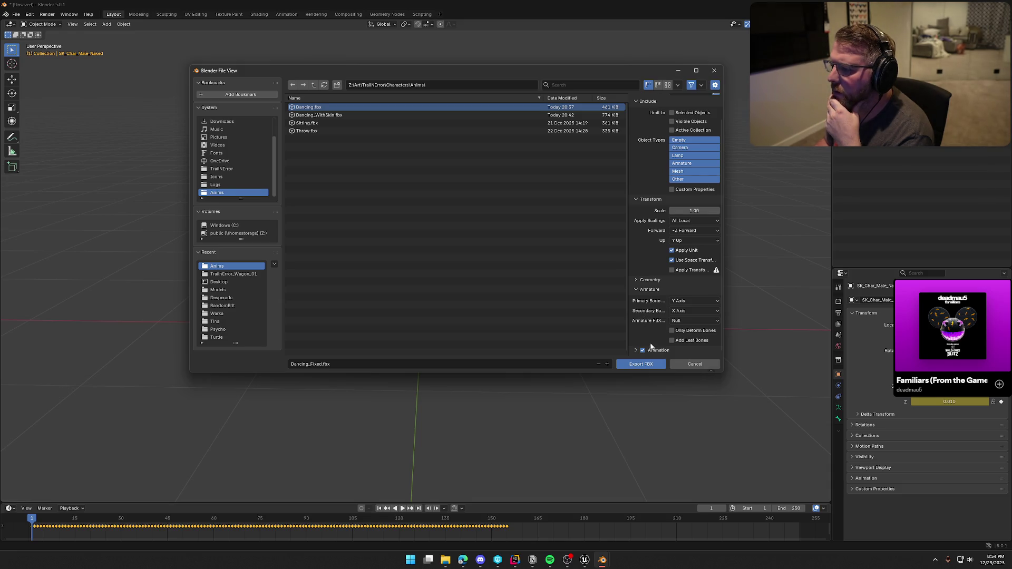
click(627, 365)
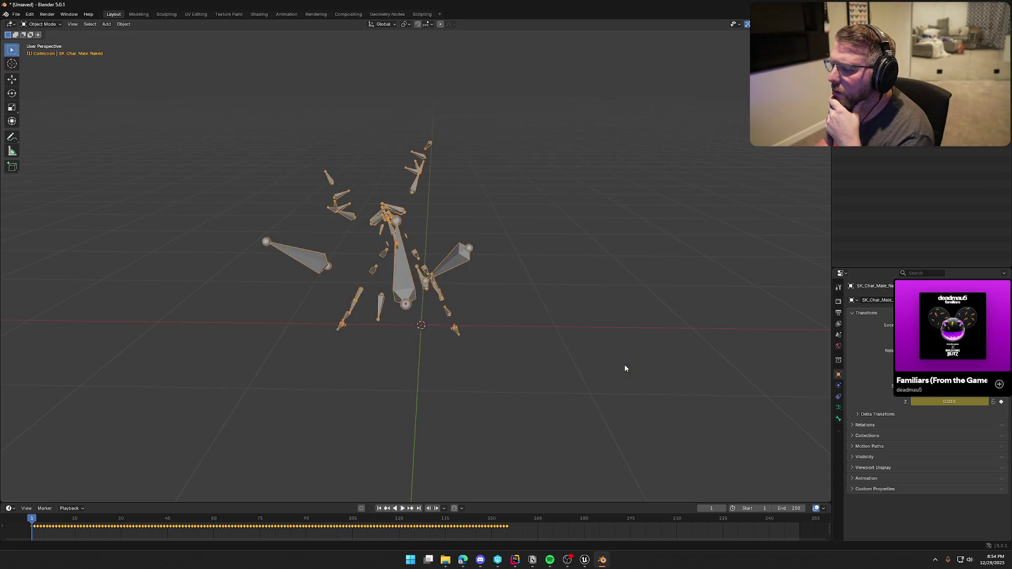
click(585, 559)
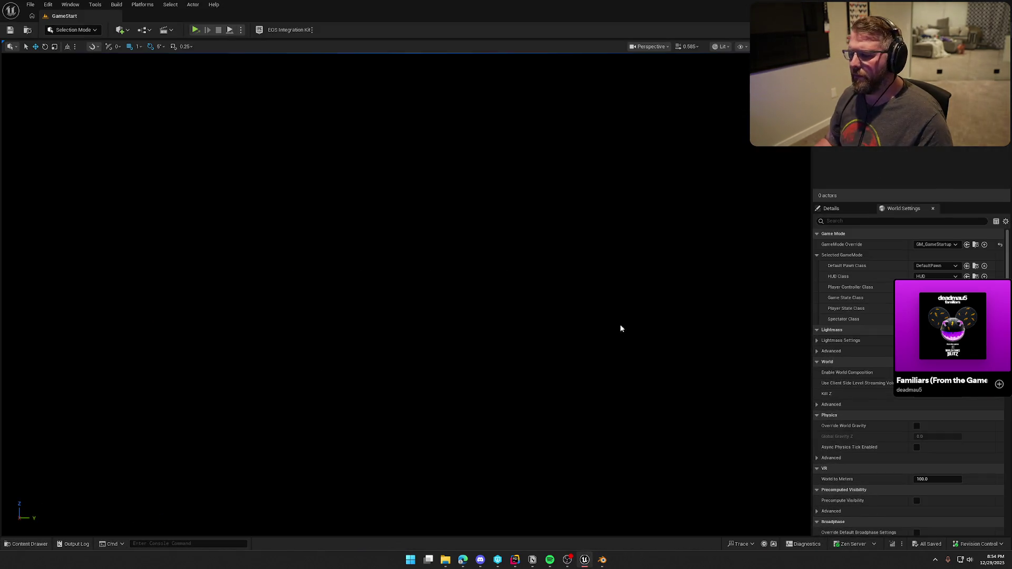
- Target SK_Char_Male_Naked_Skeleton for Dancing_Fixed.fbx, review its skeleton conflicts, then cancel the import
key(ctrl+space)
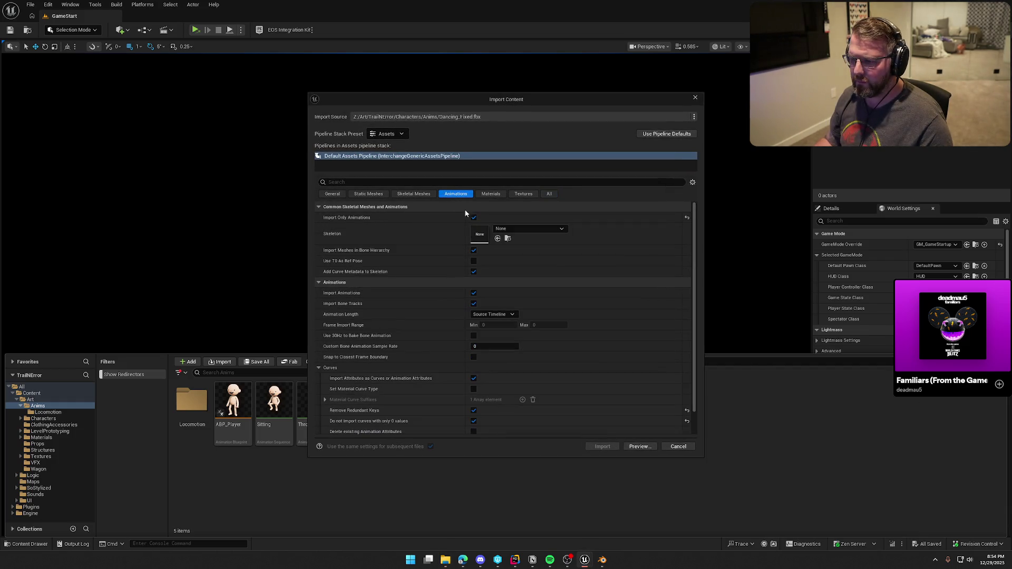
click(520, 229)
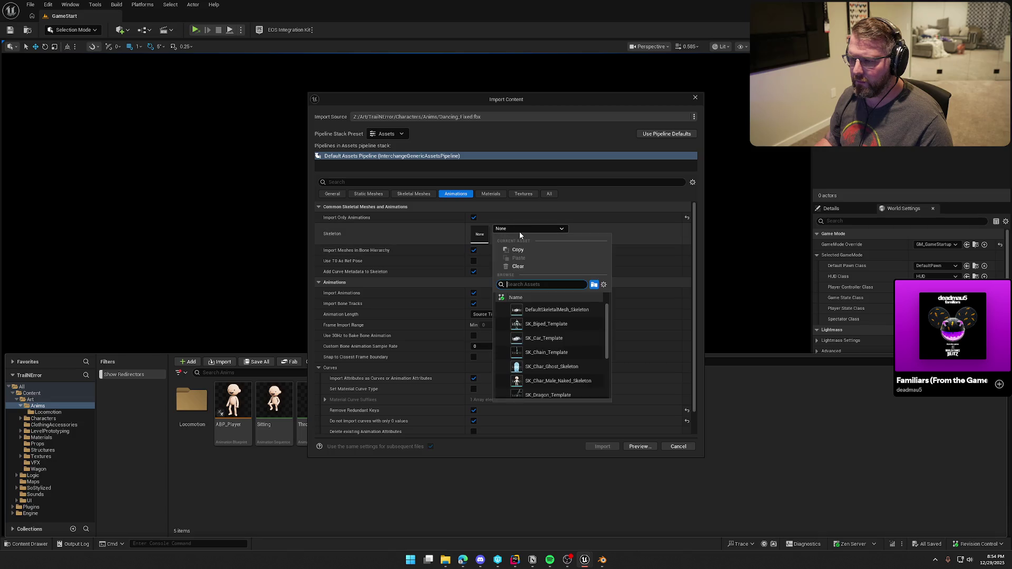
click(550, 381)
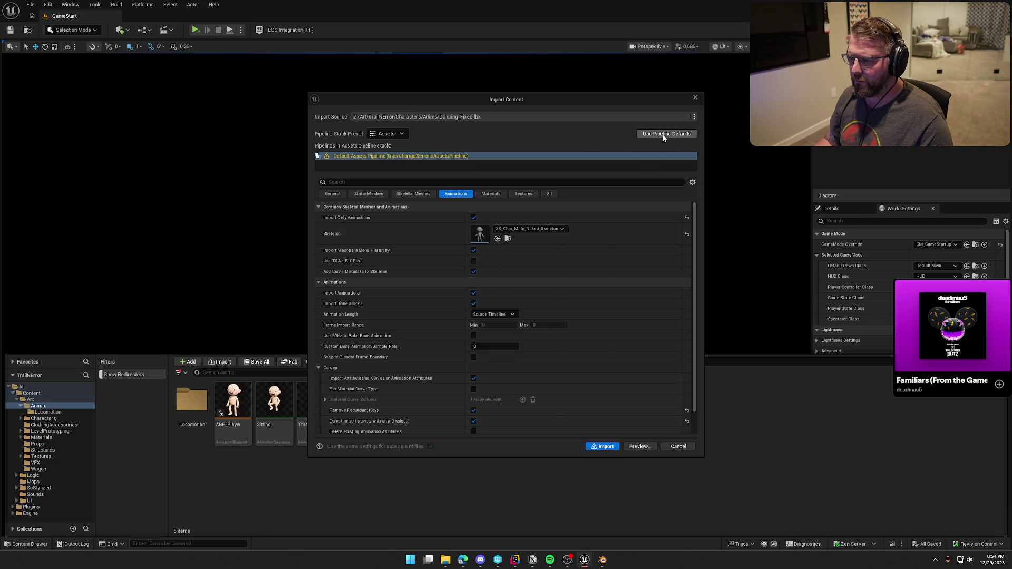
click(548, 194)
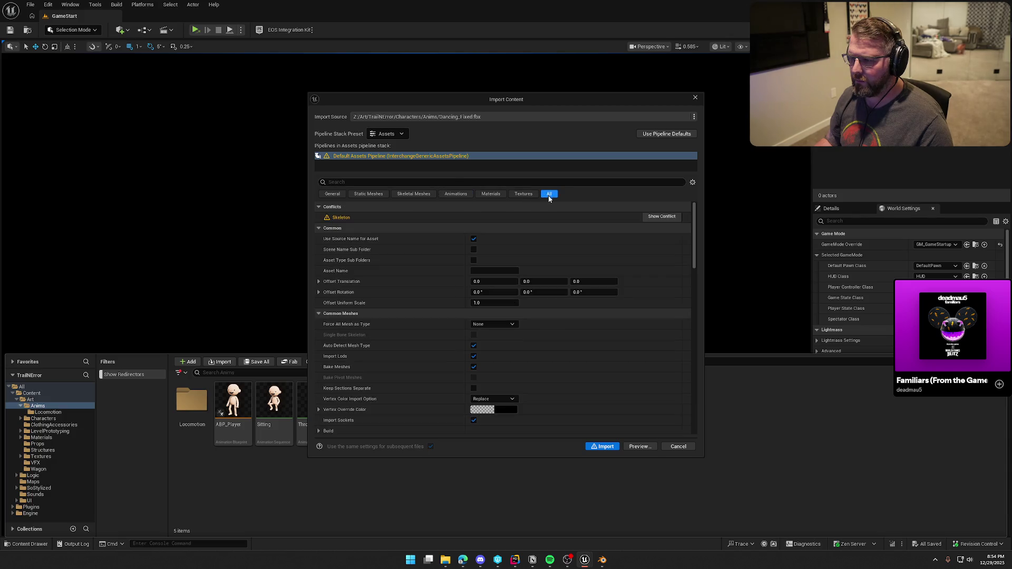
click(660, 216)
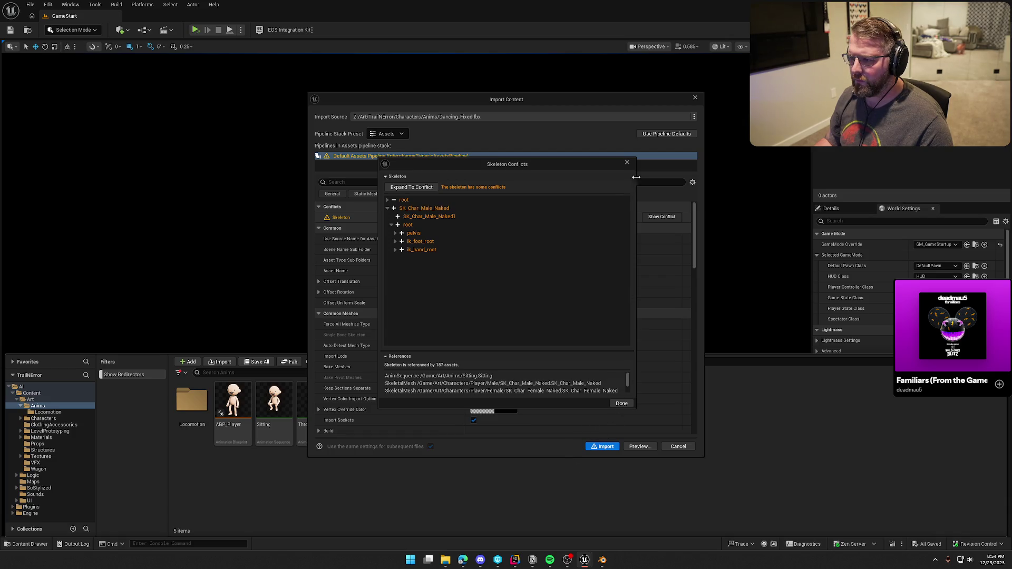
click(627, 163)
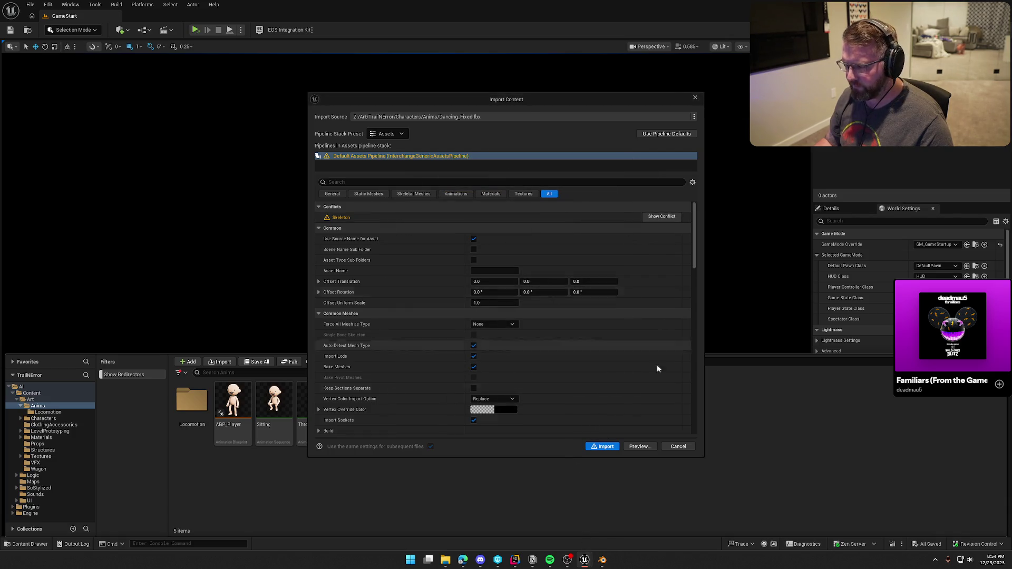
click(677, 446)
- Back in Blender, undo and redo the last change, then play the SK_Char_Male_Naked dance animation
click(603, 559)
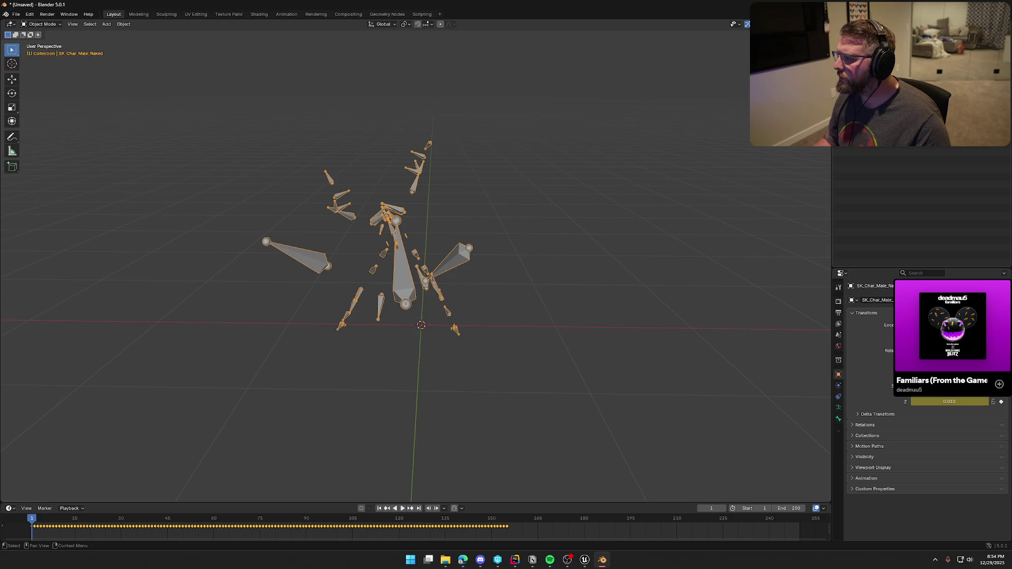
key(ctrl+z)
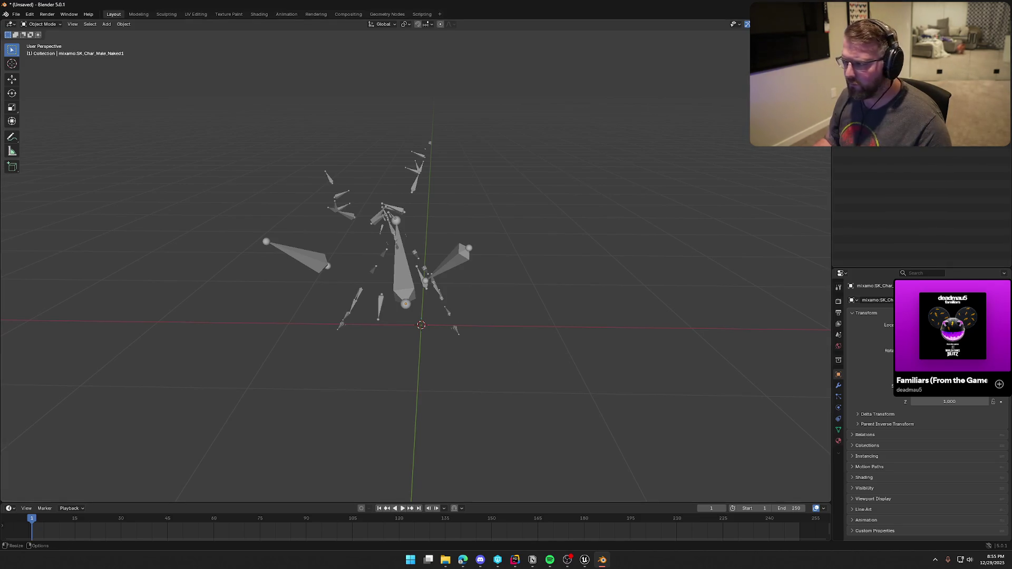
key(ctrl+shift+z)
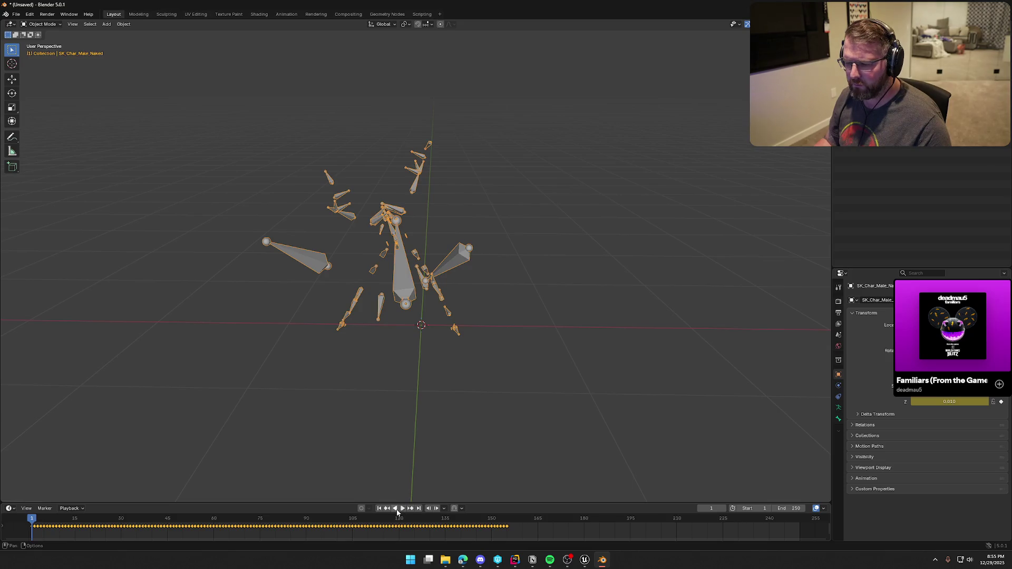
click(402, 509)
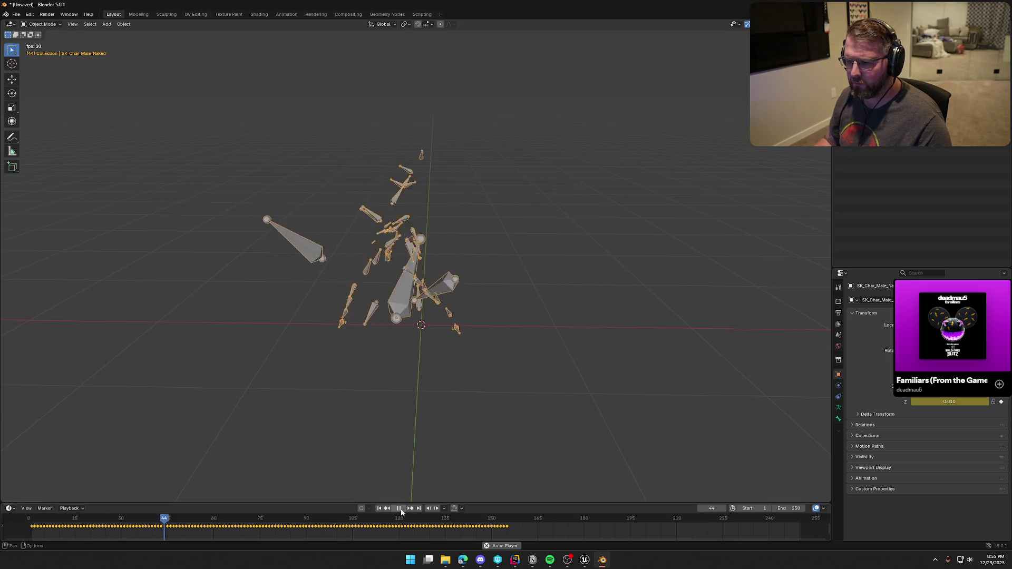
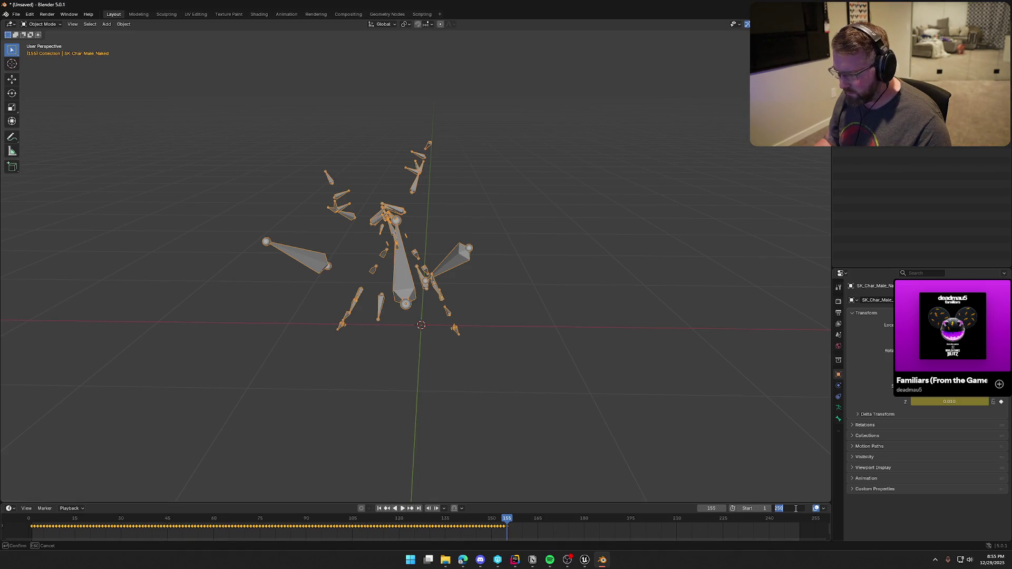
text(155)
- Set the end frame to 155 and play the dance to check it, stopping at frame 119
key(Return)
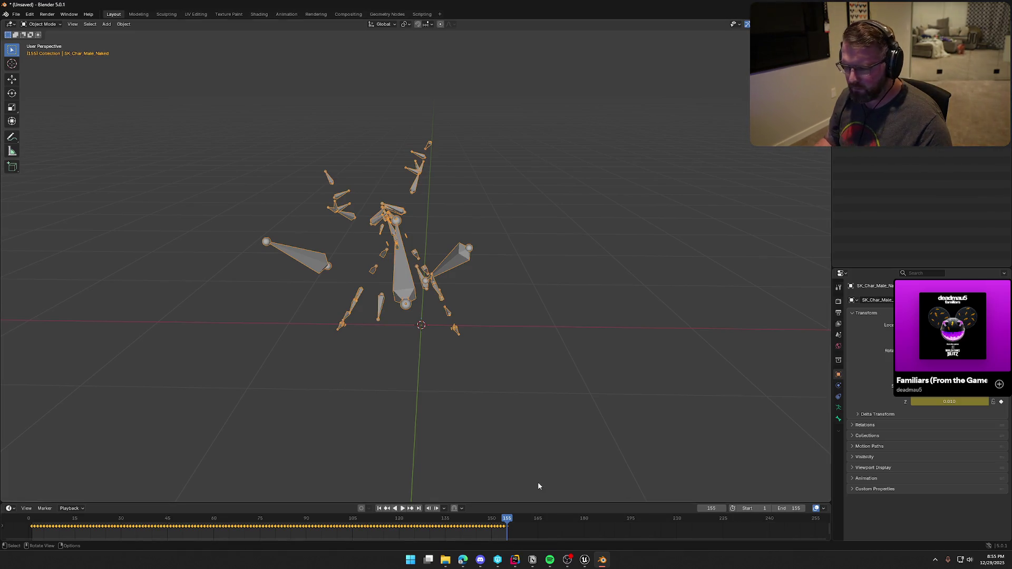
click(402, 508)
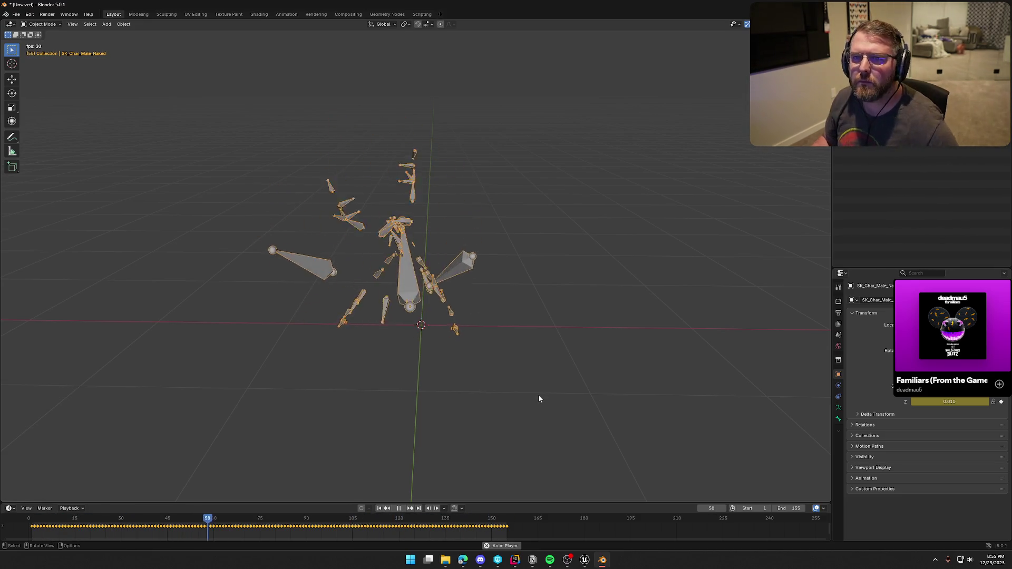
mouse_move(489, 325)
middle_down()
mouse_move(273, 225)
mouse_move(292, 221)
middle_up()
key(Escape)
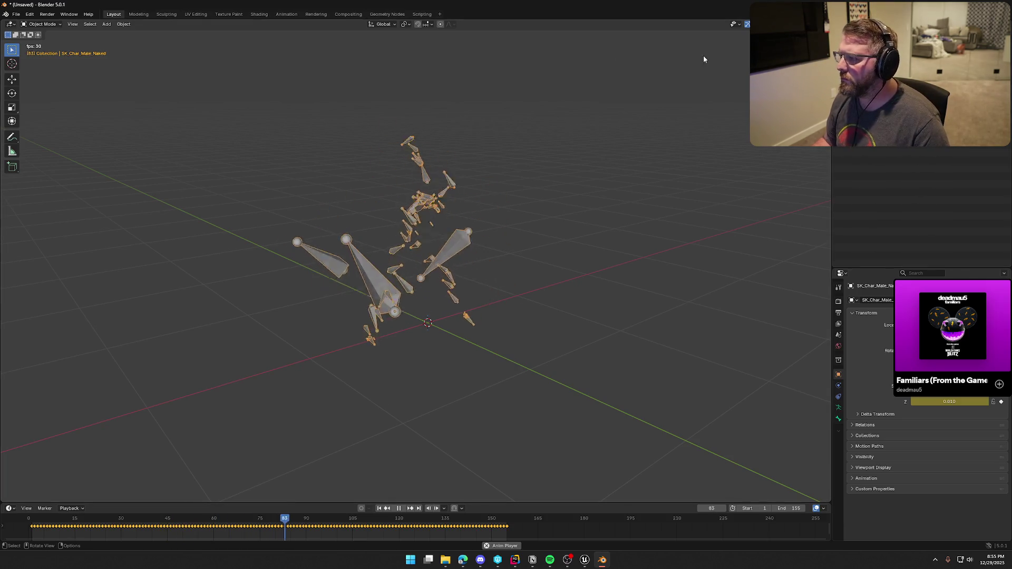
key(space)
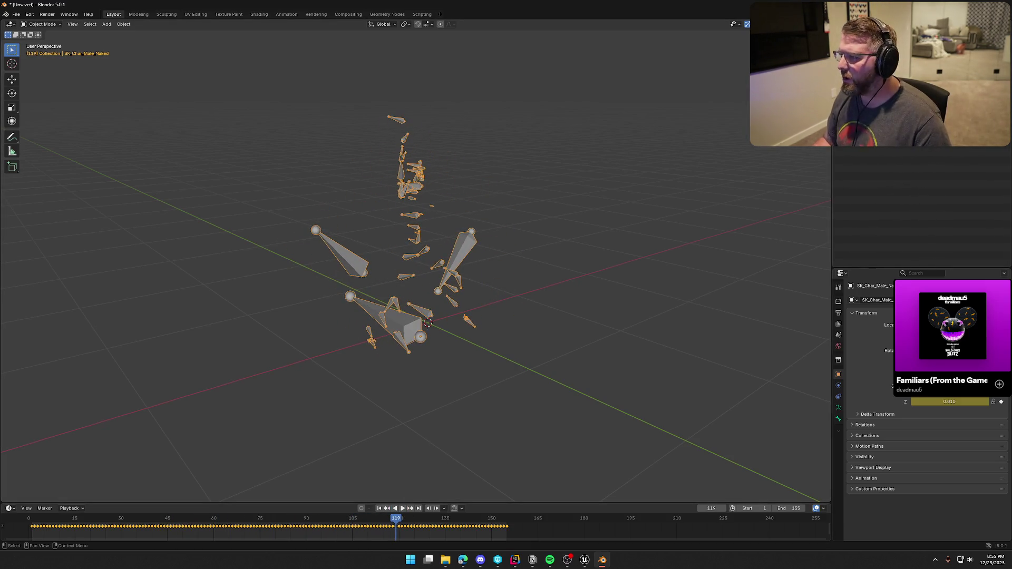
- Delete the extra mixamo mesh and rename the armature to Armature
click(874, 121)
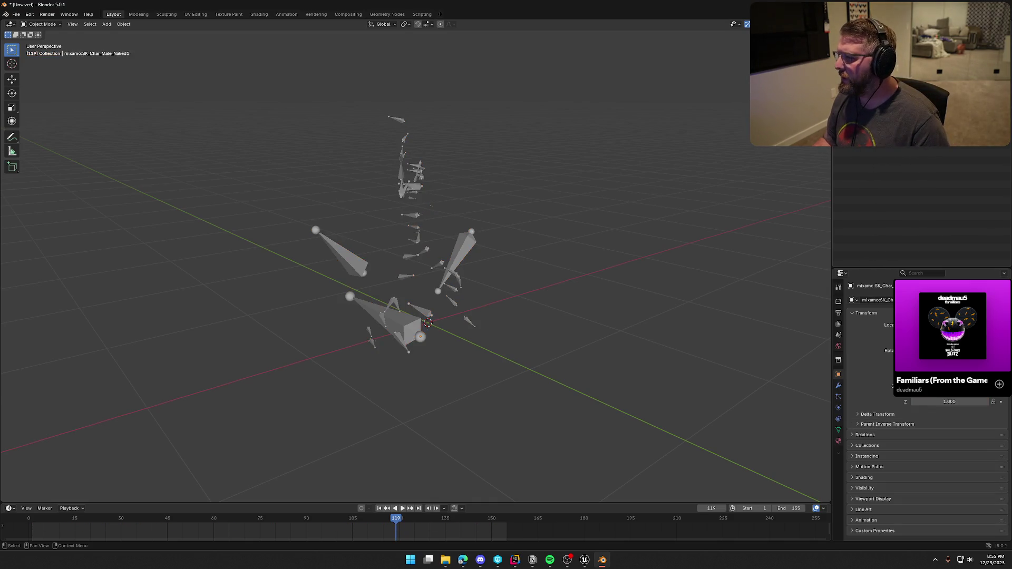
middle_drag(640, 275, 596, 285)
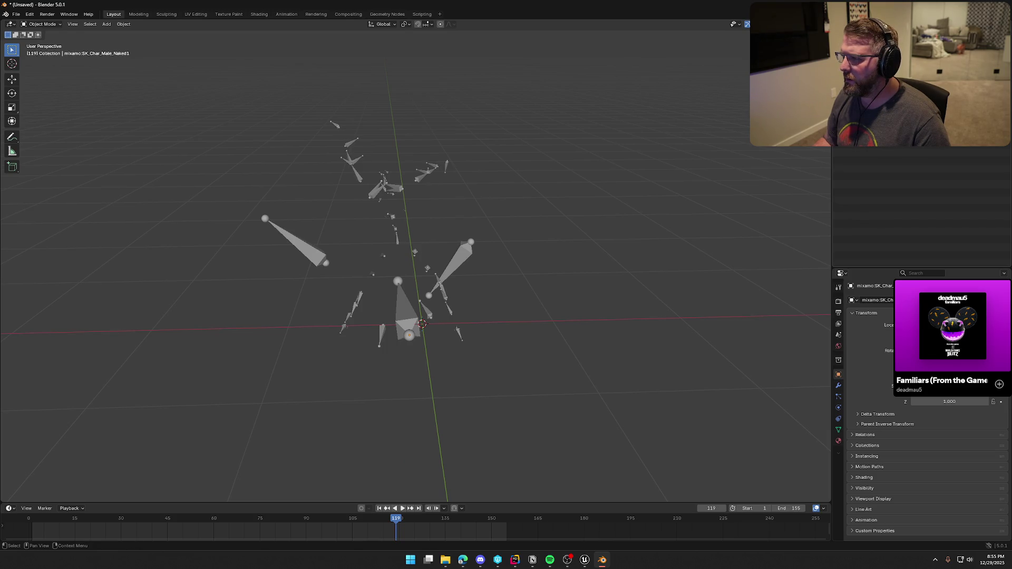
key(Delete)
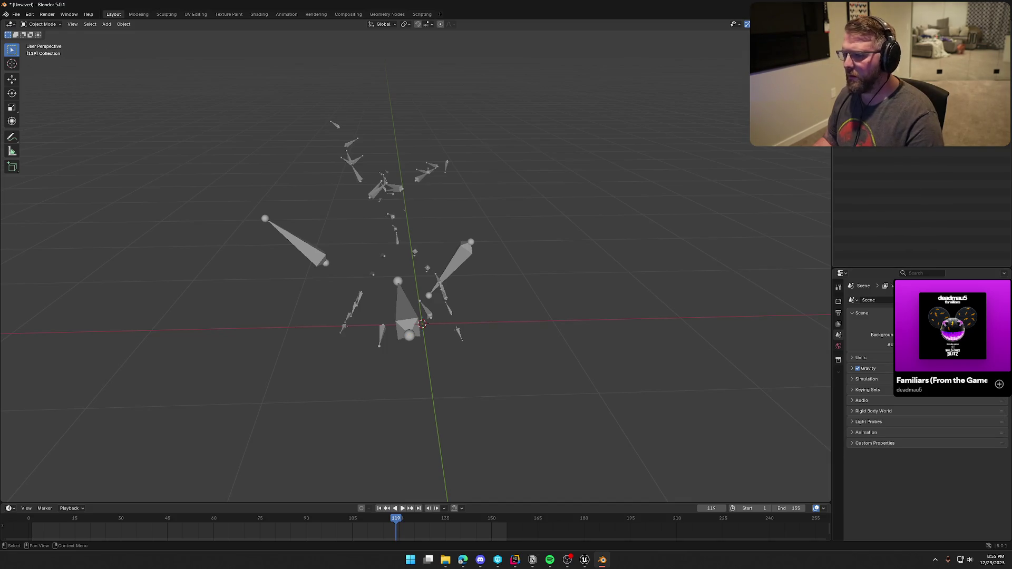
click(875, 111)
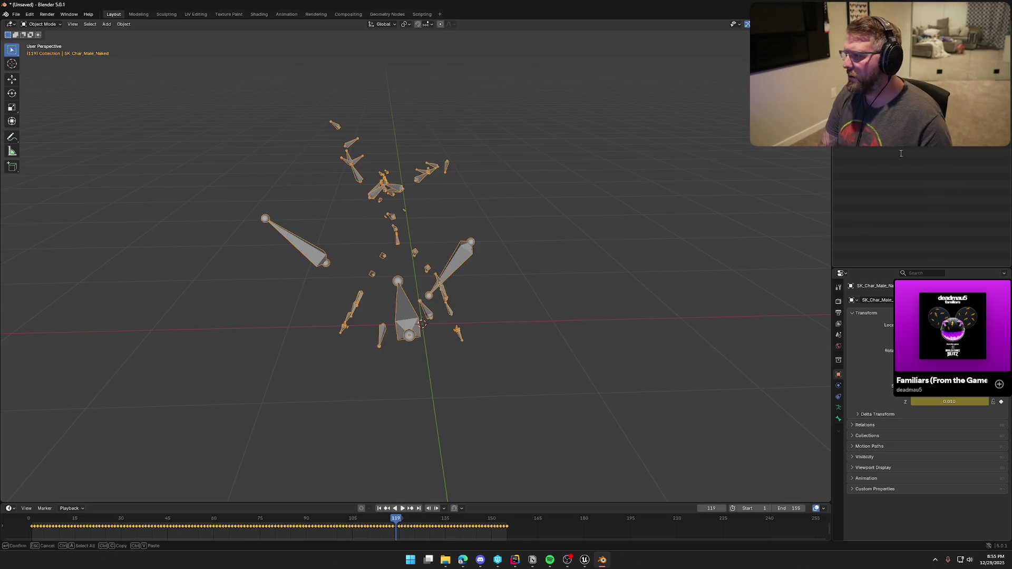
key(Return)
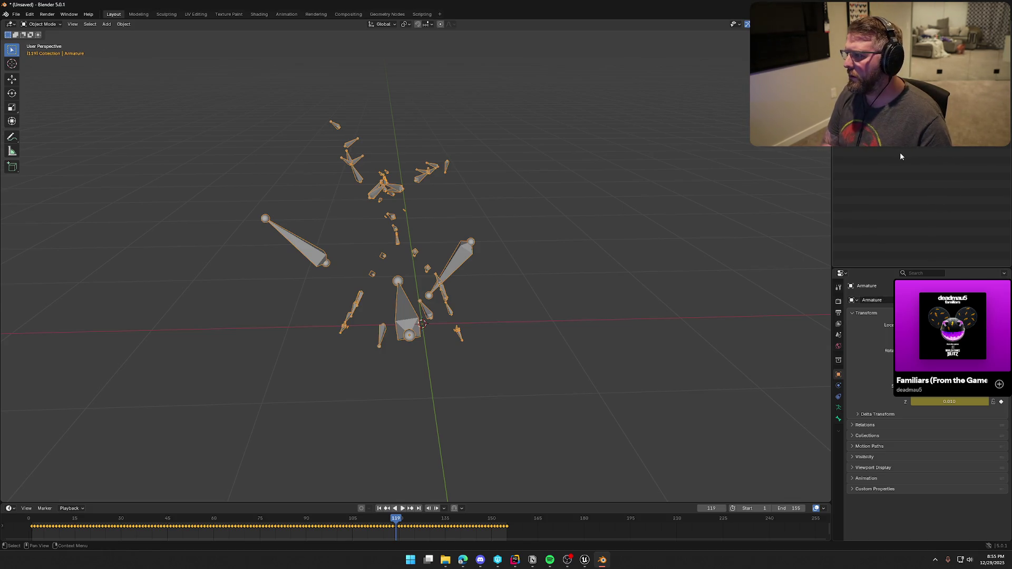
click(16, 14)
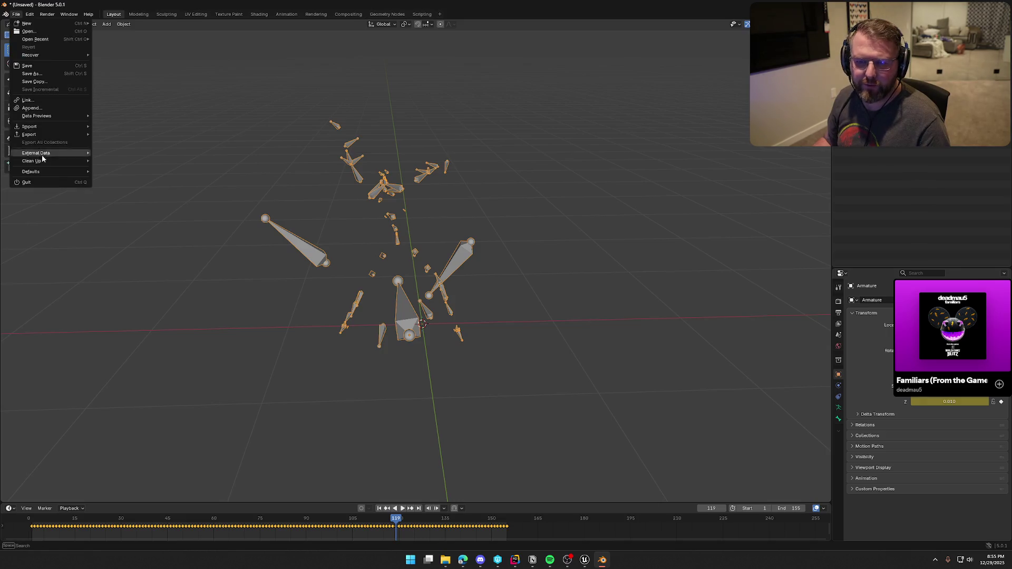
- Export the rig via File > Export > FBX as Dancing_Fixed.fbx in Anims, then return to Unreal
mouse_move(46, 133)
click(132, 195)
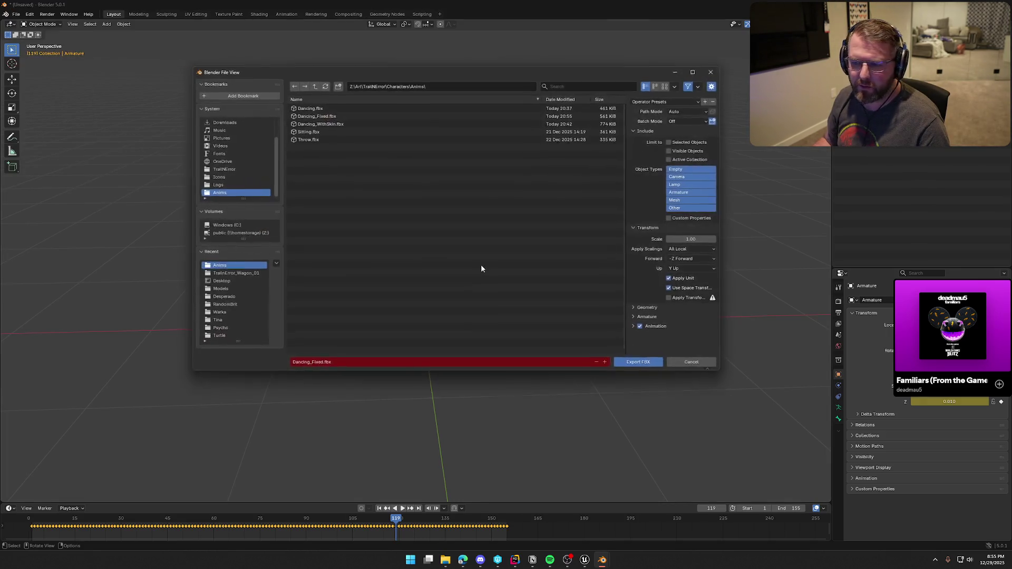
click(630, 364)
click(582, 564)
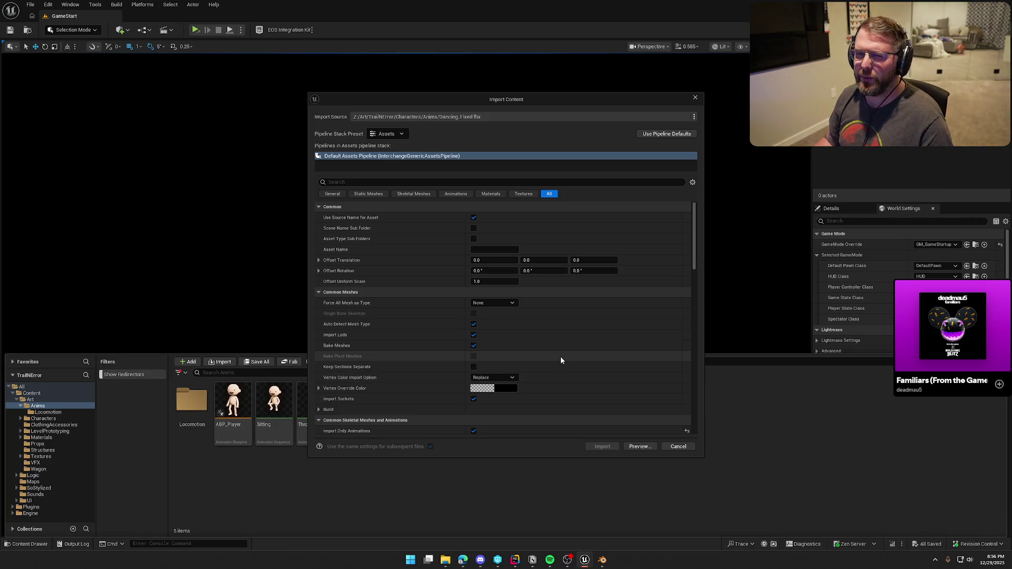
- Import Dancing_Fixed.fbx into Anims using the Animations settings with SK_Char_Male_Naked_Skeleton as skeleton
click(455, 193)
click(528, 228)
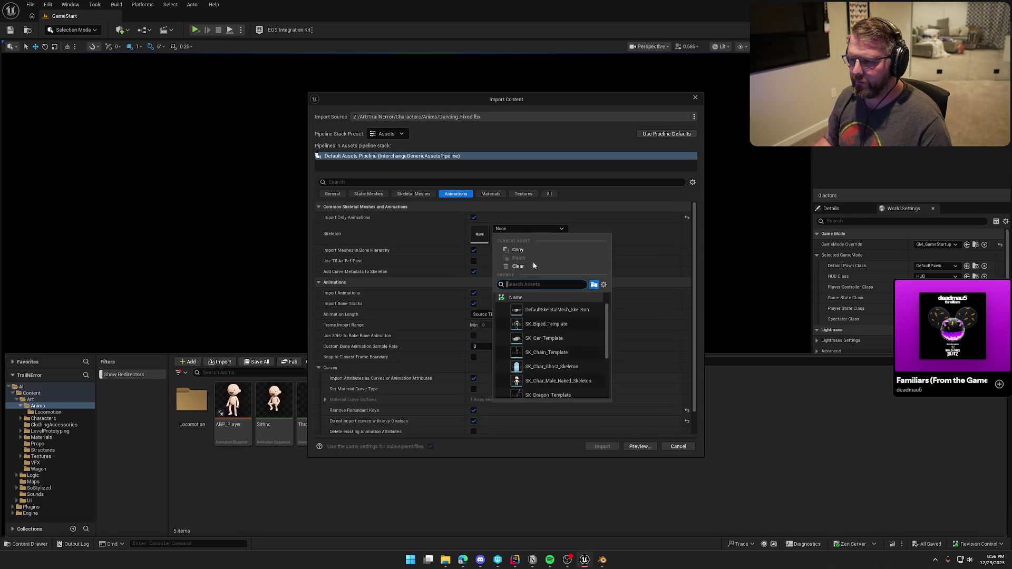
click(549, 370)
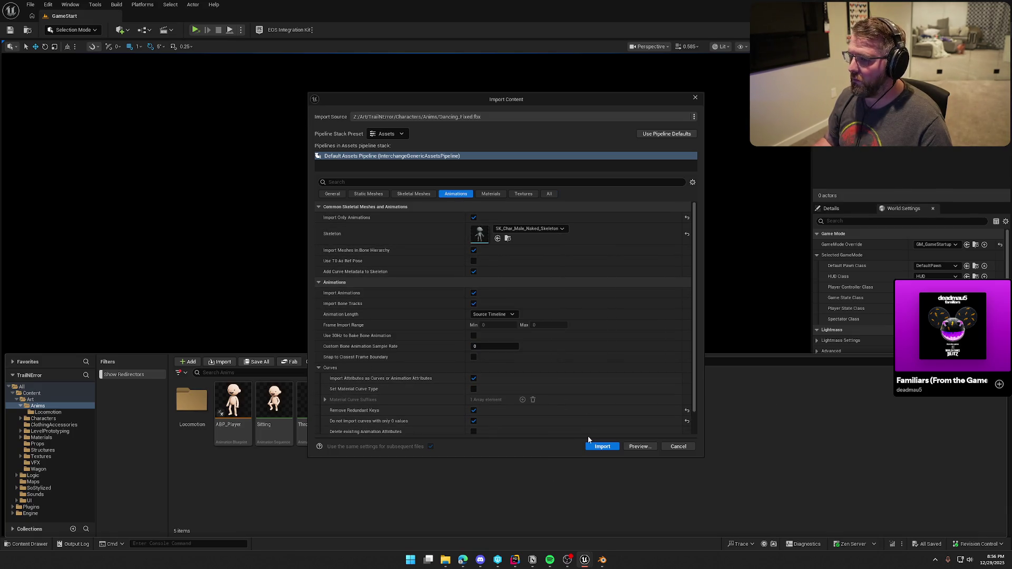
click(602, 446)
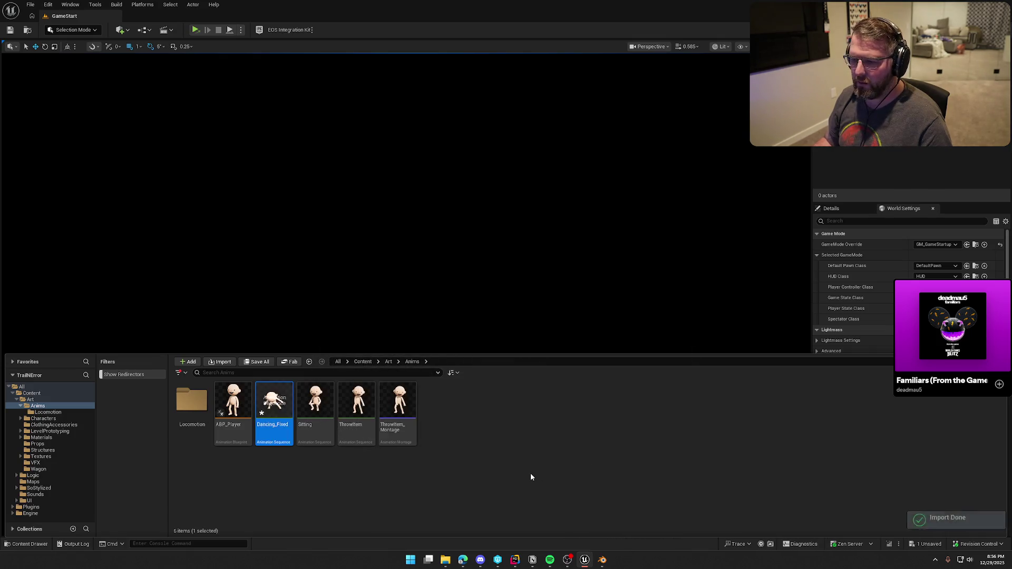
double_click(281, 400)
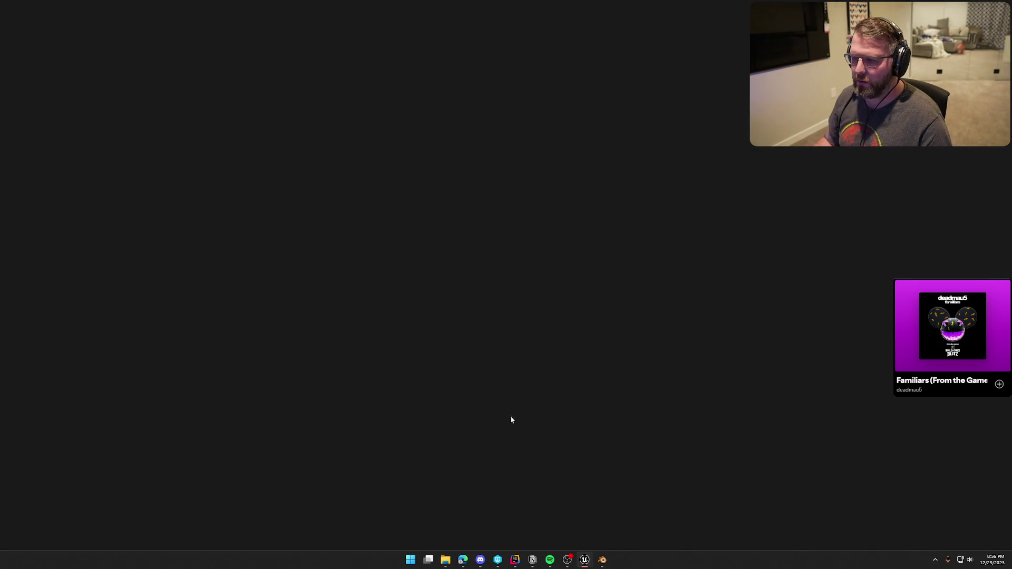
- Preview the Dancing_Fixed animation and bring up its Asset Details settings
drag(449, 252, 343, 256)
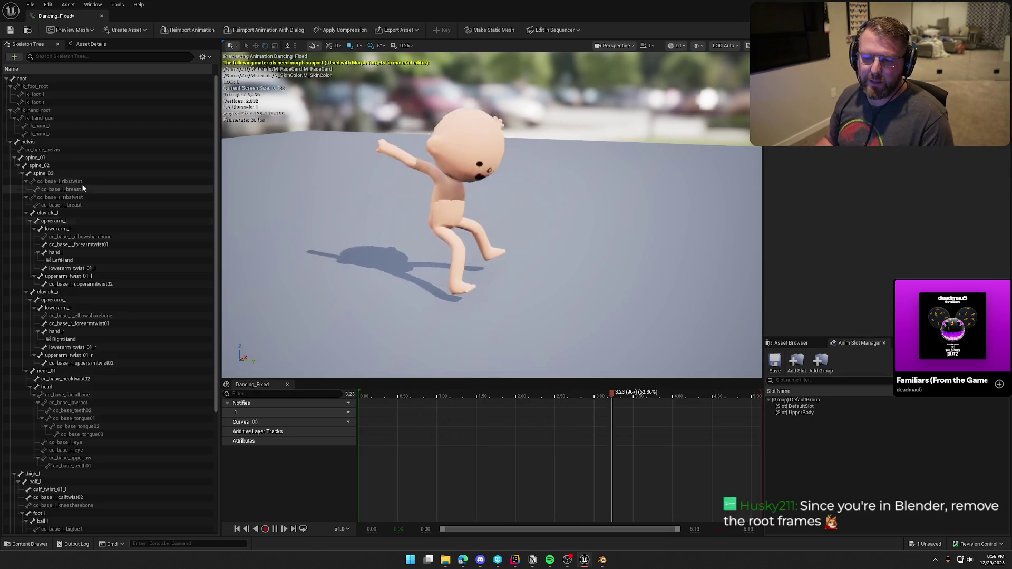
click(89, 44)
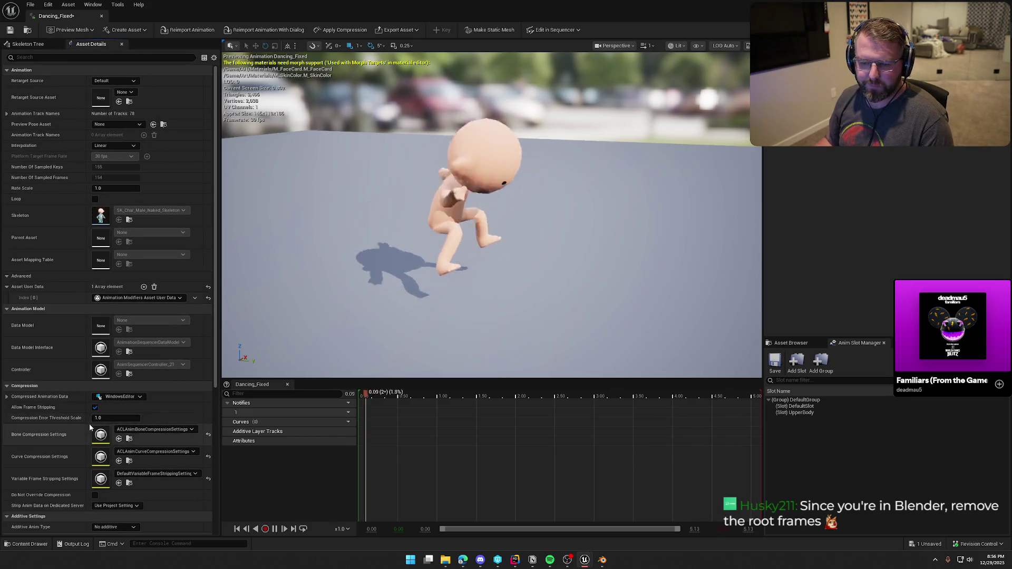
scroll(92, 423, down, 5)
scroll(97, 421, up, 5)
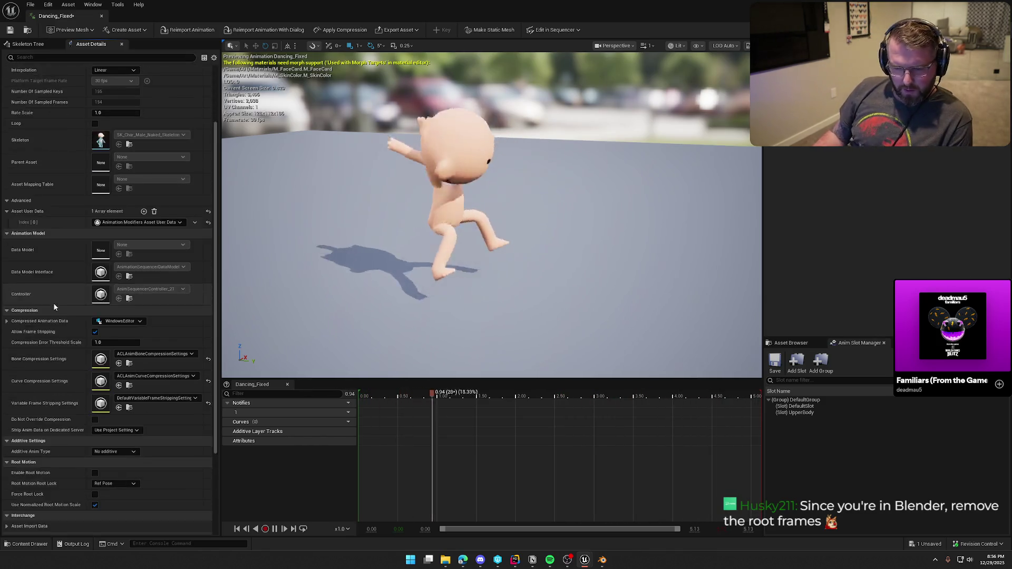
scroll(54, 309, down, 5)
- Enable root motion with Root Motion Root Lock set to Anim First Frame, then close the editor
click(95, 381)
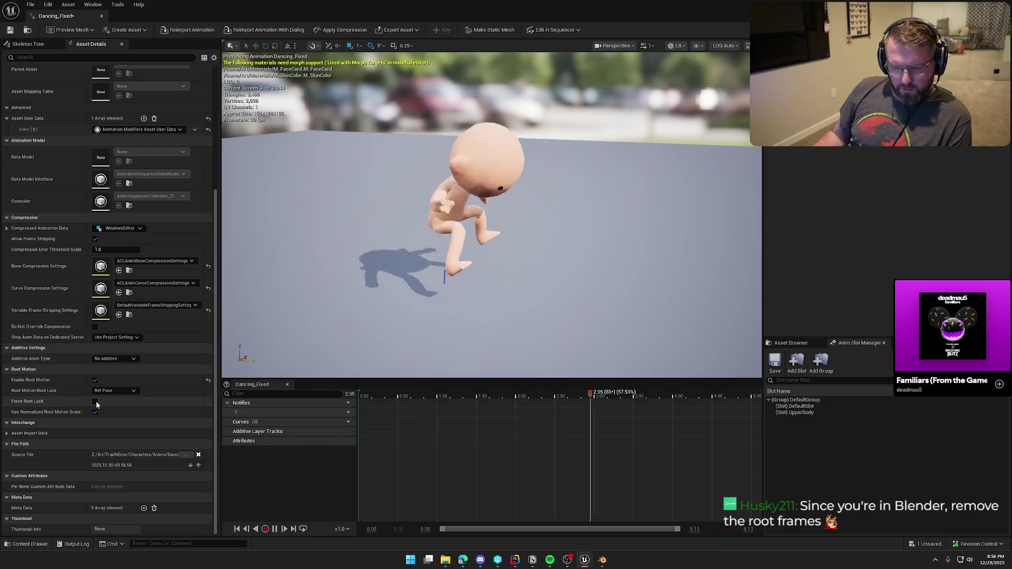
click(113, 390)
click(113, 407)
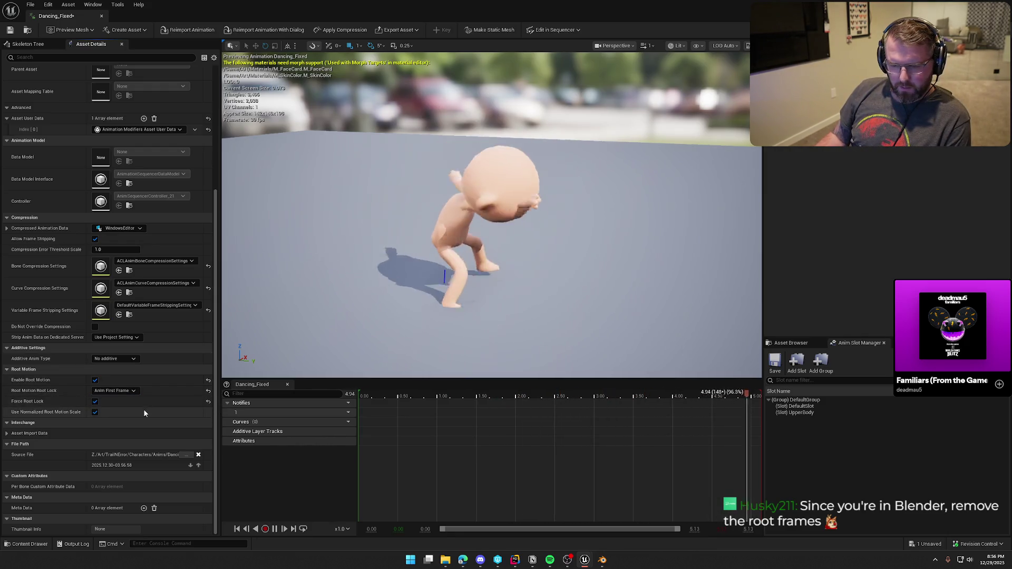
click(209, 391)
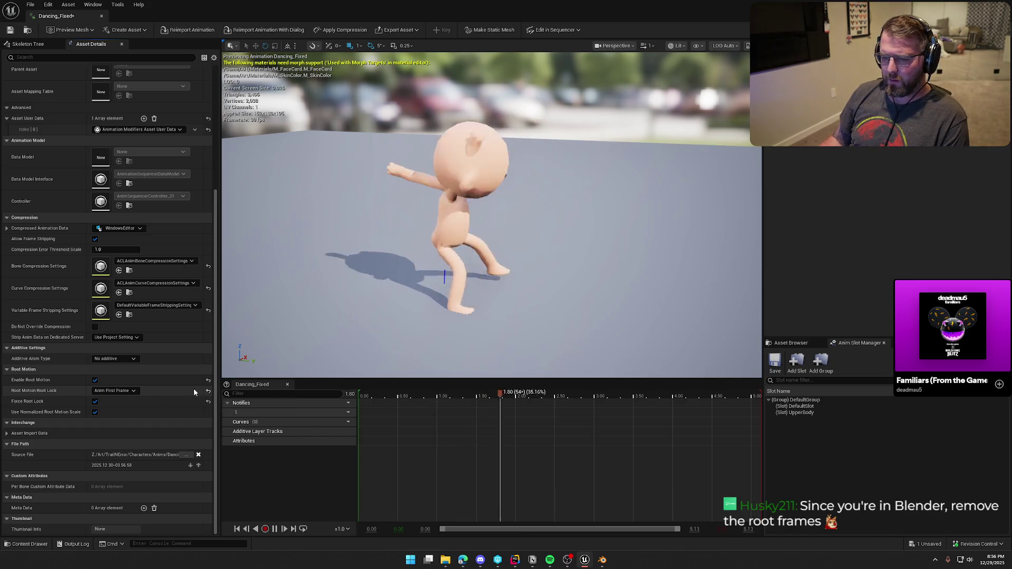
click(116, 390)
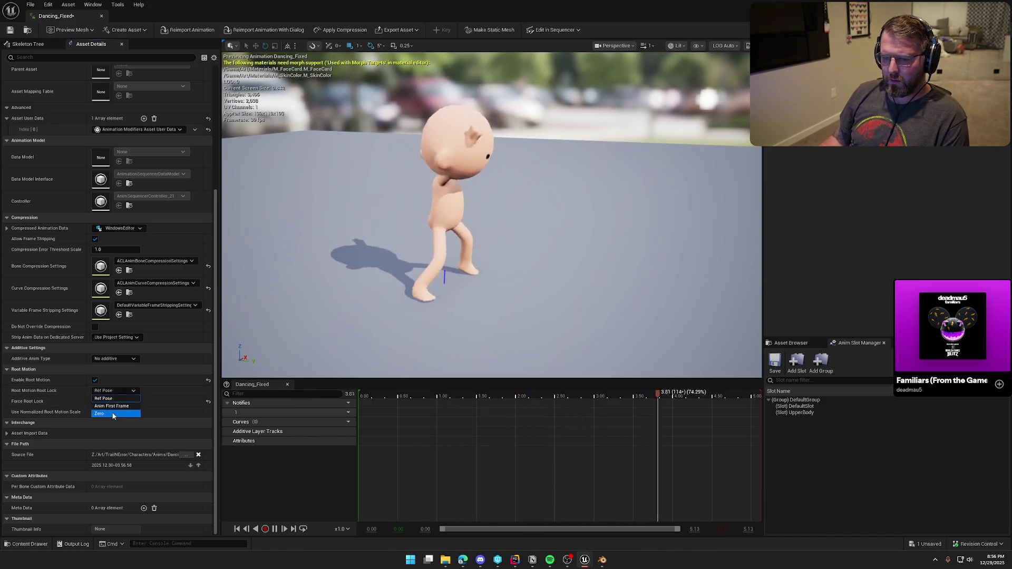
click(118, 403)
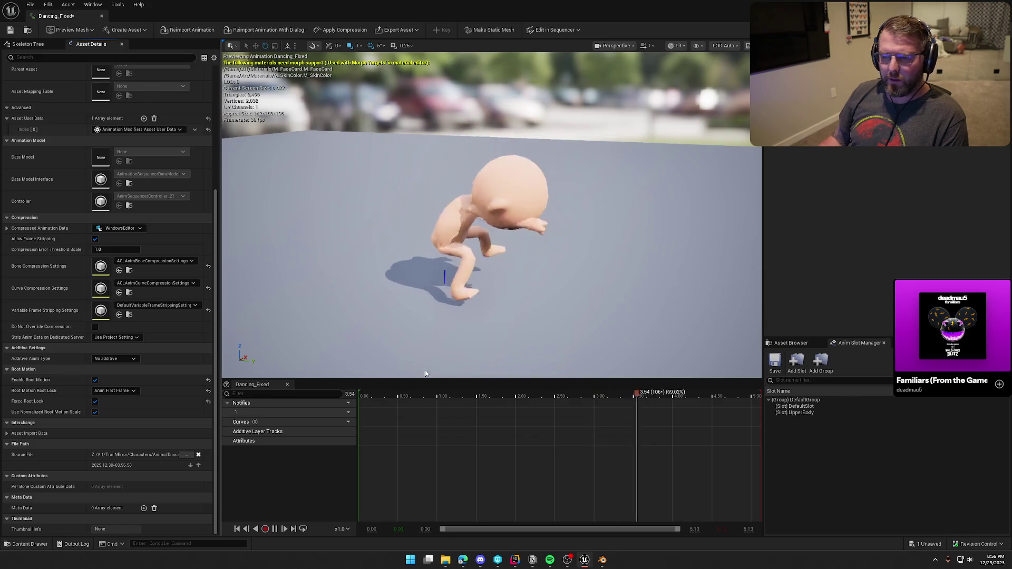
click(102, 16)
key(ctrl+space)
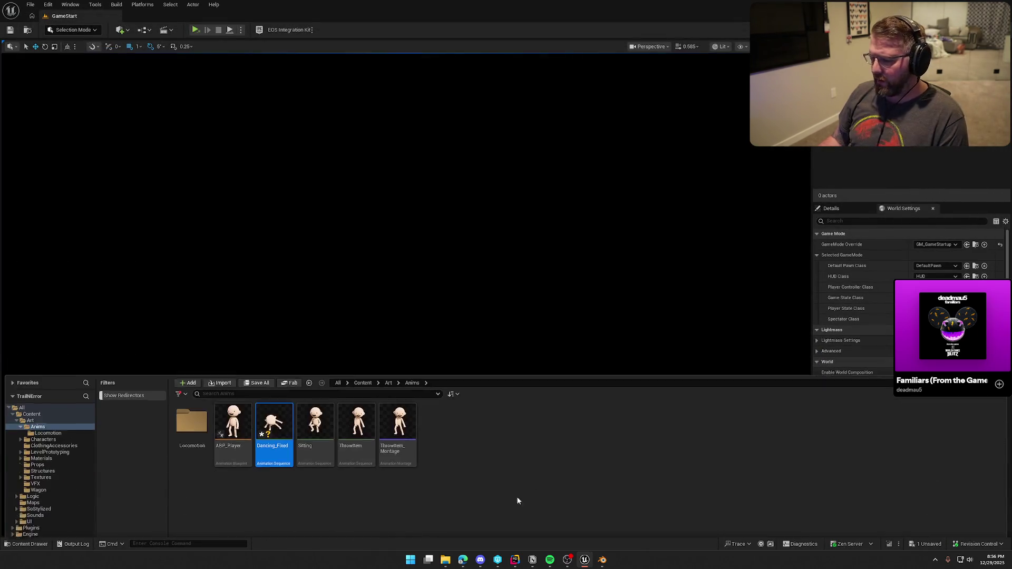
- Force-delete Dancing_Fixed and reimport Dancing_Fixed.fbx onto SK_Char_Male_Naked_Skeleton
key(Delete)
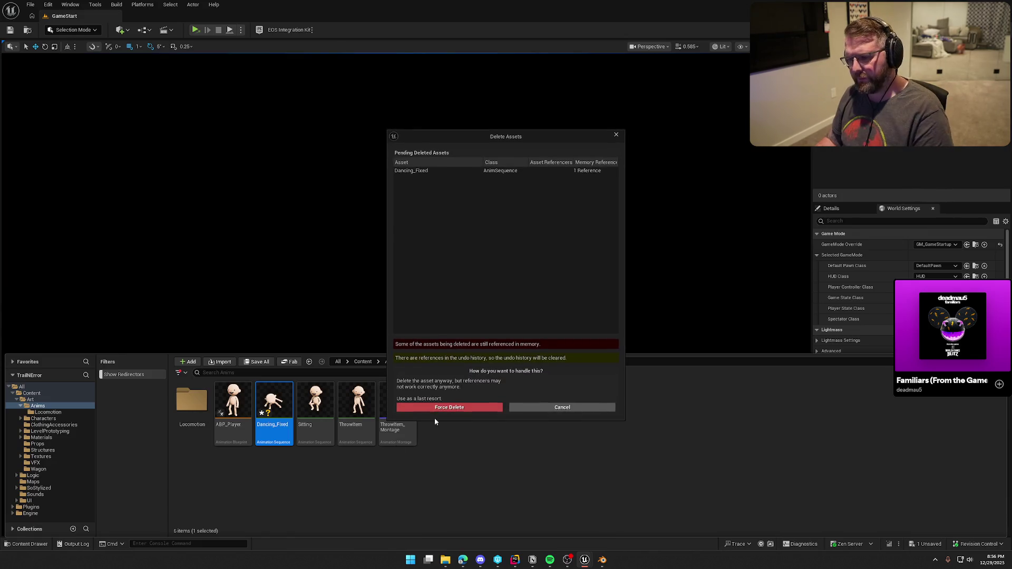
click(466, 406)
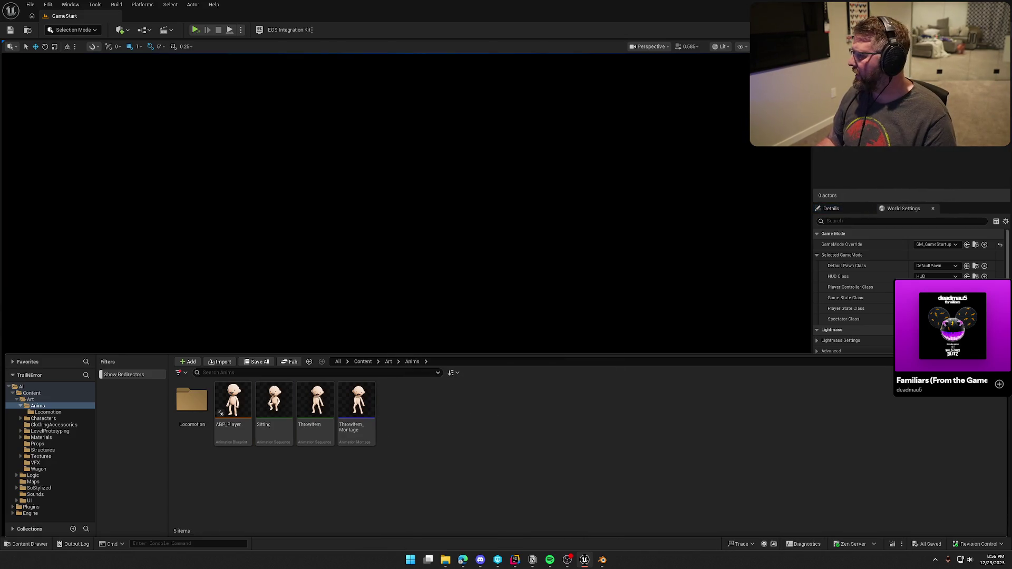
drag(612, 432, 454, 429)
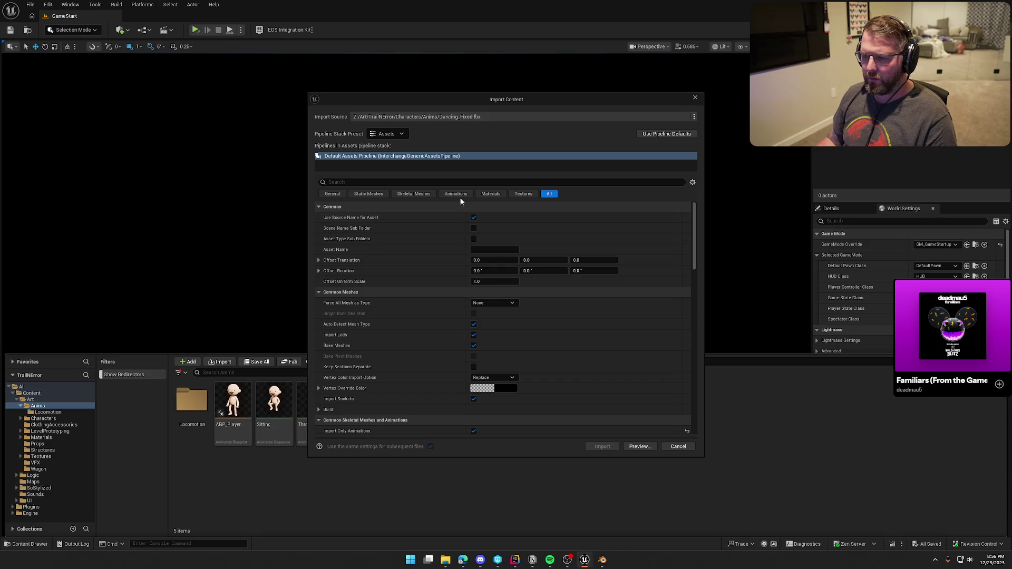
click(522, 229)
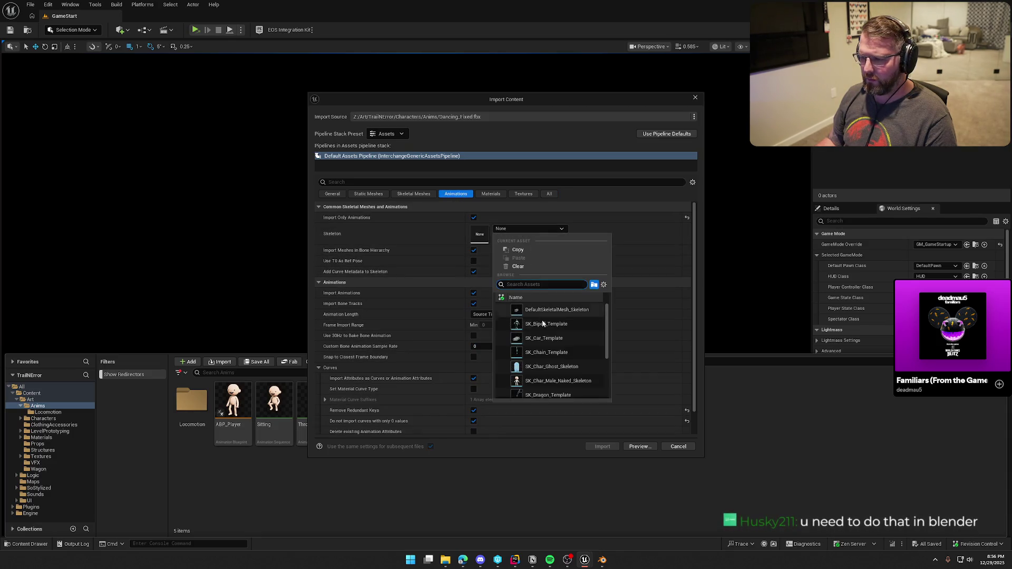
click(552, 379)
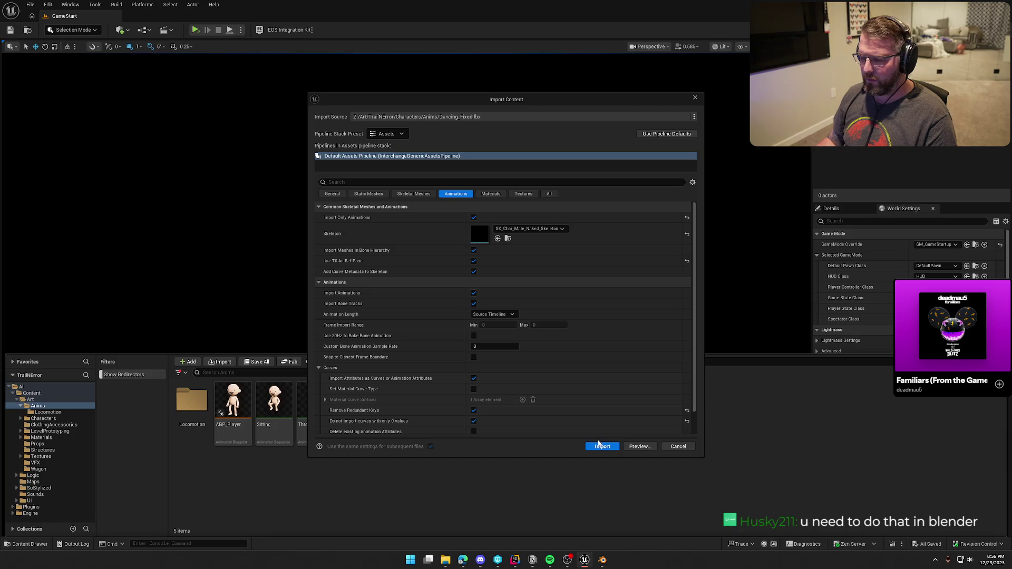
click(596, 446)
- Enable root motion on Dancing_Fixed with root lock Anim First Frame and Force Root Lock, then close it
double_click(273, 409)
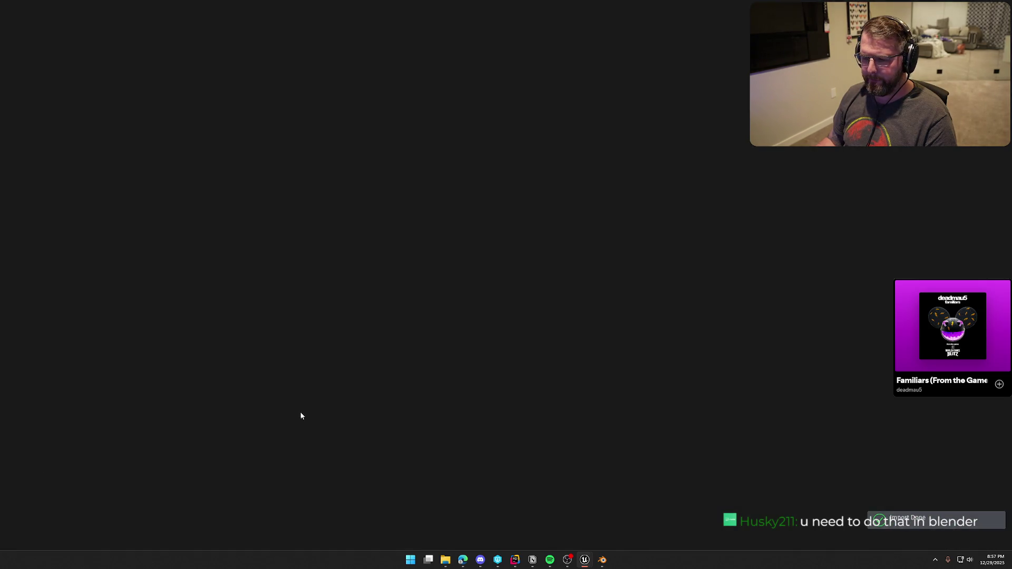
scroll(81, 368, down, 5)
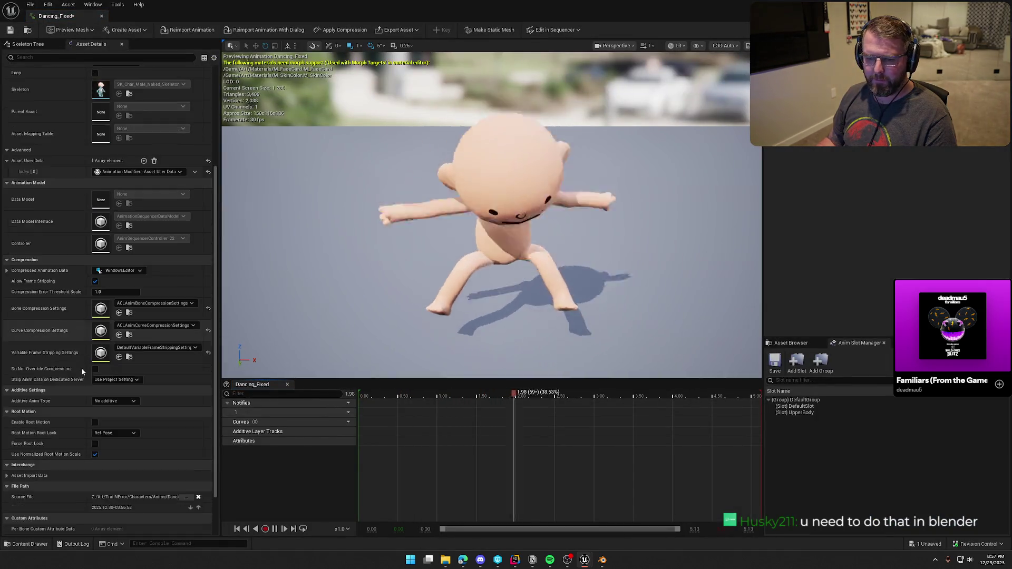
click(95, 380)
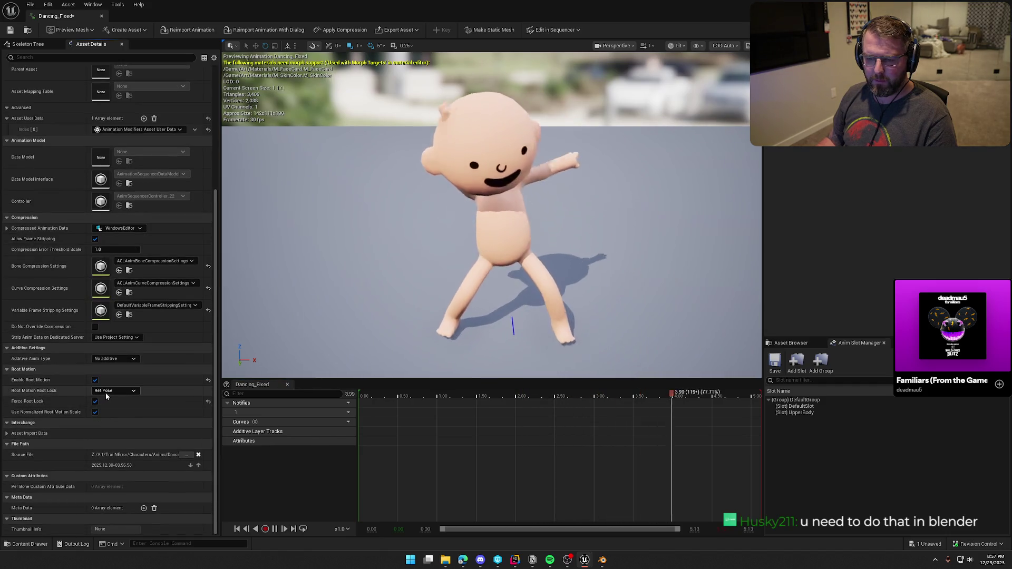
click(108, 391)
click(111, 406)
click(94, 401)
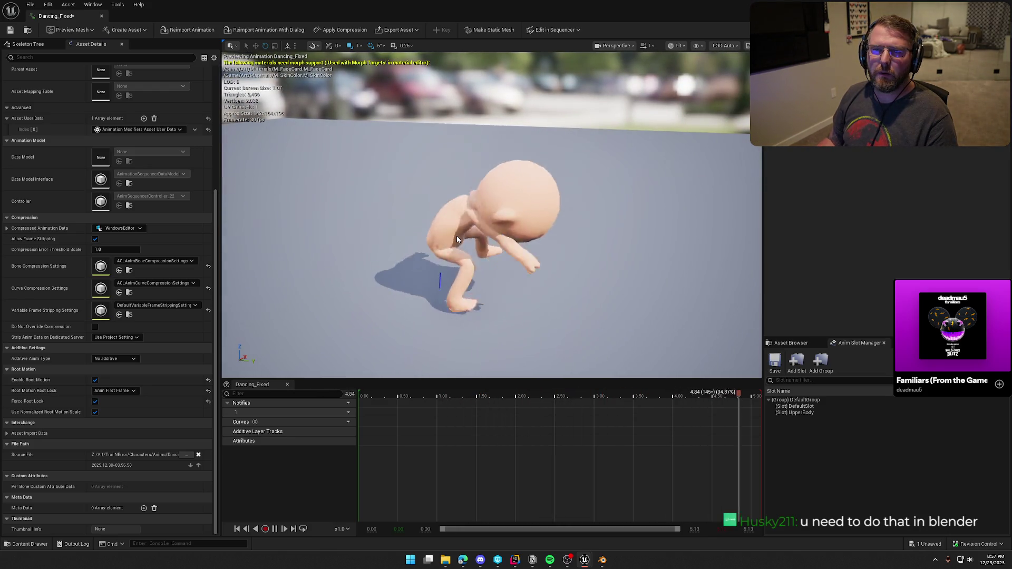
click(102, 15)
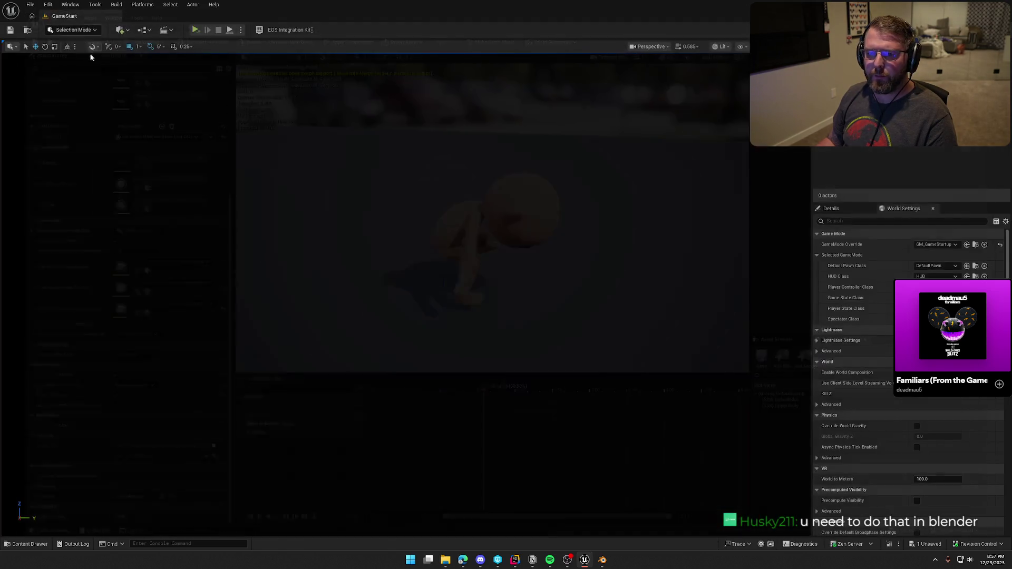
- Delete the Dancing_Fixed asset from the Anims folder
key(ctrl+space)
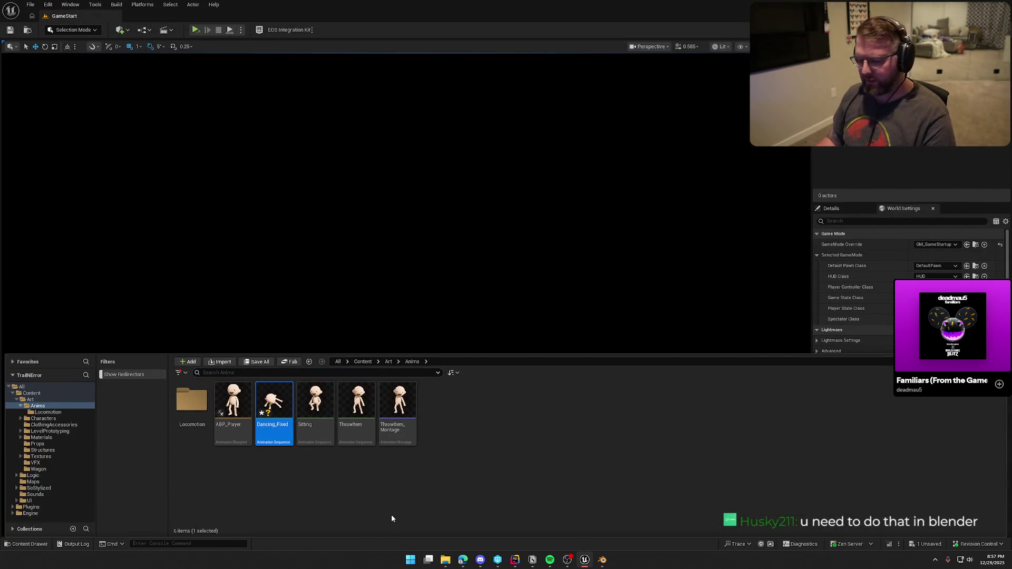
key(Delete)
click(457, 408)
- Back in Blender, play the armature's dance animation
click(601, 561)
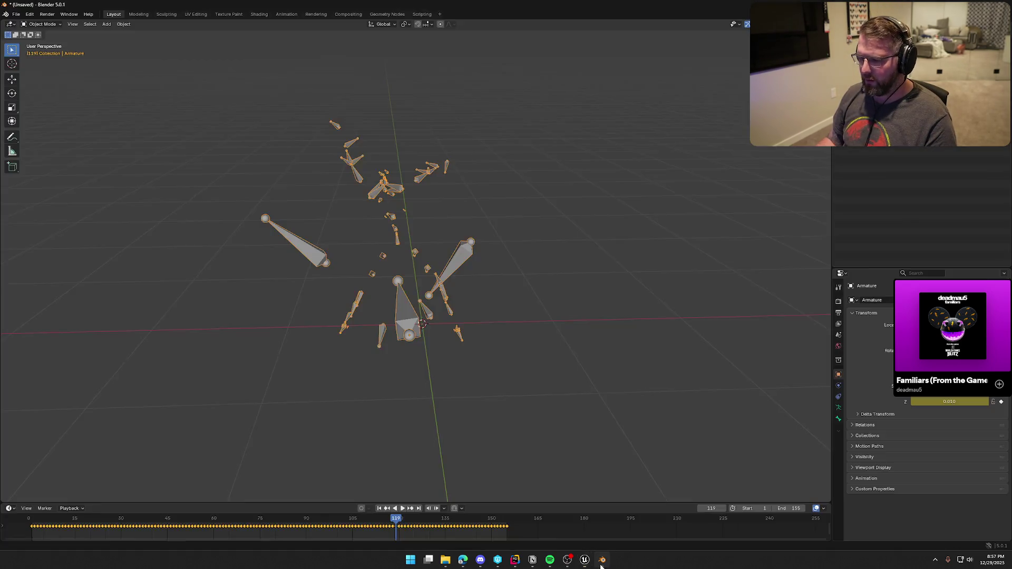
mouse_move(437, 369)
middle_down()
mouse_move(452, 357)
mouse_move(463, 407)
middle_up()
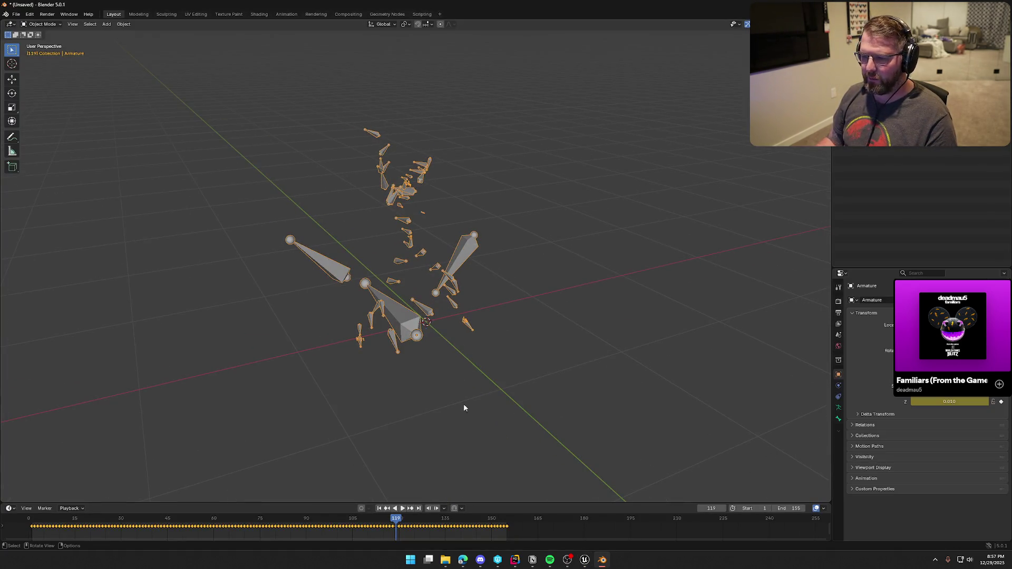
click(404, 509)
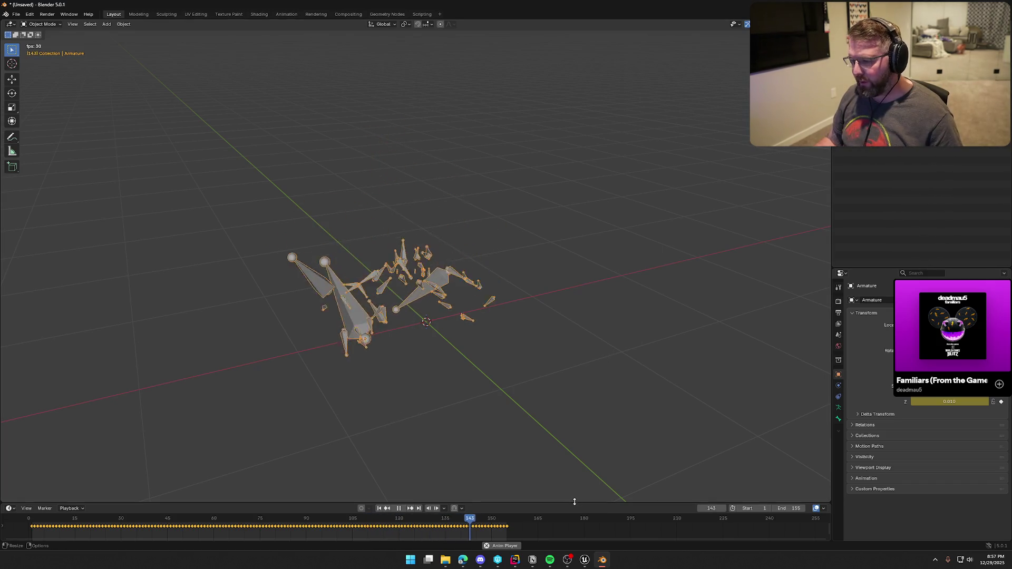
- Enlarge the timeline area and change it into a Dope Sheet editor
drag(574, 501, 574, 457)
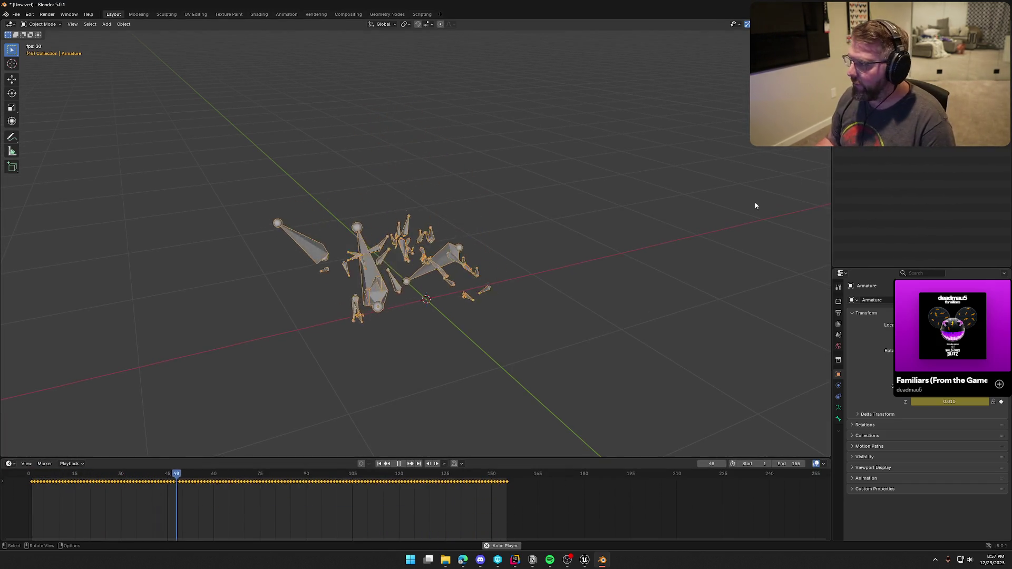
click(74, 463)
click(74, 465)
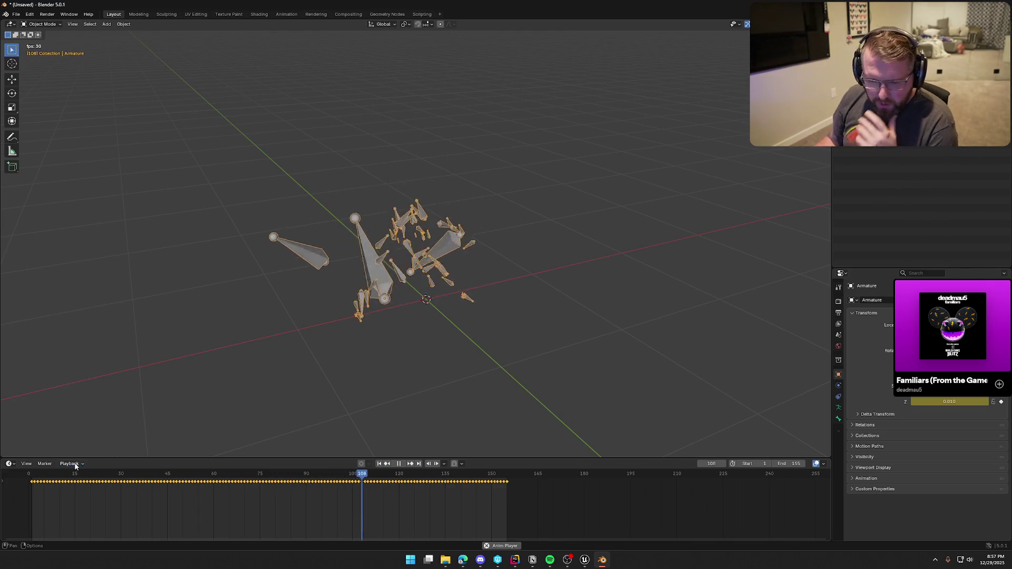
click(14, 466)
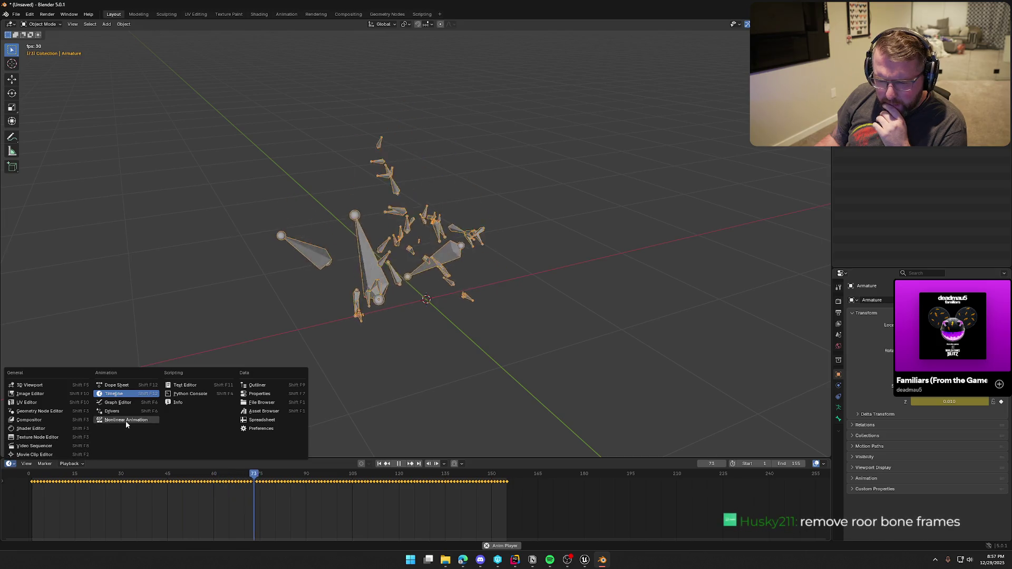
click(115, 386)
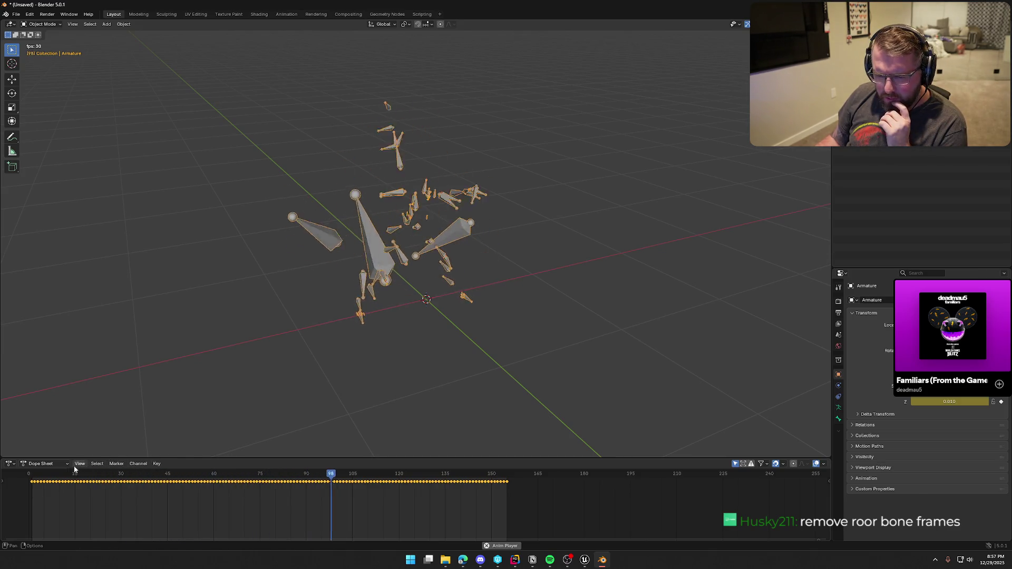
- Expand the Dope Sheet channels to show the bone's location, rotation and scale keys
click(3, 480)
click(5, 482)
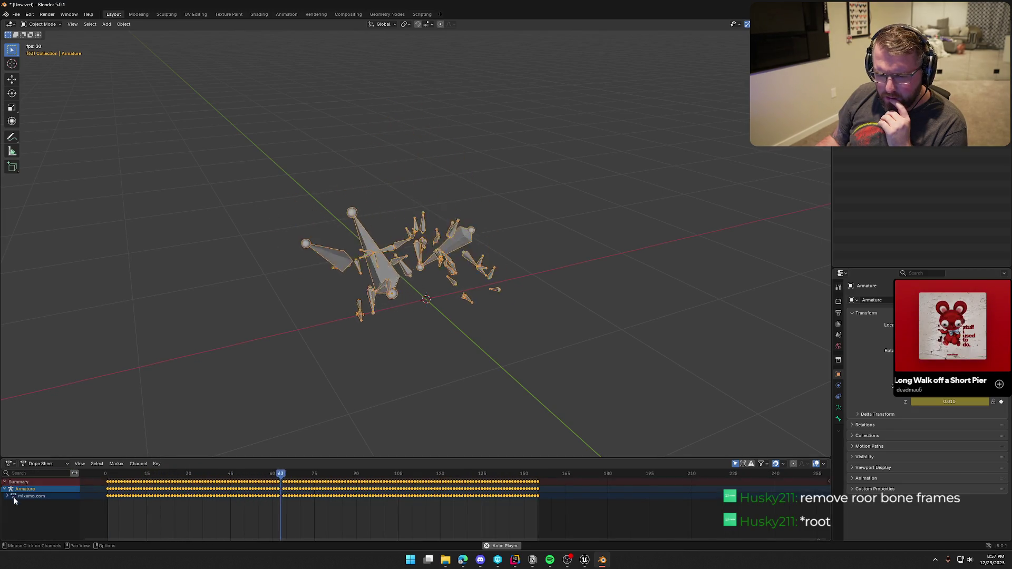
click(7, 496)
drag(171, 458, 163, 301)
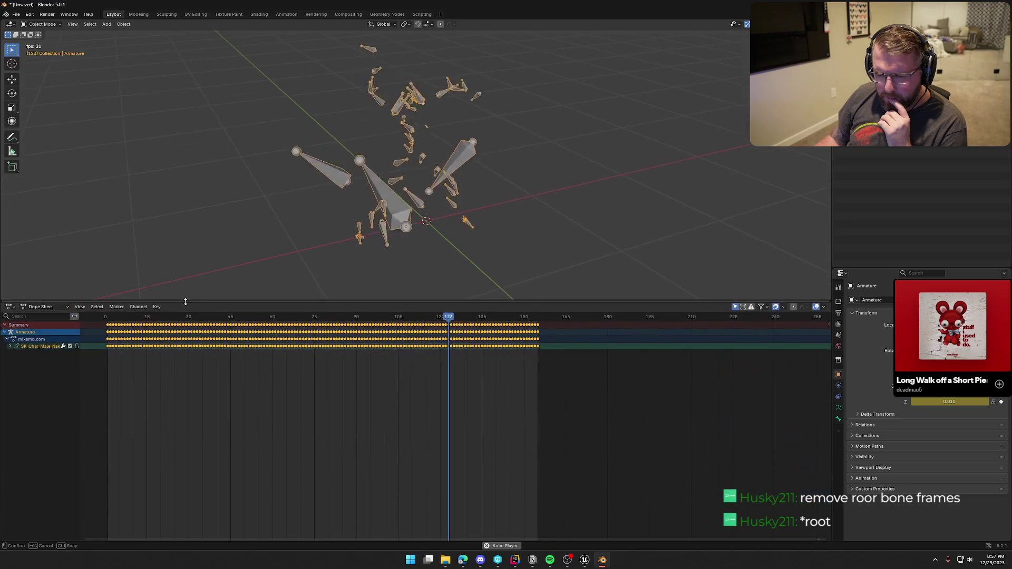
click(11, 348)
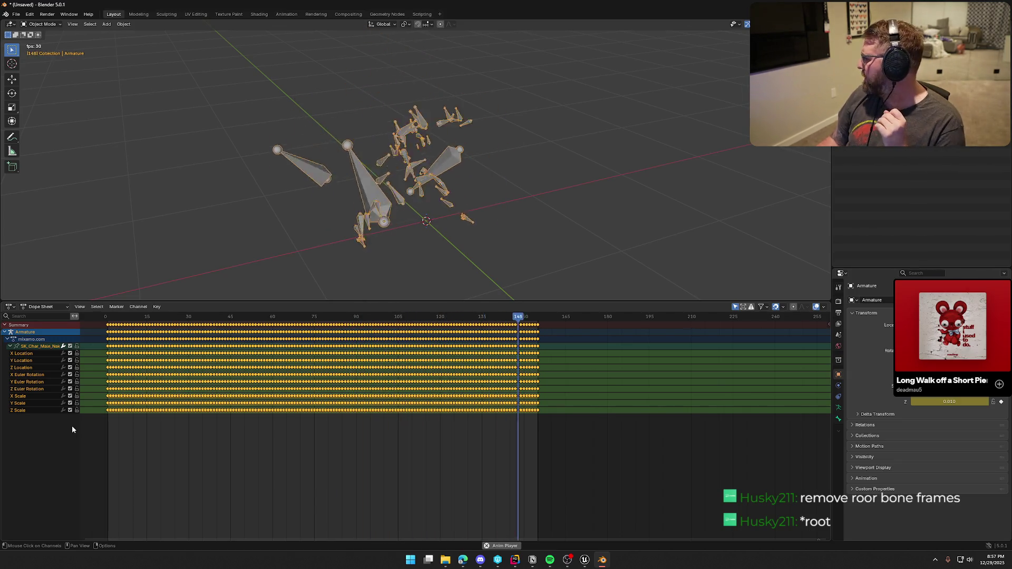
middle_drag(540, 118, 510, 124)
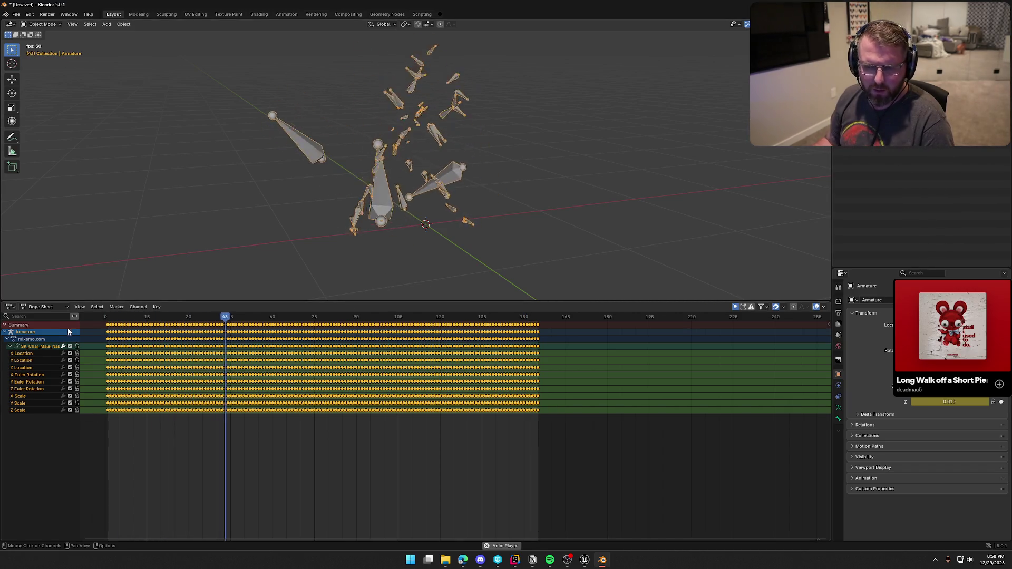
- In the Animation workspace, set the Dope Sheet mode to Action Editor
click(285, 15)
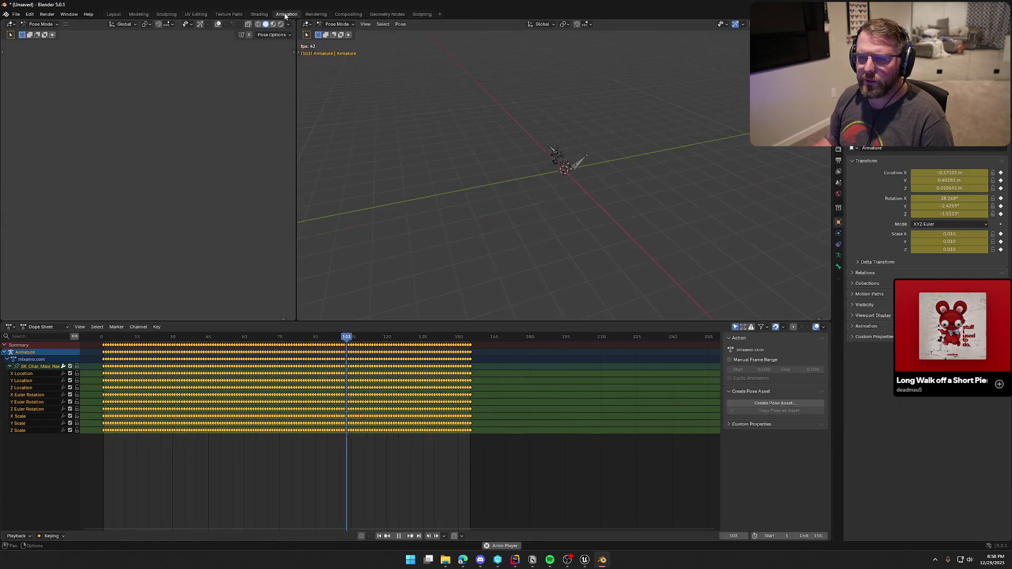
mouse_move(523, 168)
middle_down()
mouse_move(598, 230)
mouse_move(627, 240)
middle_up()
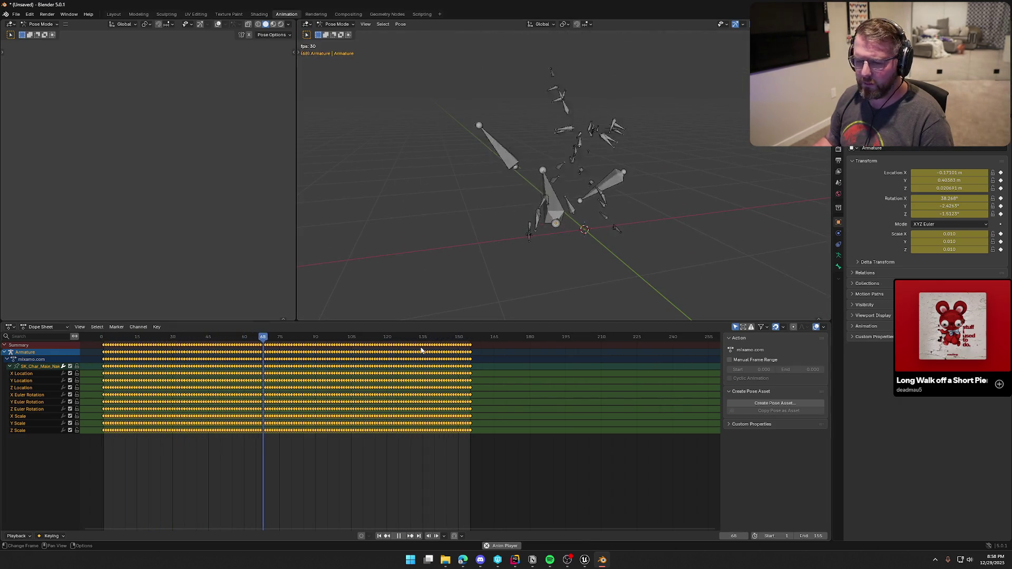
click(60, 325)
click(56, 356)
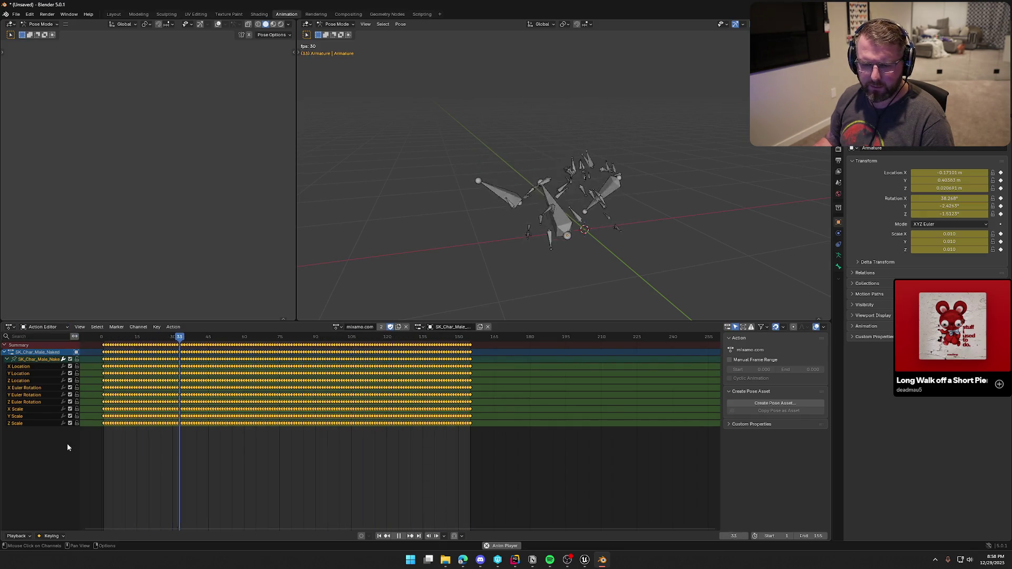
- Rename the mixamo.com action to Dance
click(454, 326)
text(Dance)
key(Return)
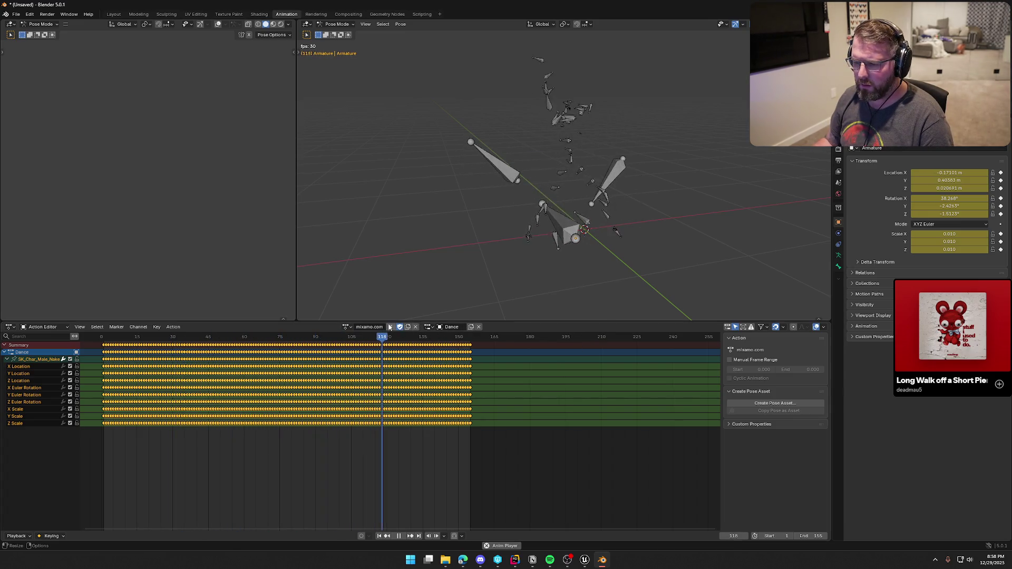
click(357, 328)
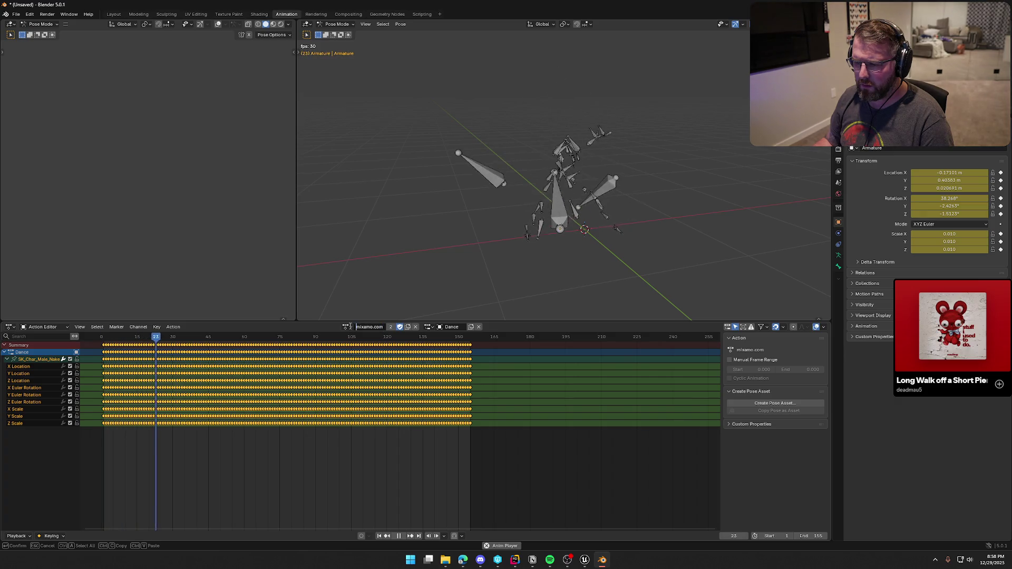
click(346, 327)
key(Escape)
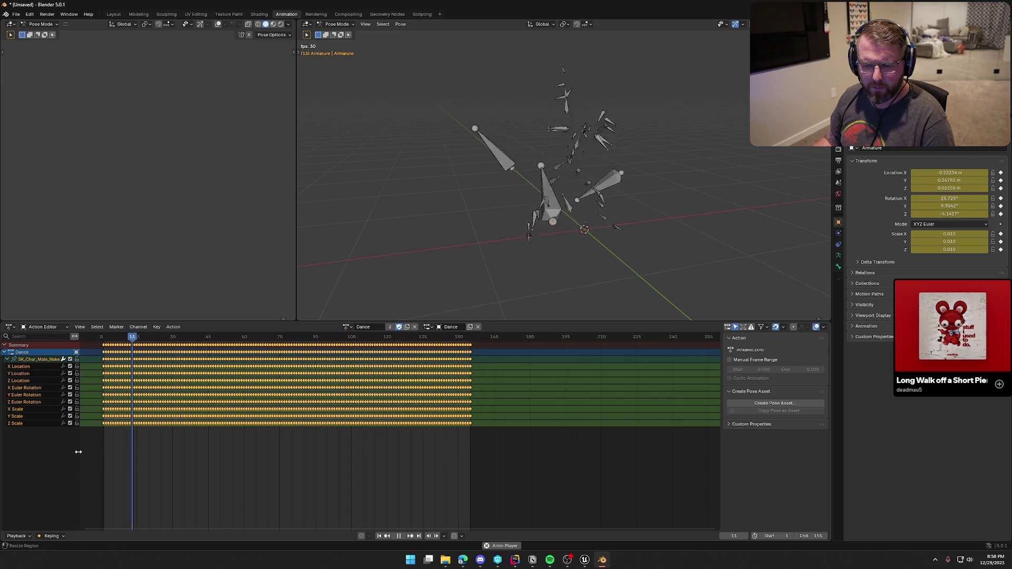
- Widen the channel name column and collapse the SK_Char_Male_Naked channel group
mouse_move(78, 451)
mouse_down()
mouse_move(128, 445)
mouse_move(117, 440)
mouse_up()
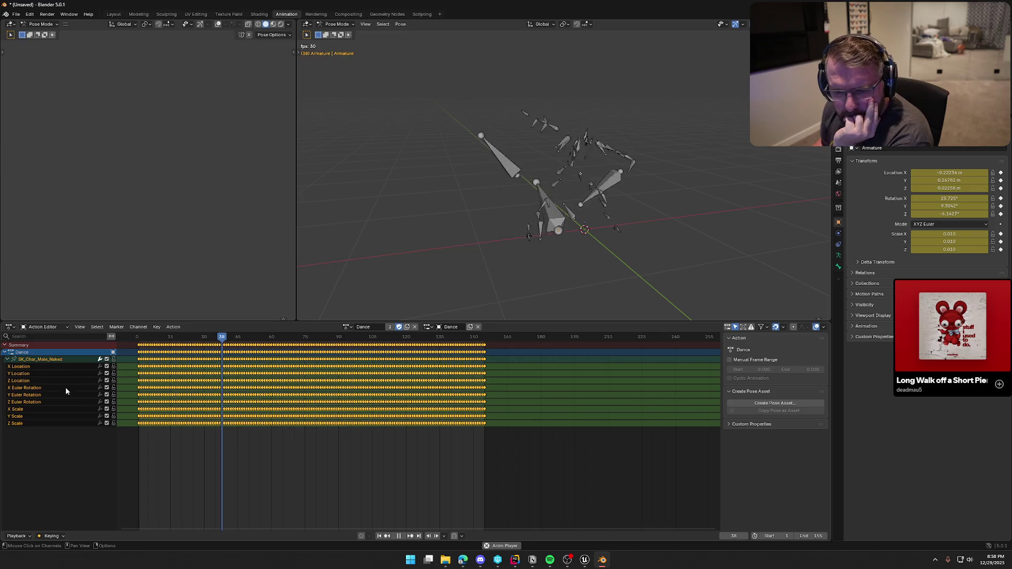
click(7, 360)
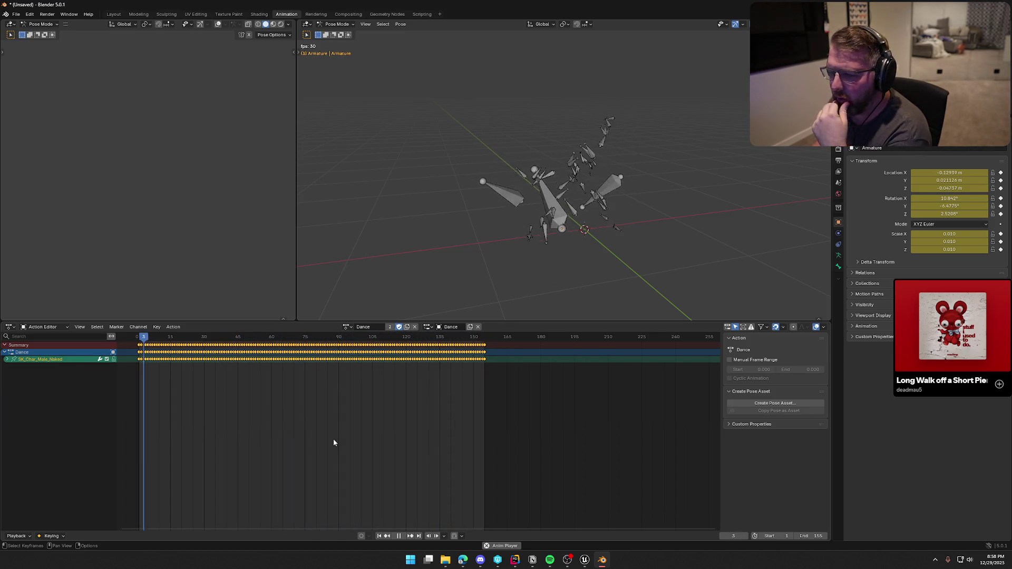
click(61, 327)
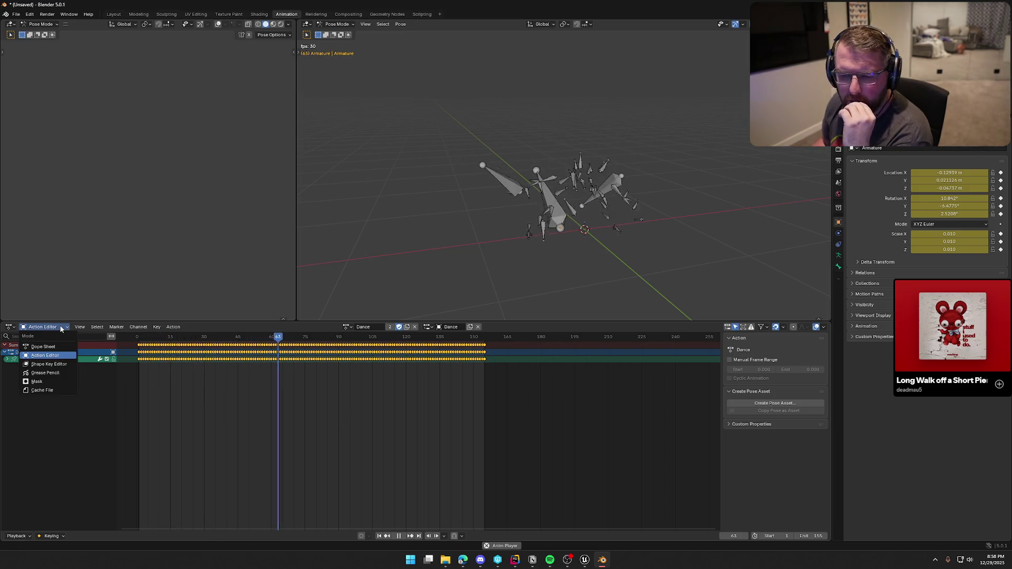
click(45, 355)
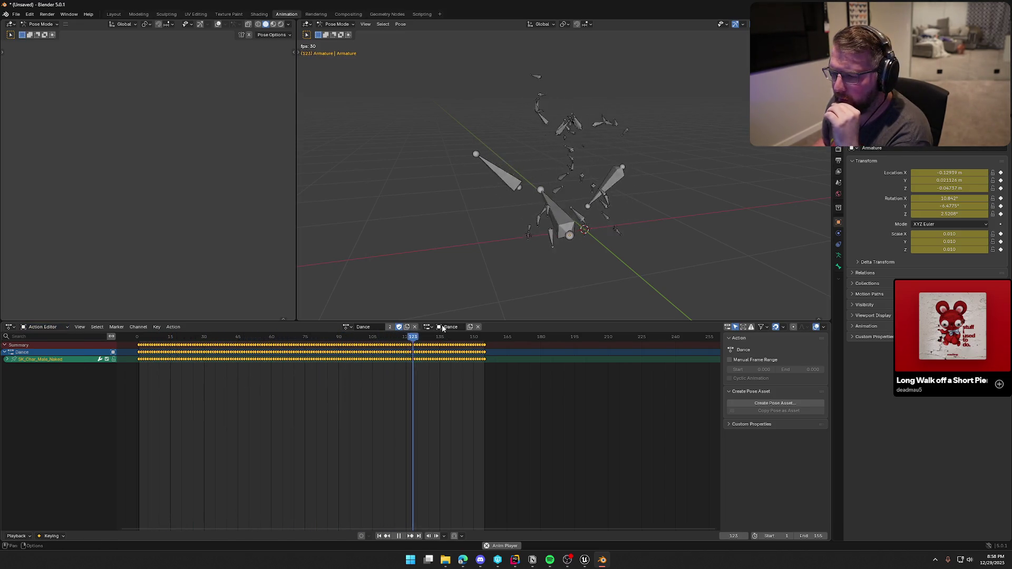
- Show the armature's Object Data properties, then select all its bones starting from ik_hand_root
click(839, 255)
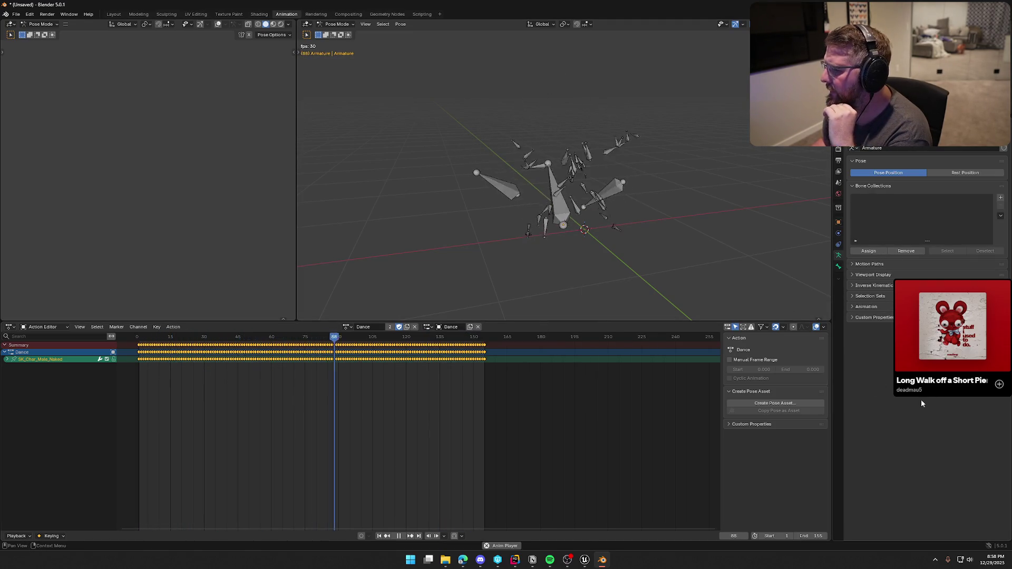
click(839, 252)
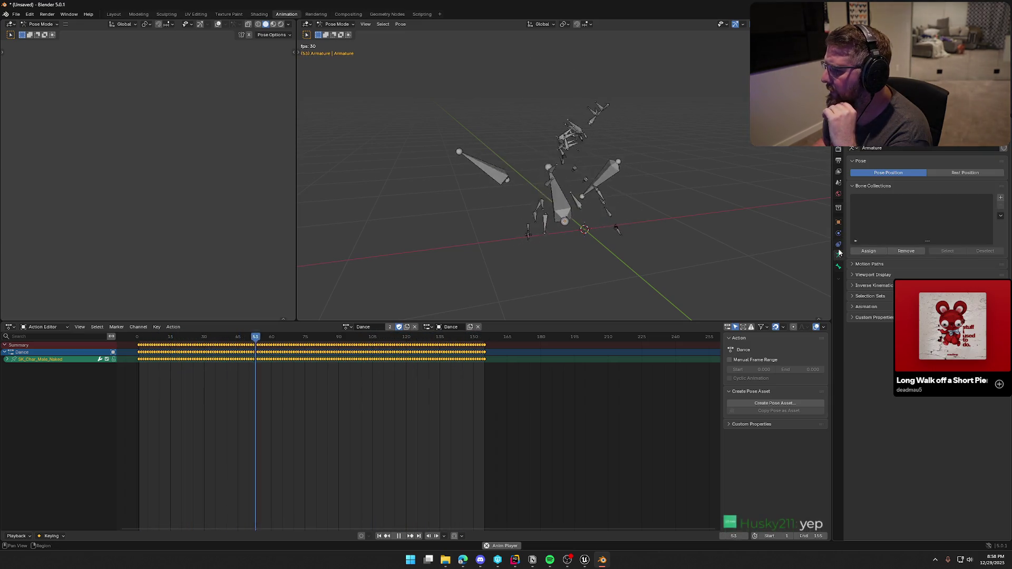
click(838, 222)
click(838, 194)
click(838, 266)
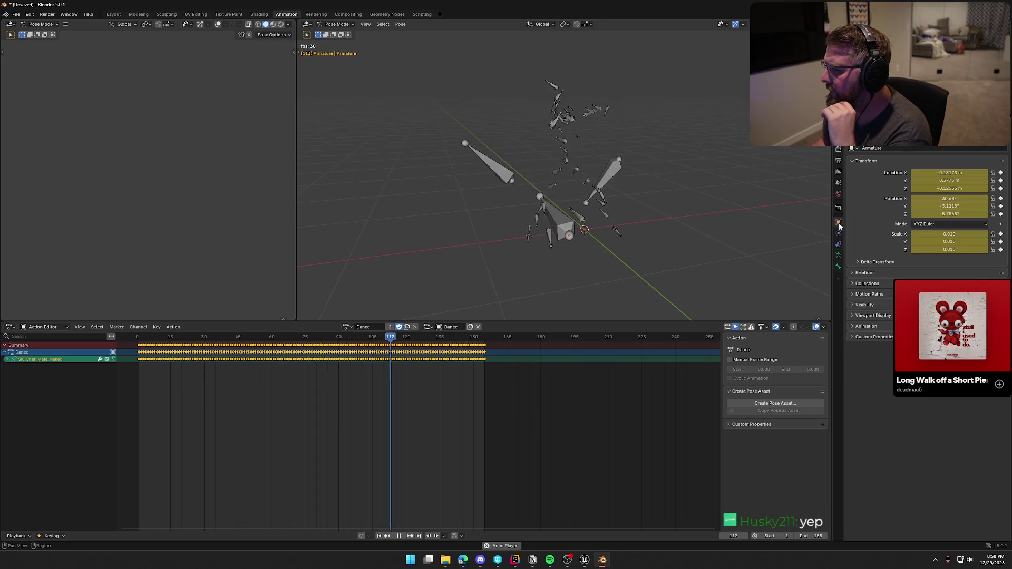
click(839, 251)
click(839, 256)
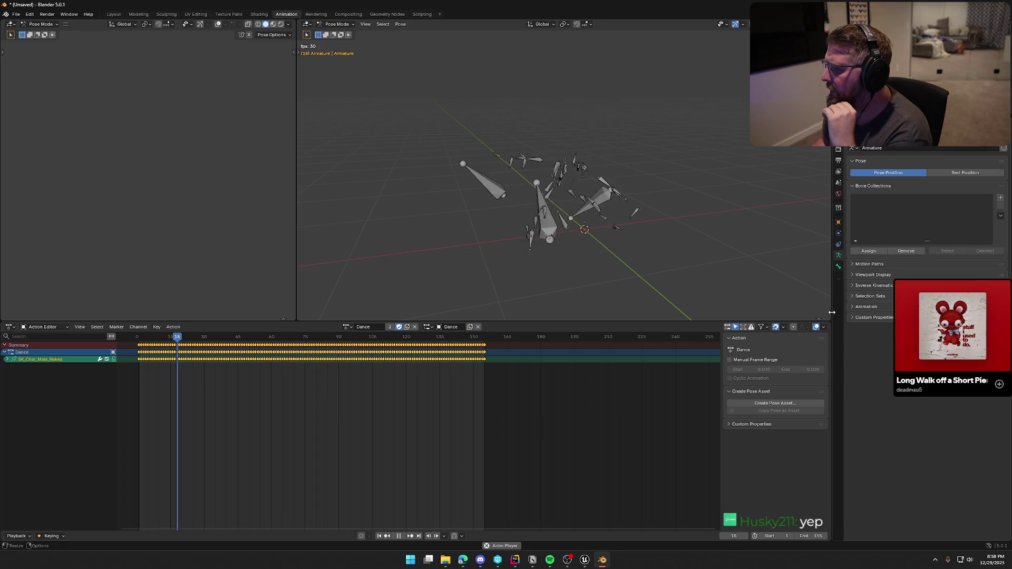
mouse_move(397, 173)
middle_down()
mouse_move(454, 170)
mouse_move(422, 172)
middle_up()
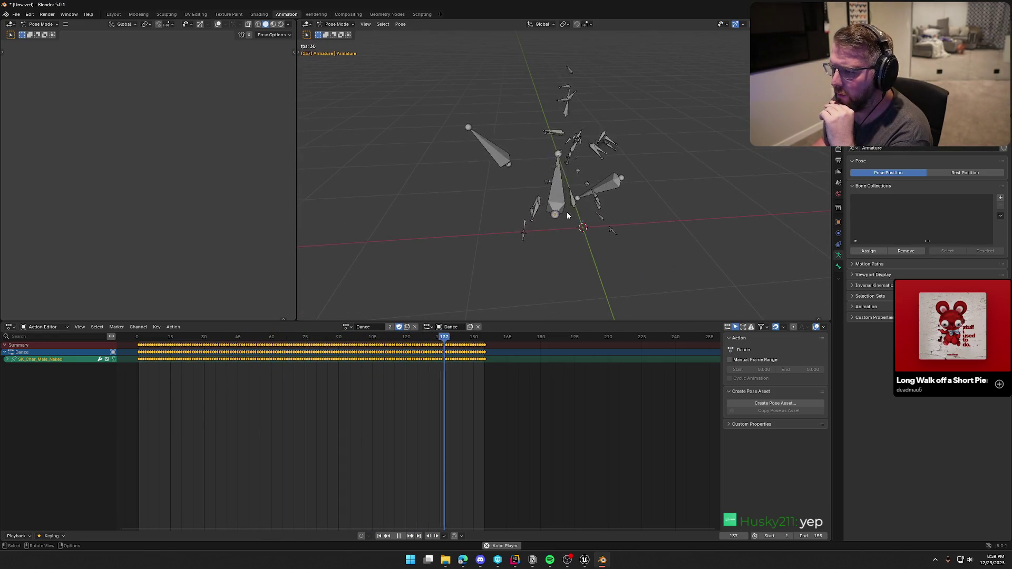
click(567, 212)
key(a)
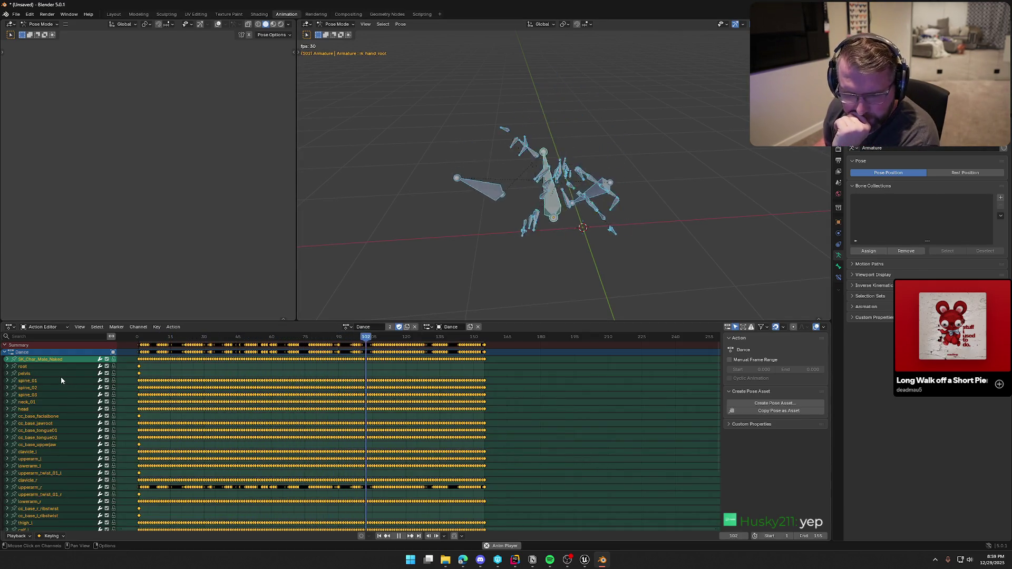
- Mute the root bone's channel and watch the dance play back
click(36, 366)
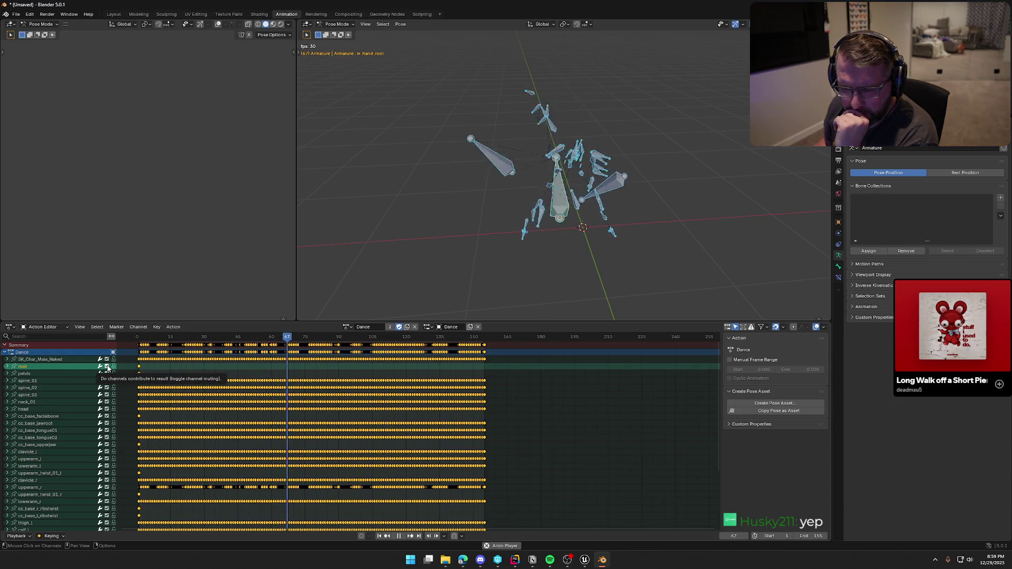
click(107, 367)
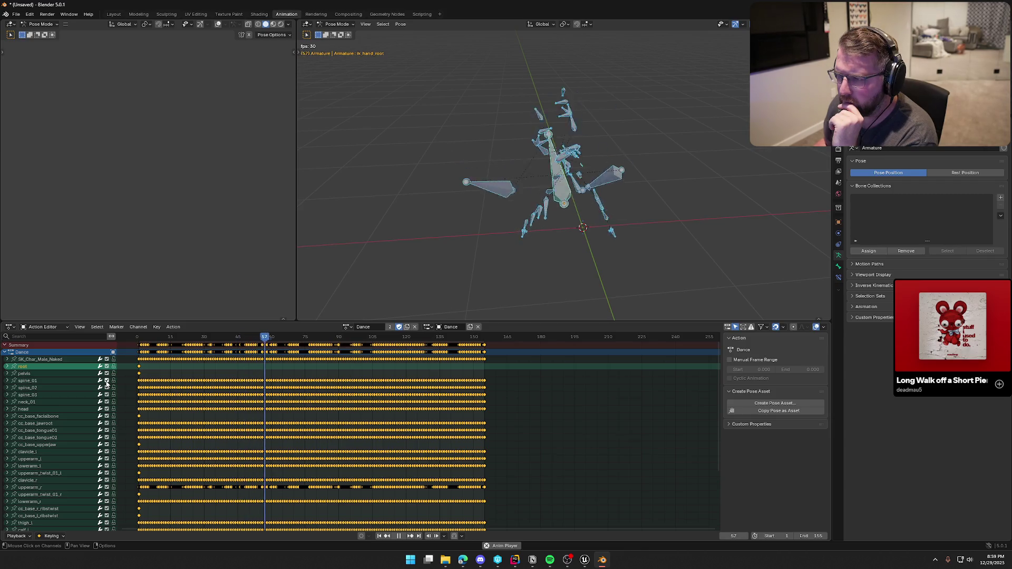
mouse_move(443, 209)
middle_down()
mouse_move(533, 184)
mouse_move(519, 189)
mouse_move(600, 274)
middle_up()
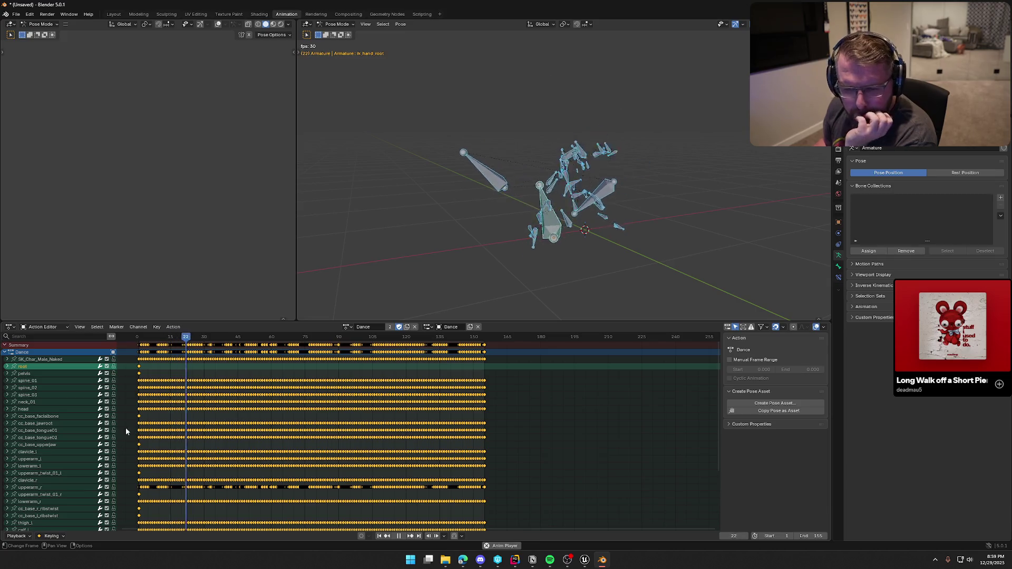
scroll(50, 407, down, 5)
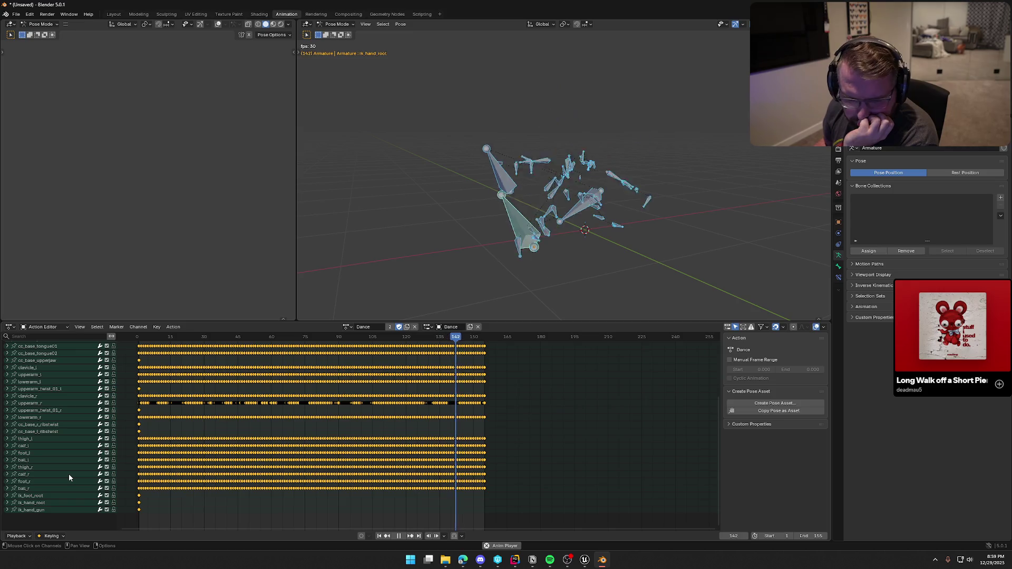
scroll(69, 476, up, 5)
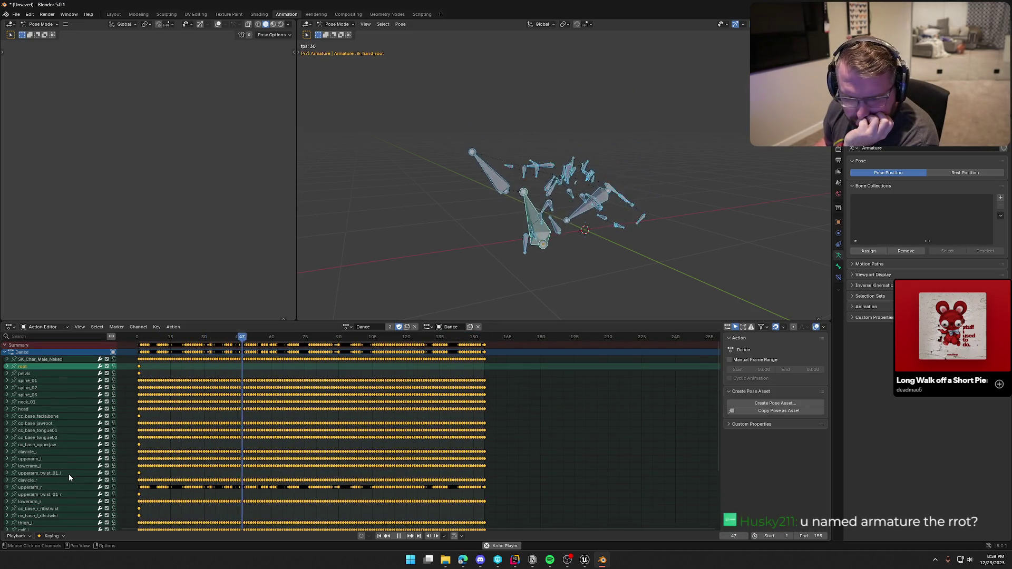
- Toggle mute on the SK_Char_Male_Naked channel group and enlarge the Outliner above Properties
click(49, 359)
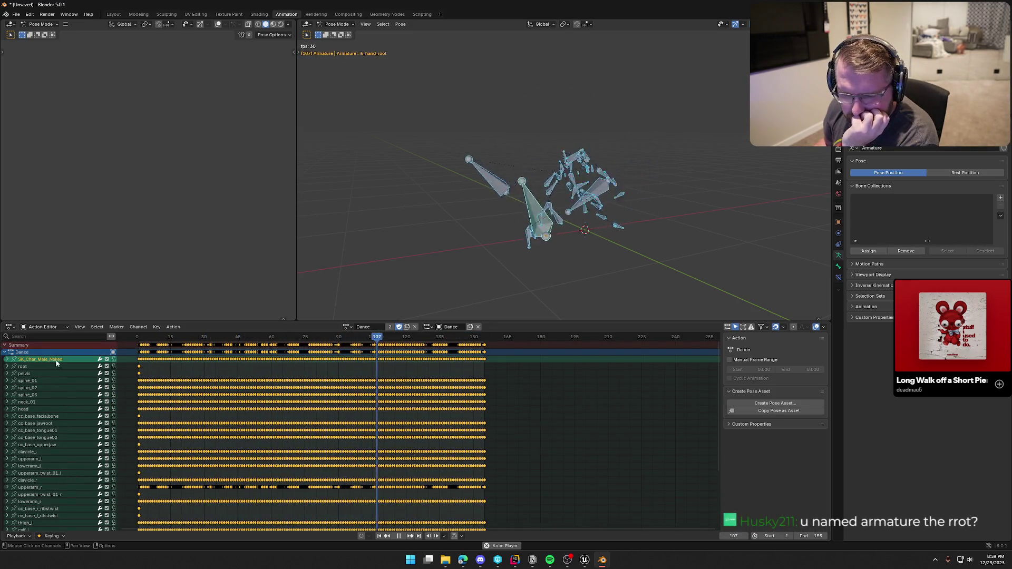
click(107, 360)
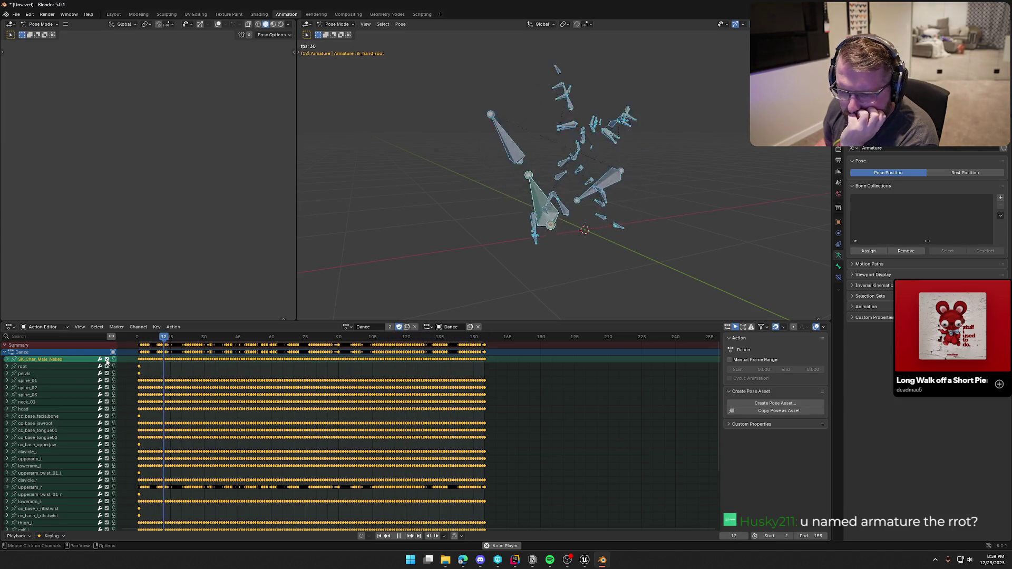
right_click(64, 360)
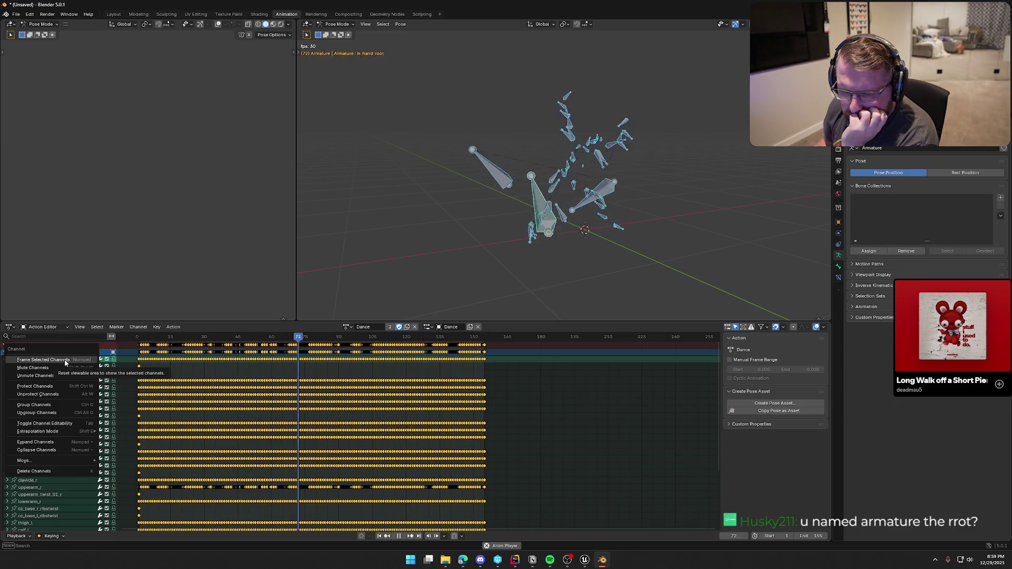
key(Escape)
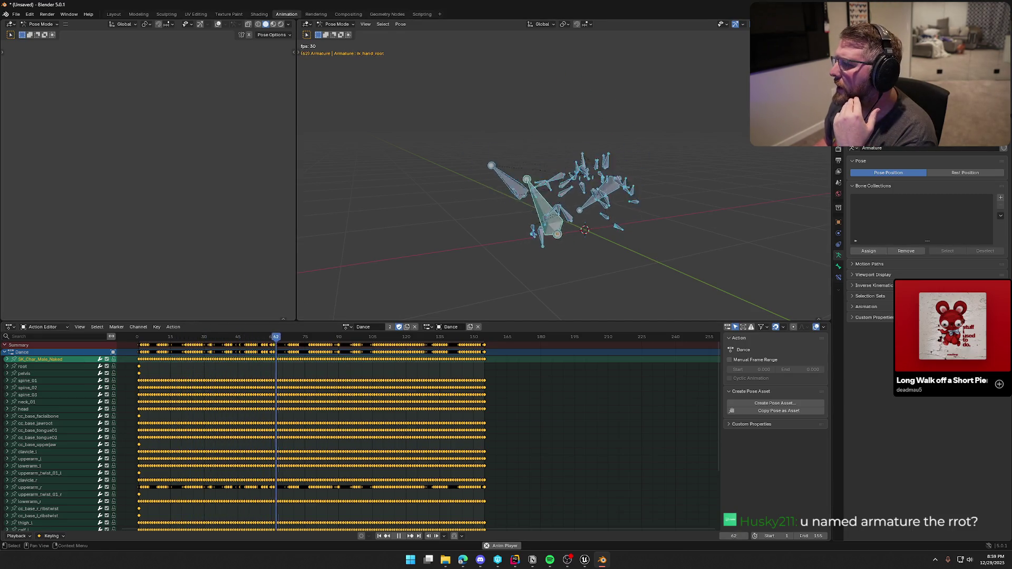
drag(922, 144, 922, 253)
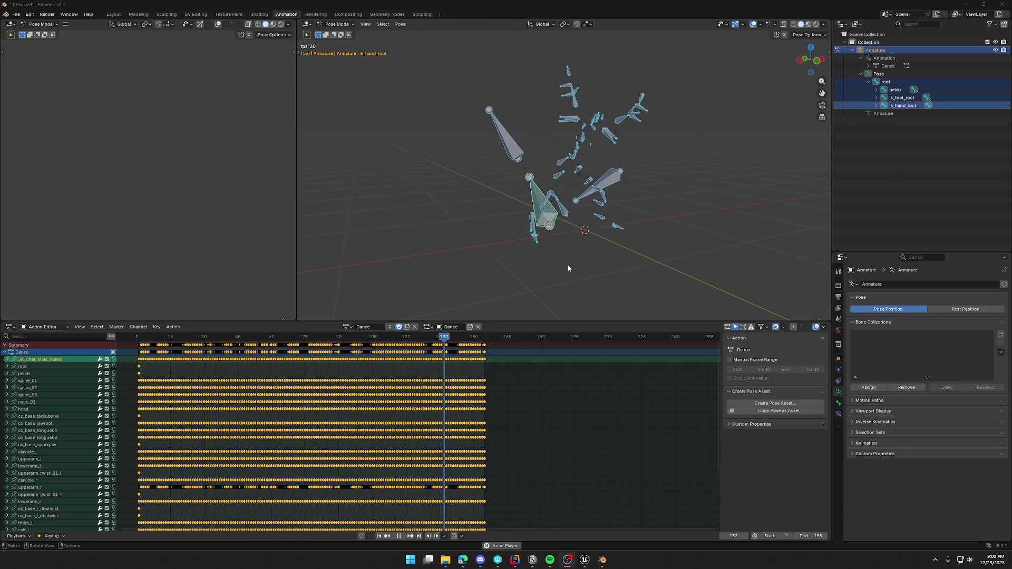
- Stop playback at frame 81 and select the ik_hand_root, ik_hand_r and ik_hand_gun bones in turn
click(558, 229)
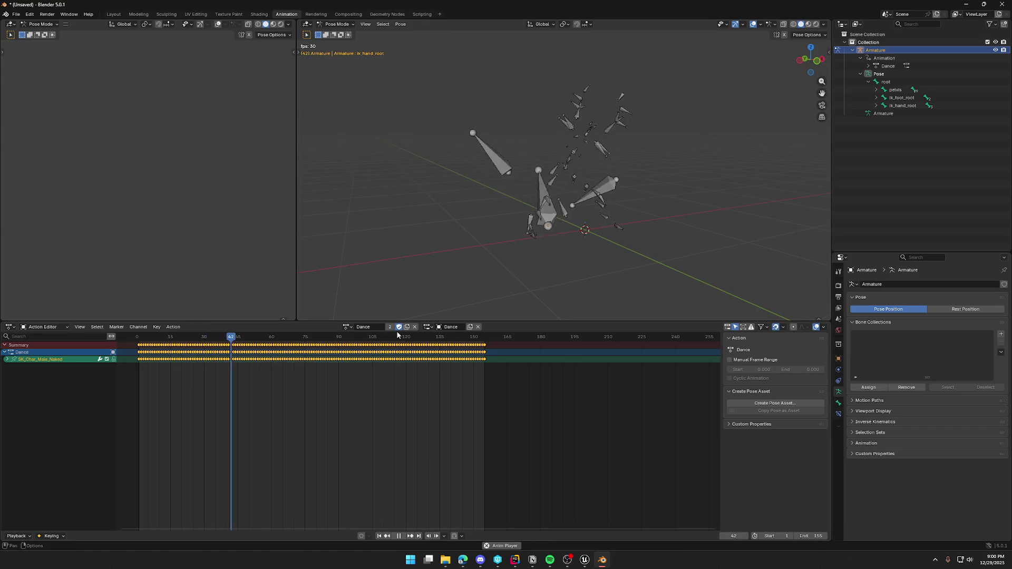
click(399, 535)
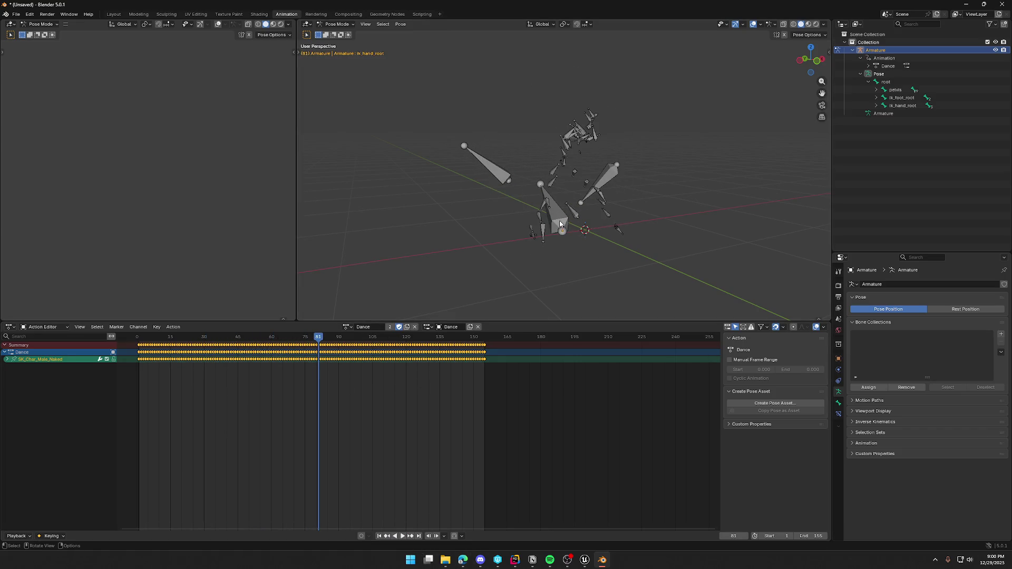
click(560, 224)
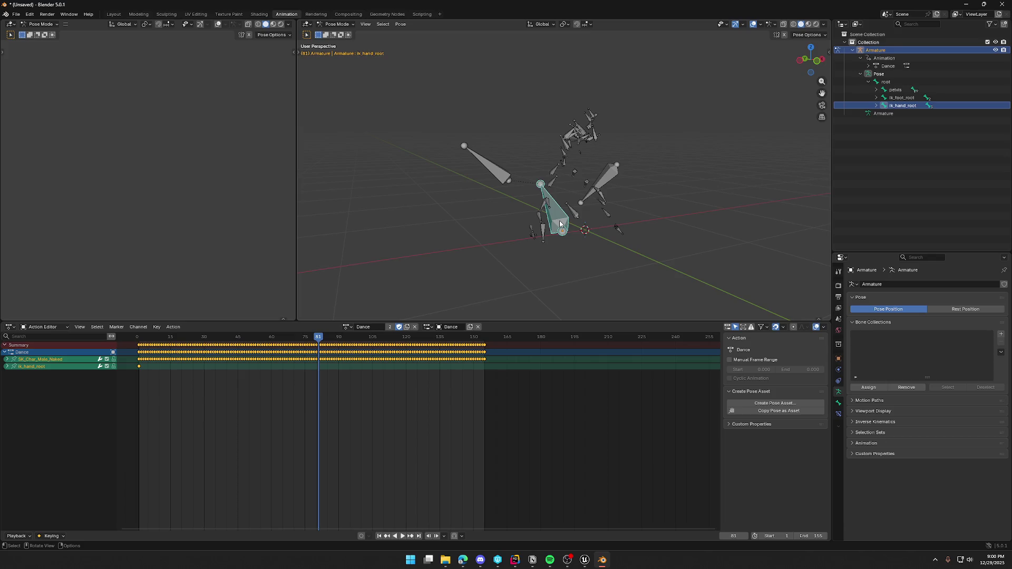
click(498, 172)
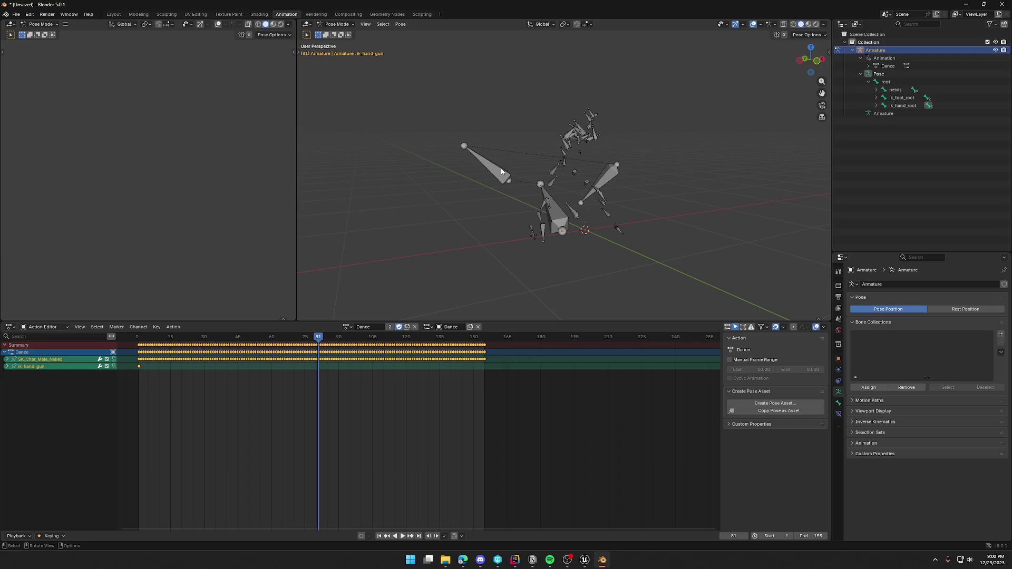
click(615, 183)
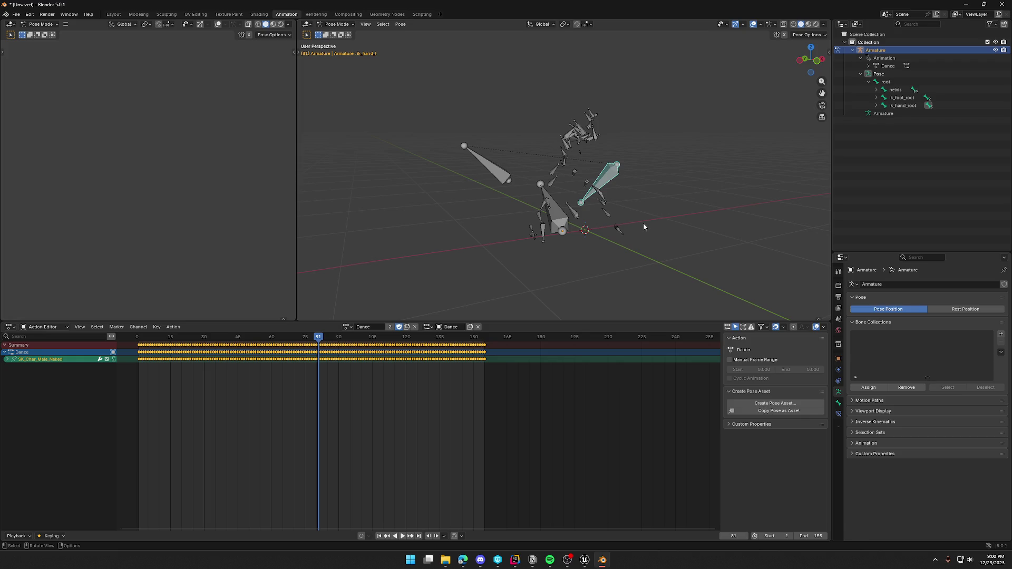
- Check the upright hand IK and ik_hand_gun bones, then reselect all bones and resume playback
mouse_move(643, 223)
middle_down()
mouse_move(597, 274)
mouse_move(668, 279)
mouse_move(691, 295)
mouse_move(541, 229)
middle_up()
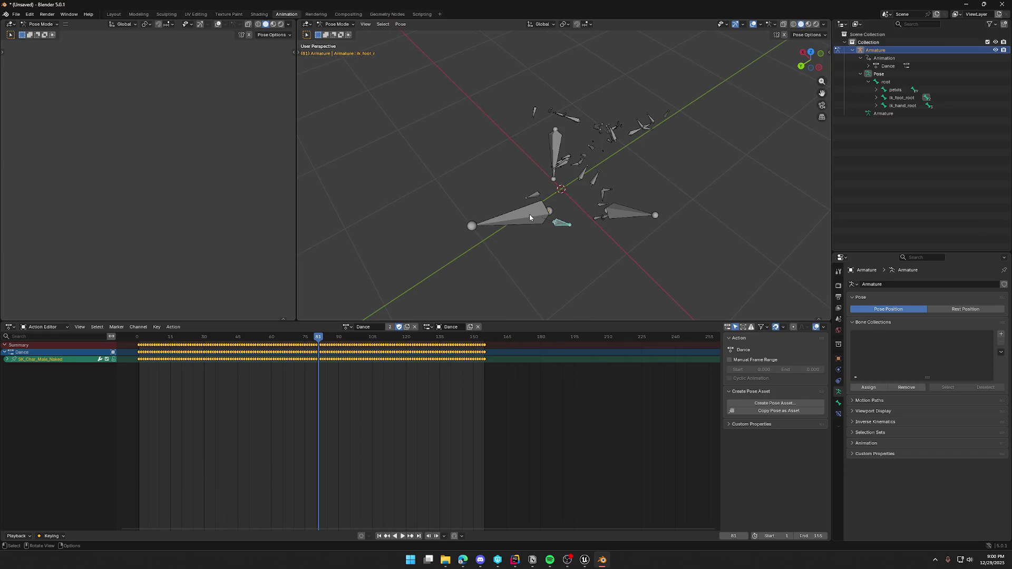
click(553, 144)
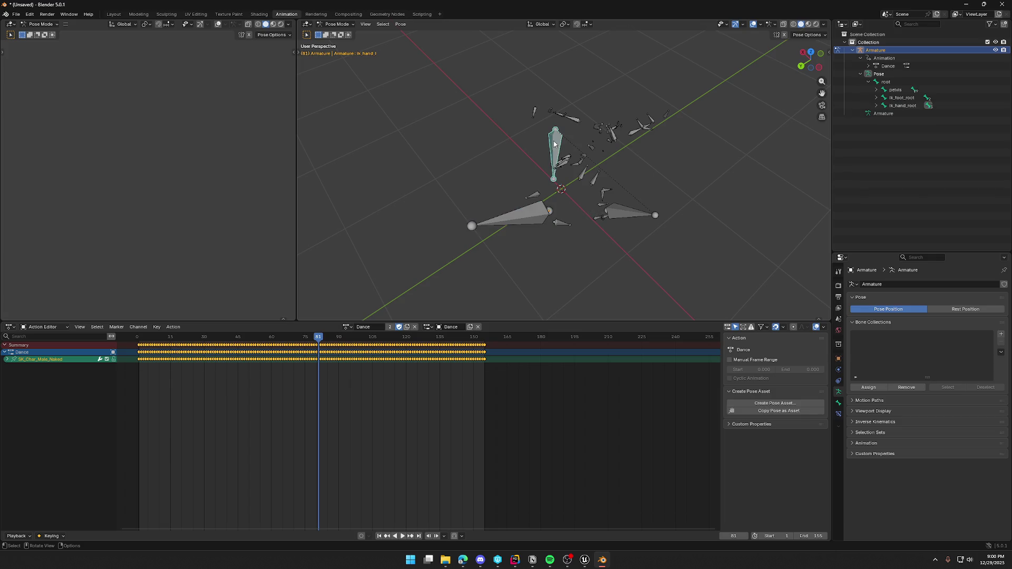
click(628, 219)
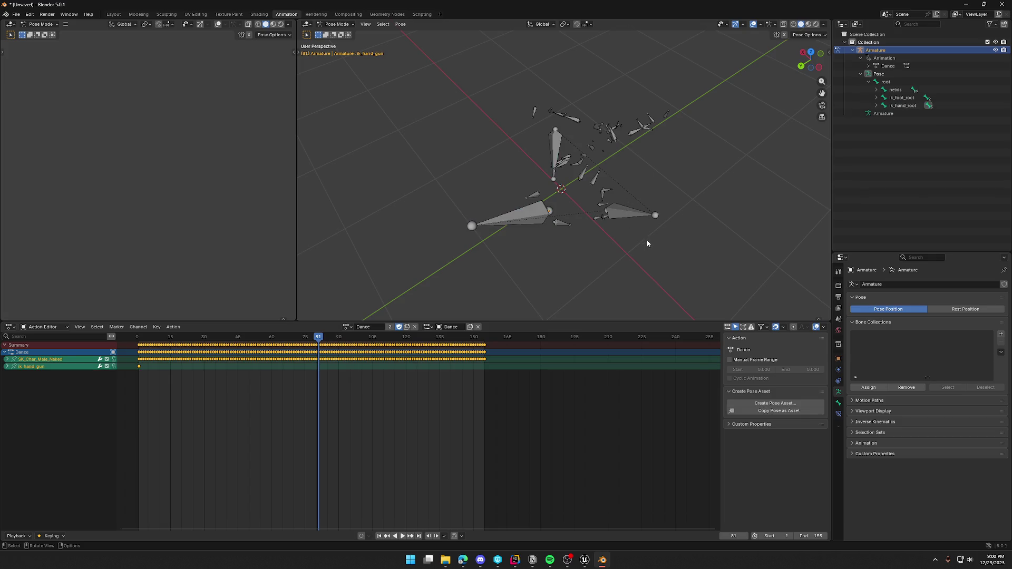
mouse_move(647, 242)
middle_down()
mouse_move(681, 229)
mouse_move(560, 220)
mouse_move(543, 232)
mouse_move(583, 197)
mouse_move(606, 234)
mouse_move(648, 269)
middle_up()
key(a)
key(space)
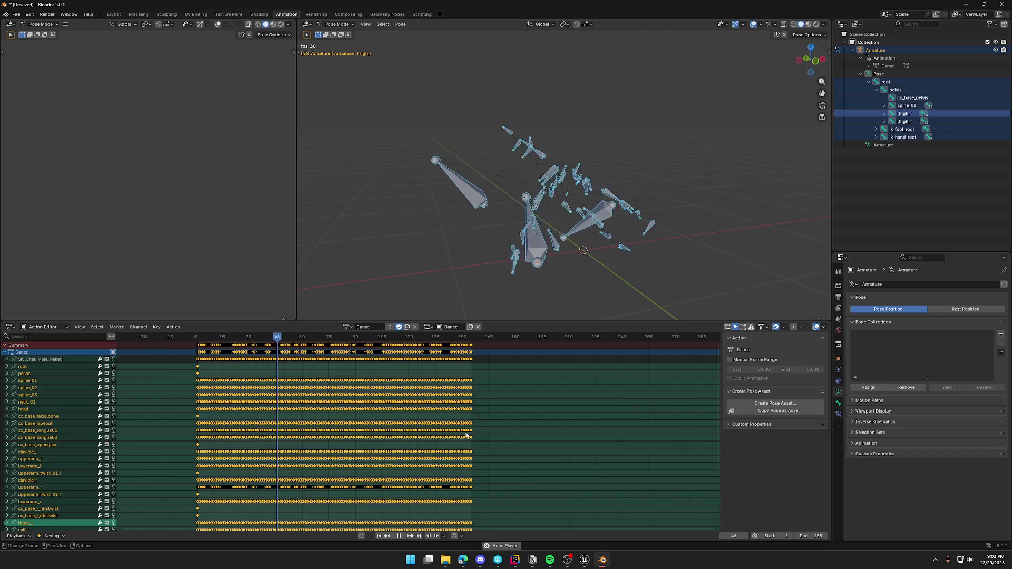
- Stop playback at frame 146 and return the playhead to frame 0
scroll(75, 460, down, 3)
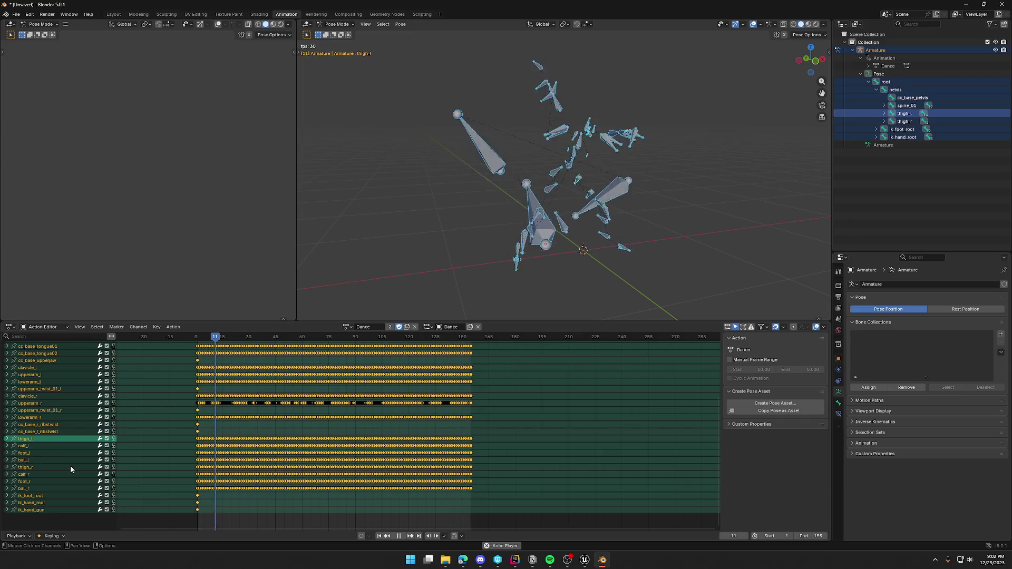
scroll(70, 465, up, 5)
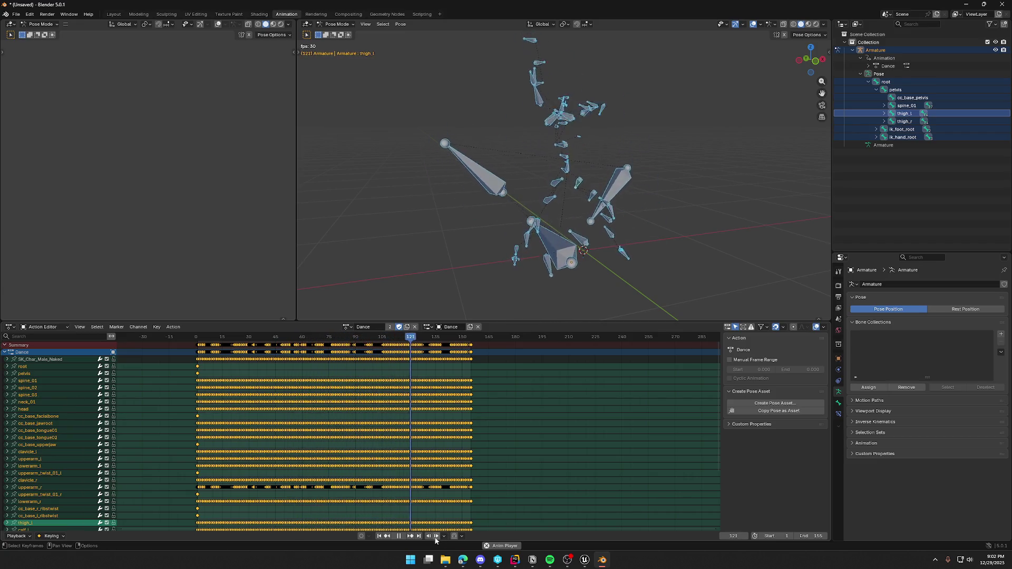
click(403, 537)
drag(453, 339, 188, 348)
- Delete the facial-bone channels from cc_base_facialbone through cc_base_upperjaw
click(38, 418)
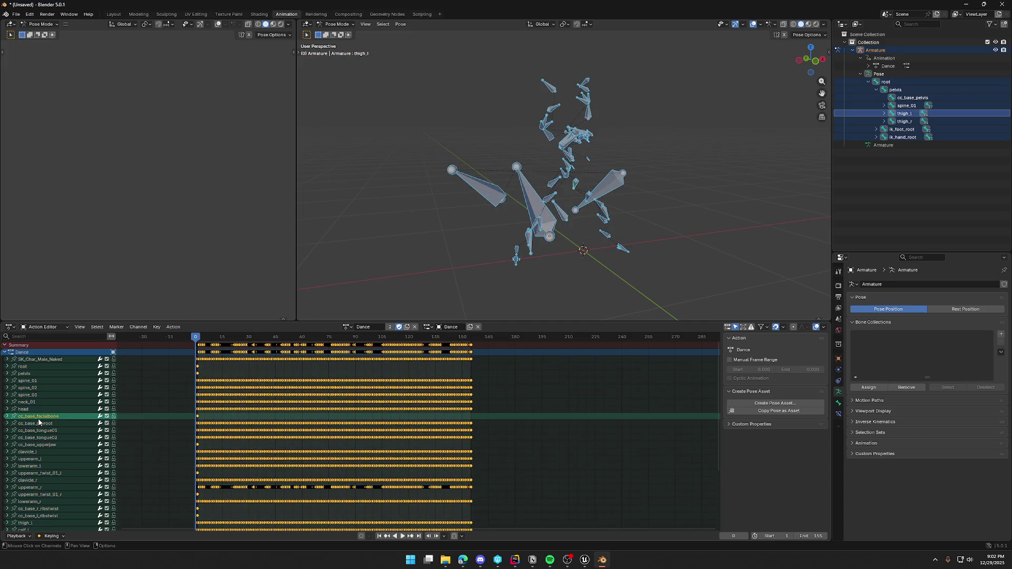
click(39, 424)
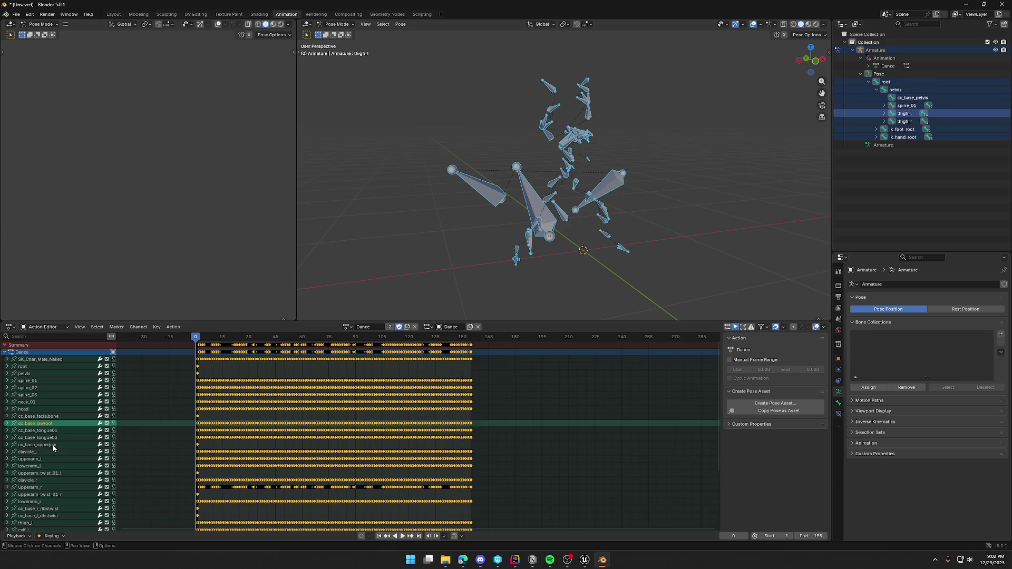
click(53, 444)
shift+click(46, 420)
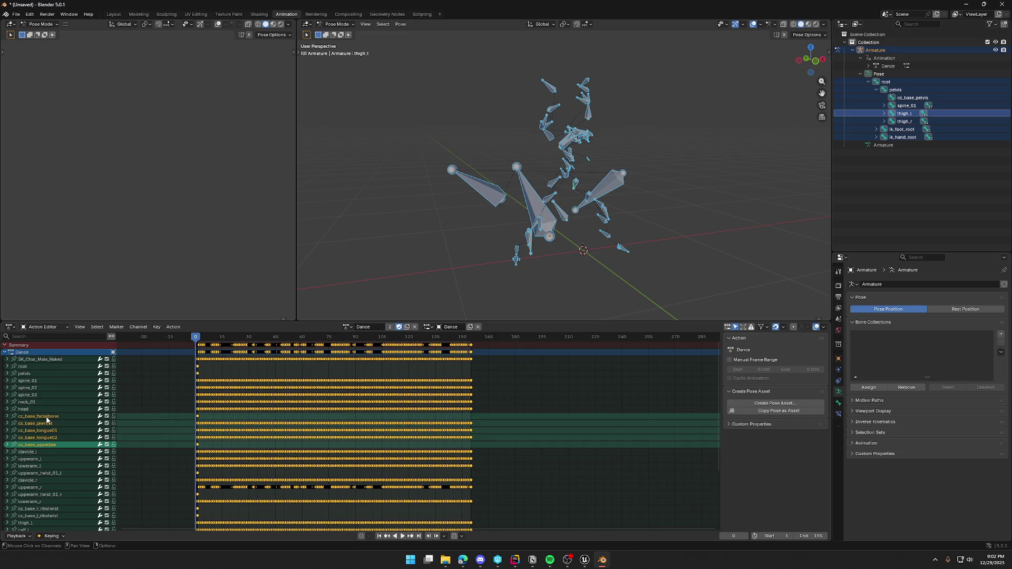
right_click(47, 420)
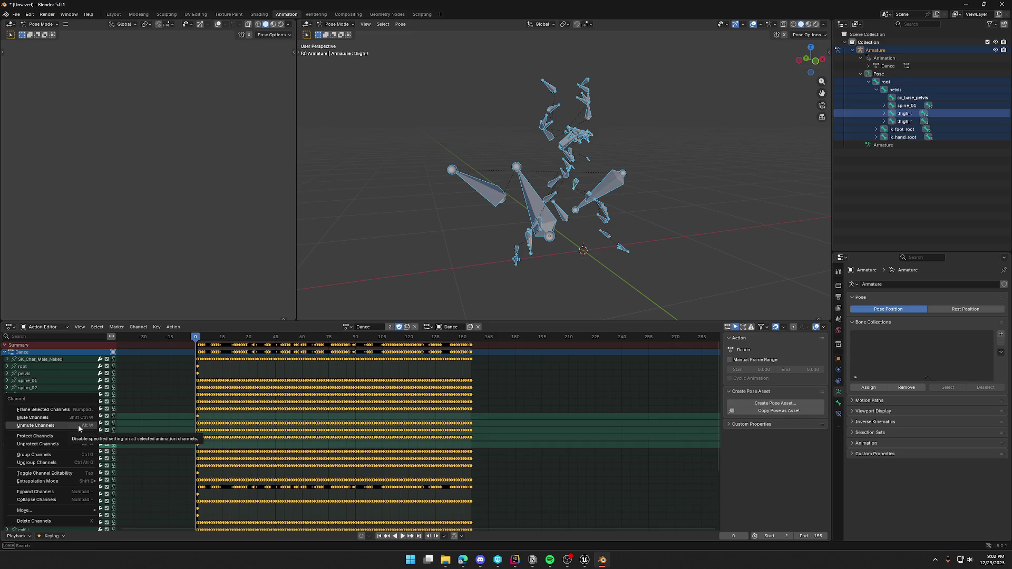
click(84, 522)
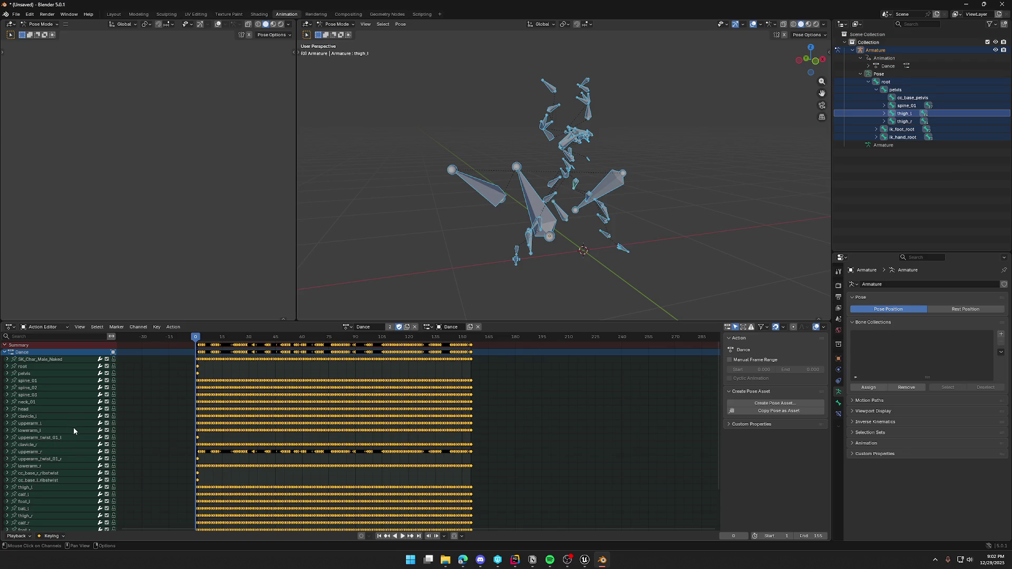
- Delete the ik_foot_root, ik_hand_root and ik_hand_gun channels
scroll(77, 437, down, 4)
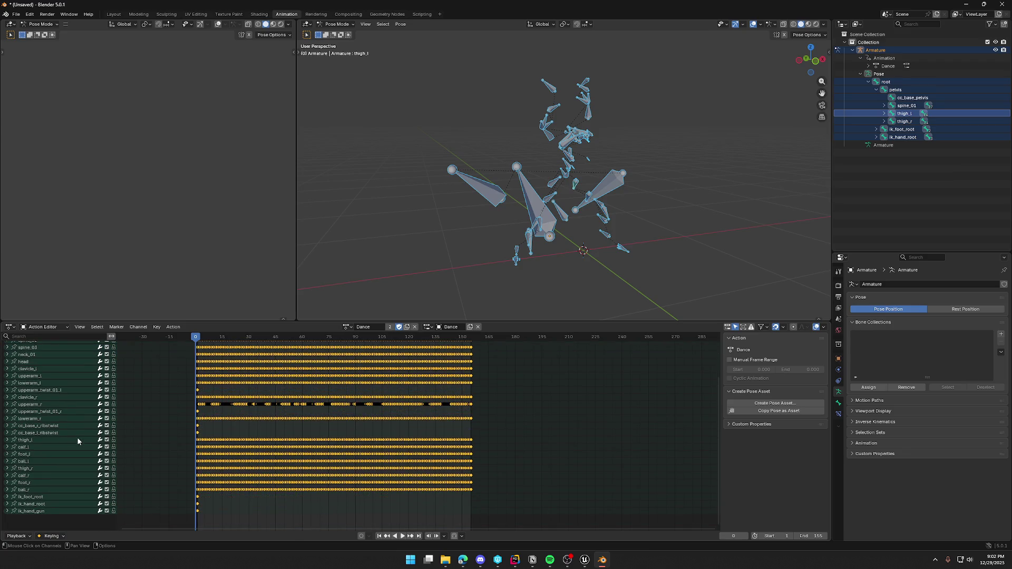
click(42, 496)
ctrl+click(39, 511)
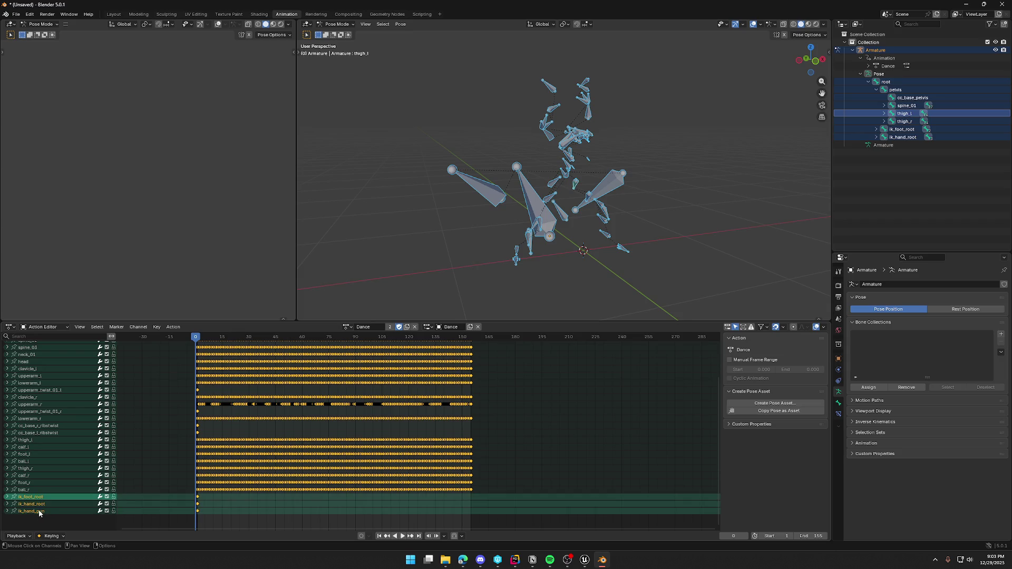
right_click(39, 513)
click(34, 511)
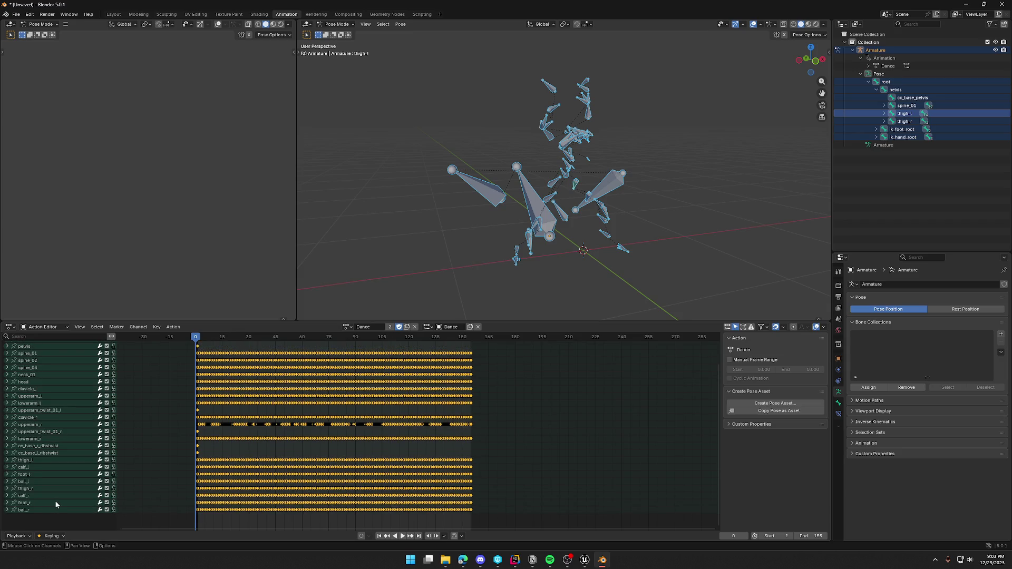
- Delete the cc_base_l_ribtwist and cc_base_r_ribtwist channels
click(37, 454)
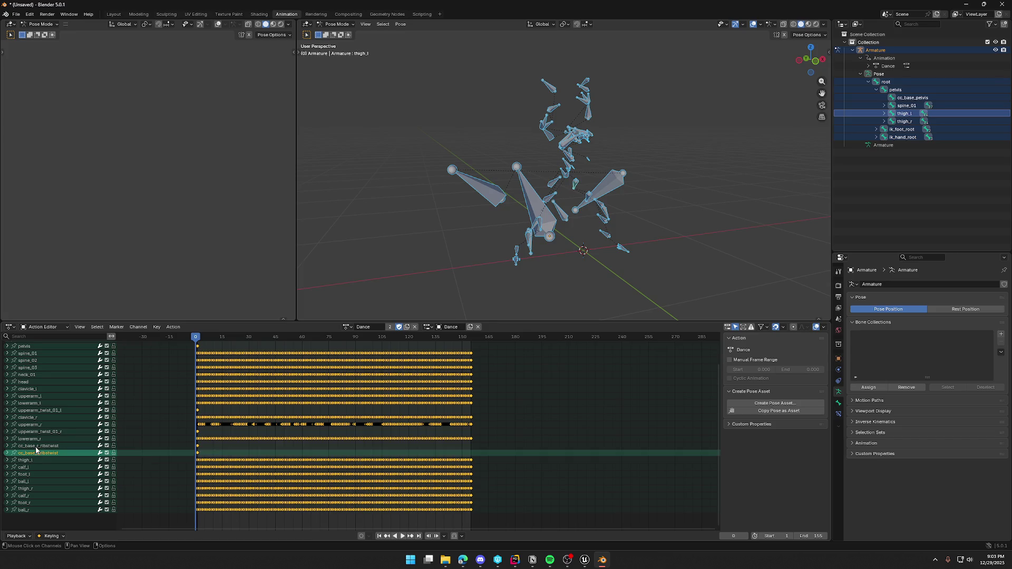
ctrl+click(36, 447)
right_click(36, 449)
click(37, 449)
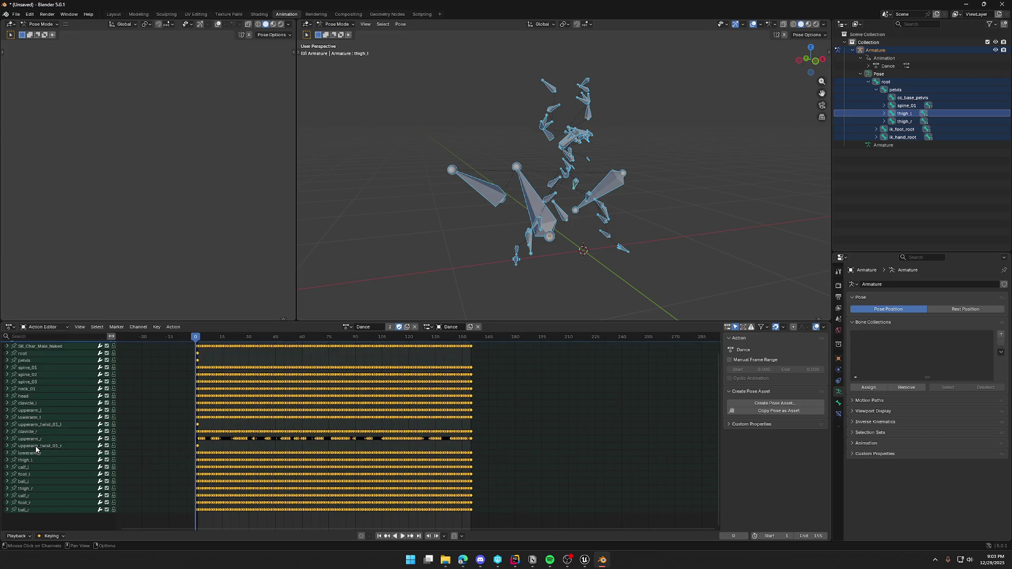
click(35, 447)
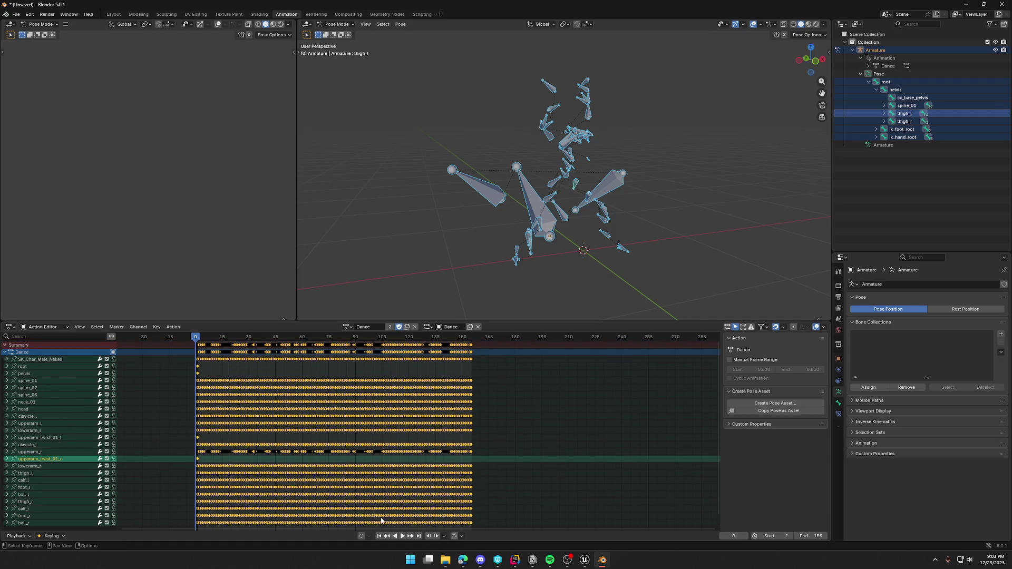
- Play the Dance animation and orbit around the dancing armature to inspect it
click(406, 537)
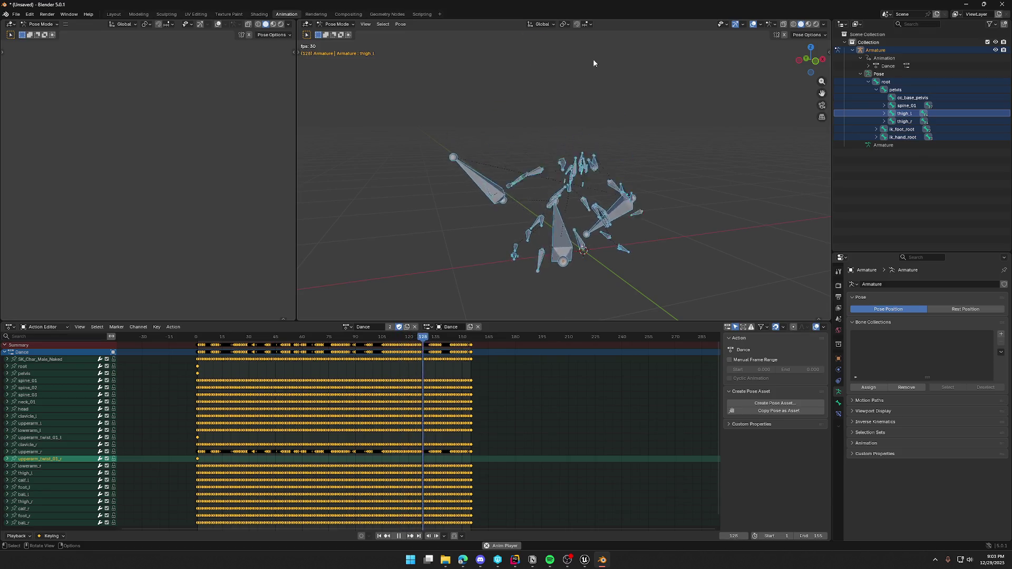
mouse_move(593, 62)
middle_down()
mouse_move(652, 134)
mouse_move(739, 148)
mouse_move(548, 158)
middle_up()
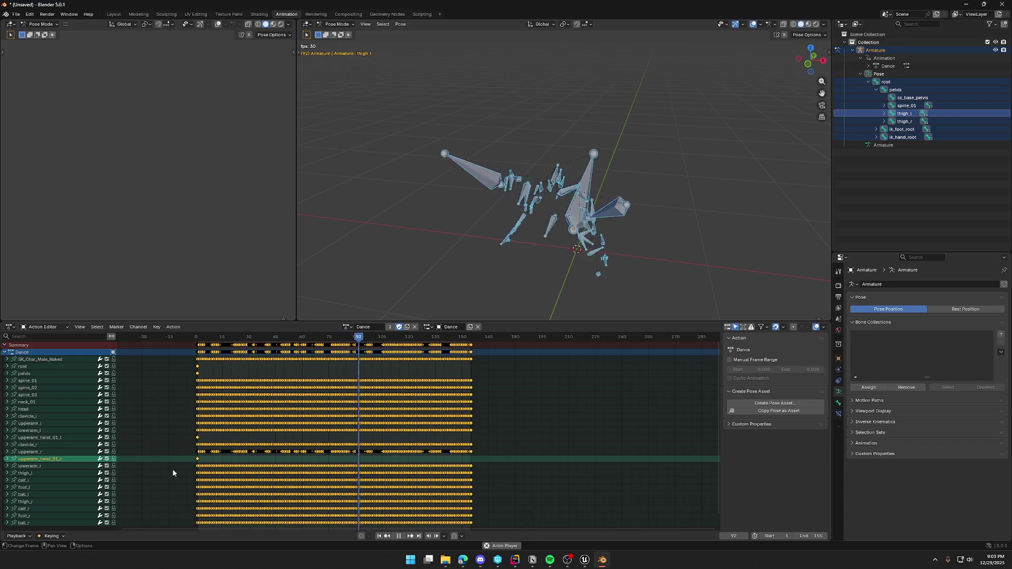
click(53, 451)
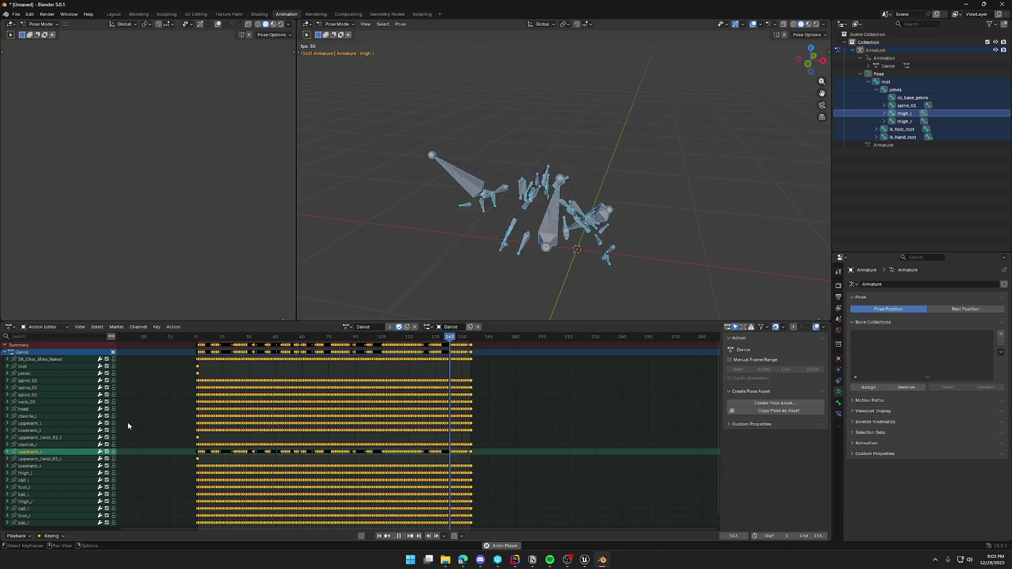
middle_drag(443, 264, 463, 228)
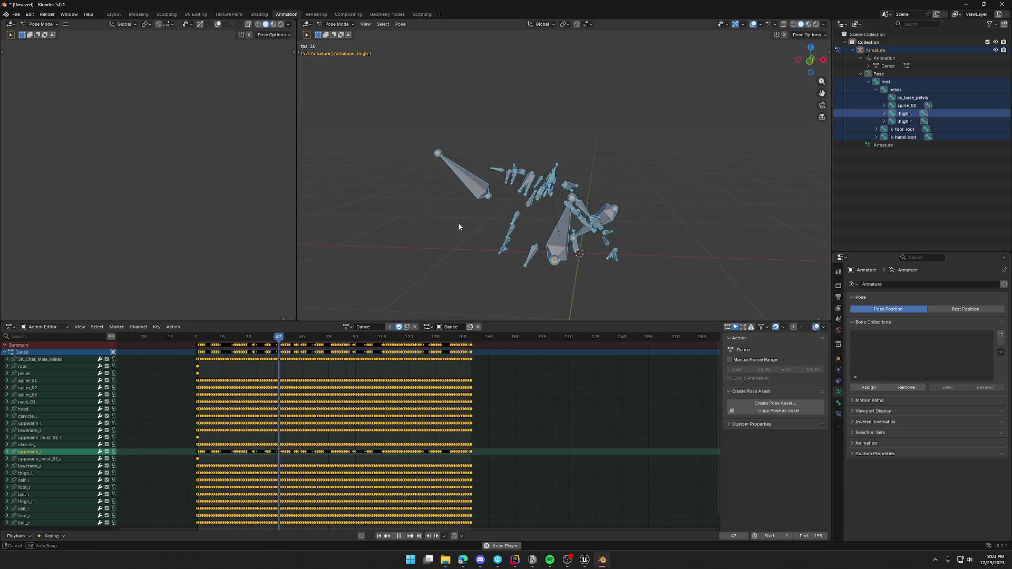
scroll(461, 222, up, 3)
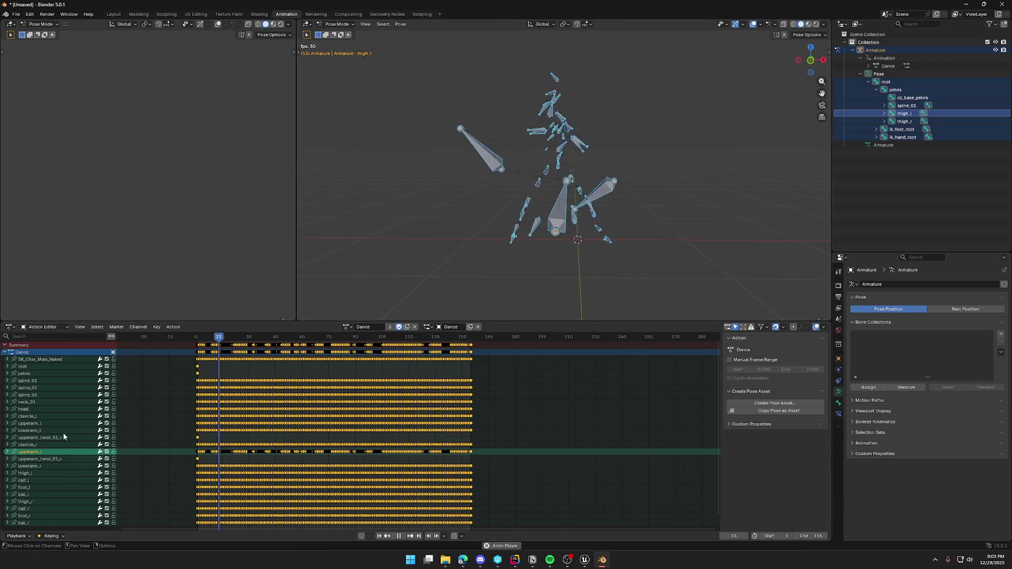
click(37, 360)
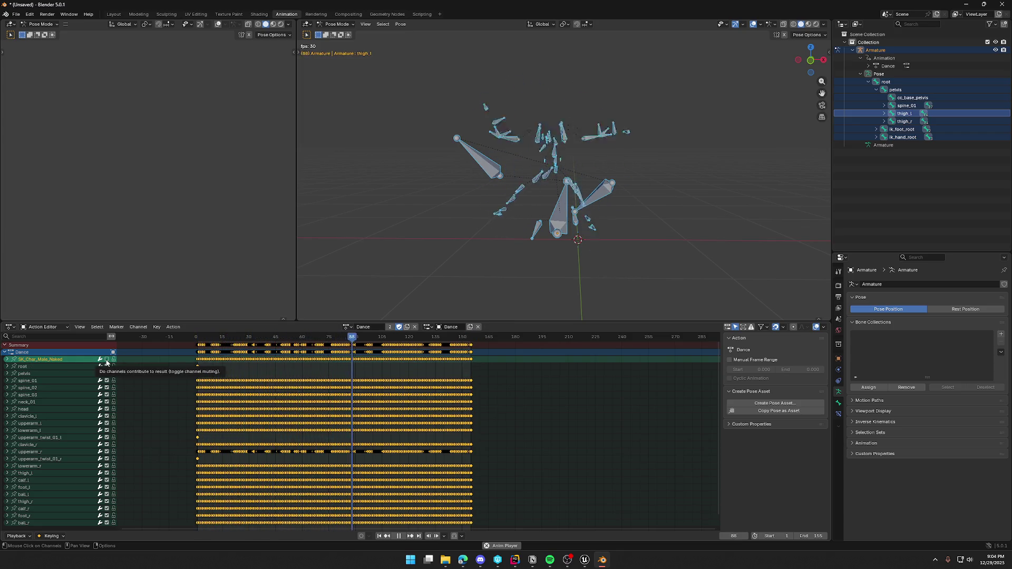
middle_drag(500, 214, 530, 210)
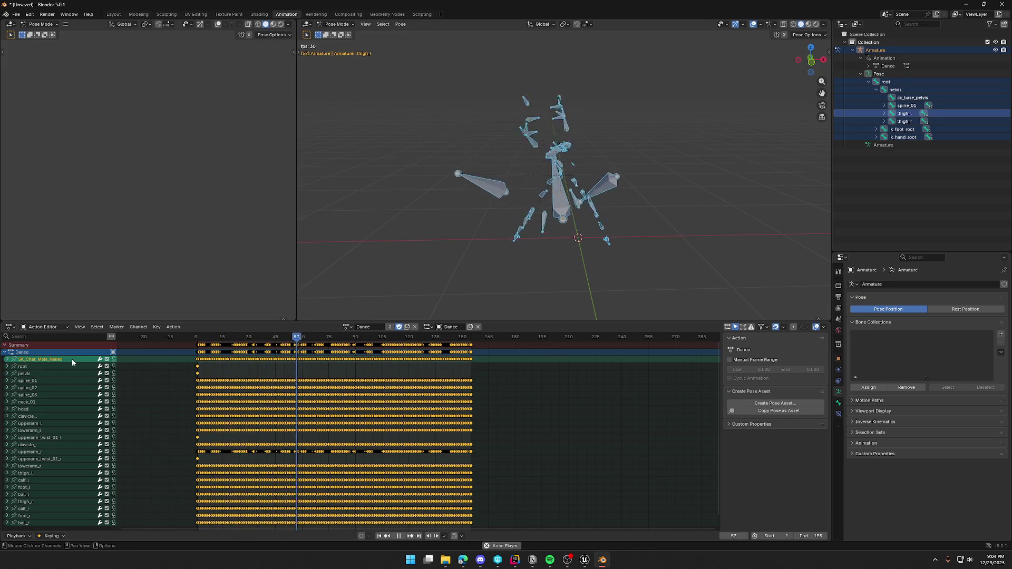
click(912, 24)
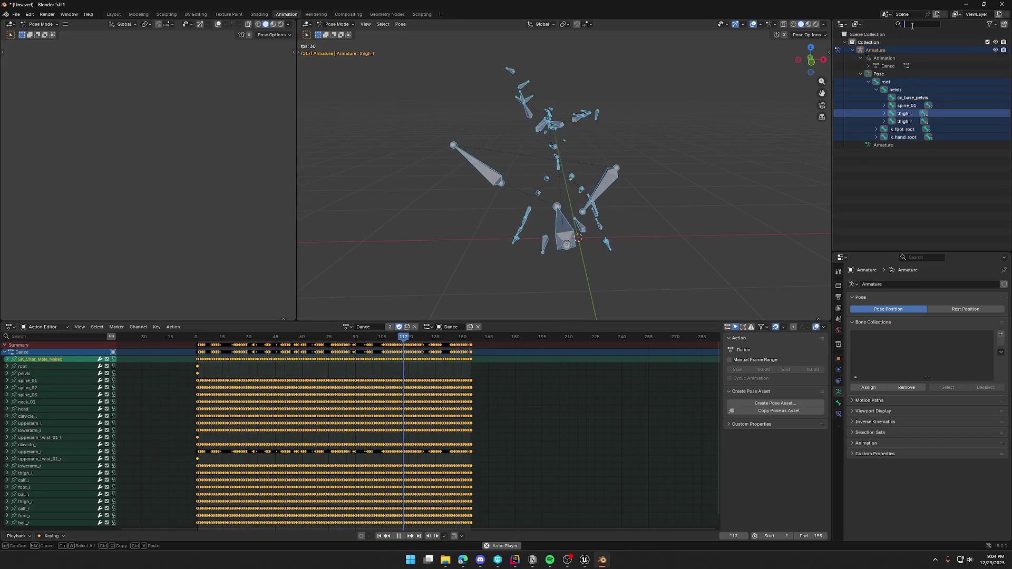
- Briefly filter the outliner for 'nake', then expand the SK_Char_Male_Naked channel group
text(nake)
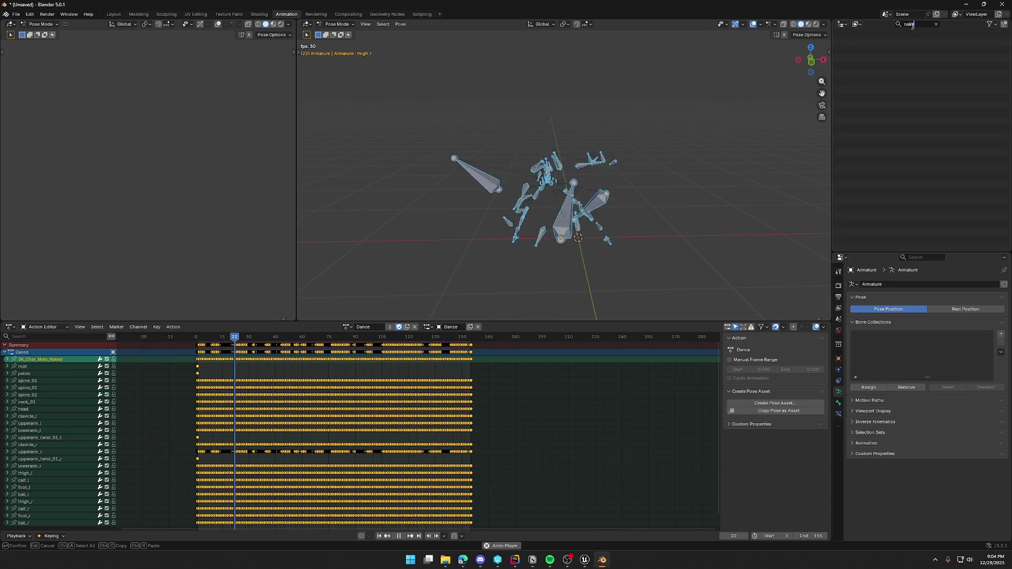
key(BackSpace)
key(BackSpace)
key(BackSpace)
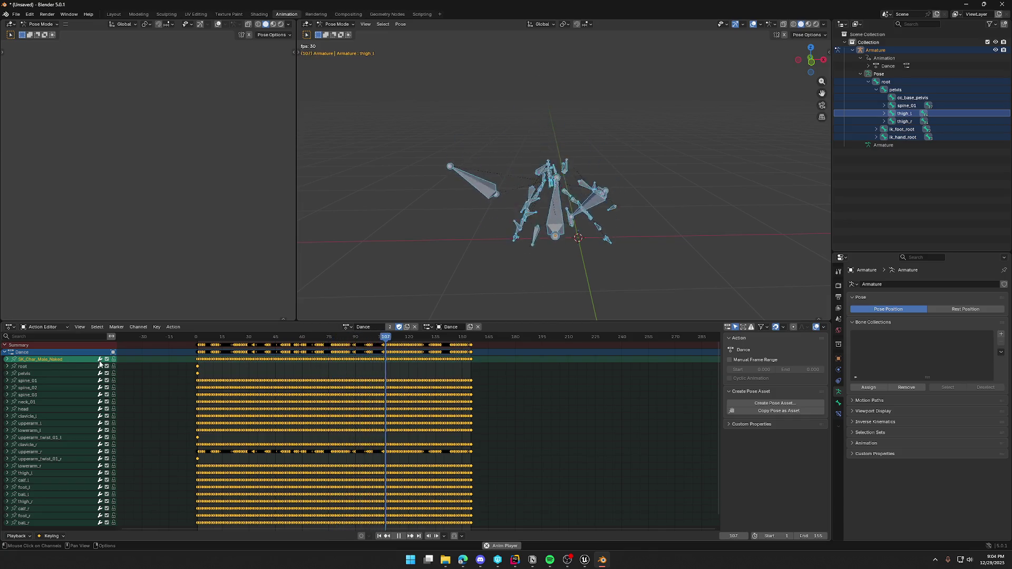
right_click(59, 363)
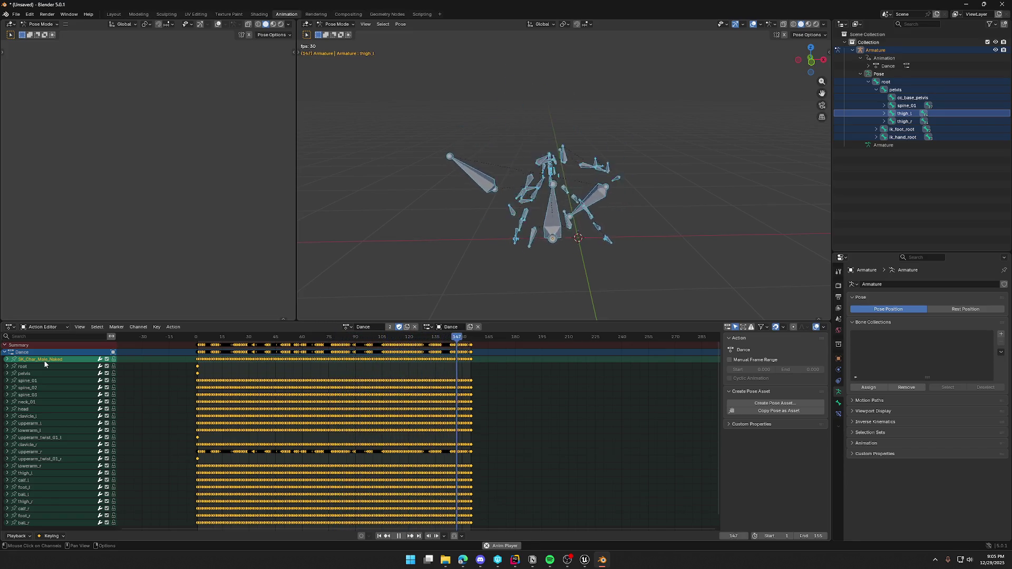
click(7, 360)
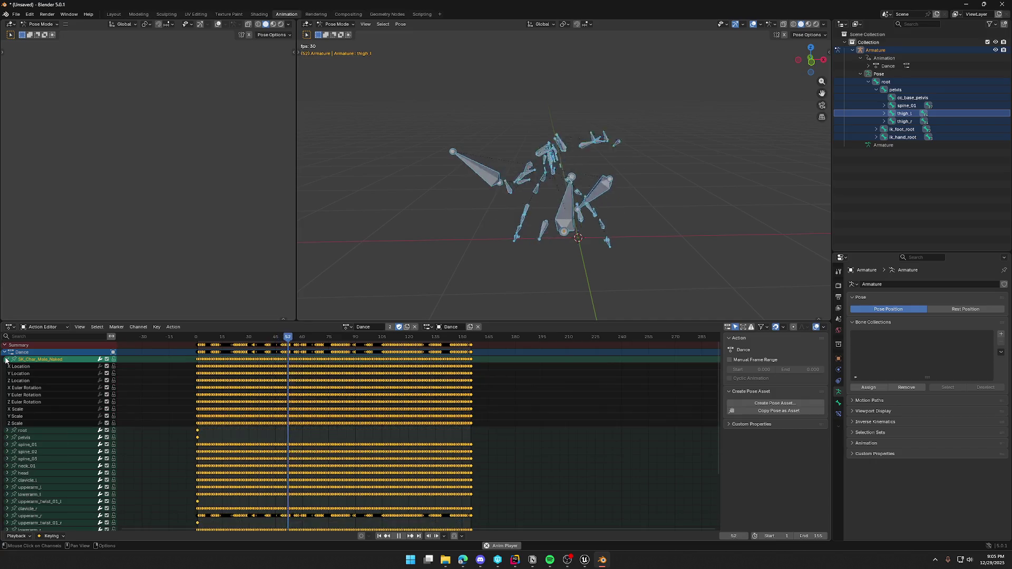
- Collapse the SK_Char_Male_Naked group and rename it to root
click(6, 359)
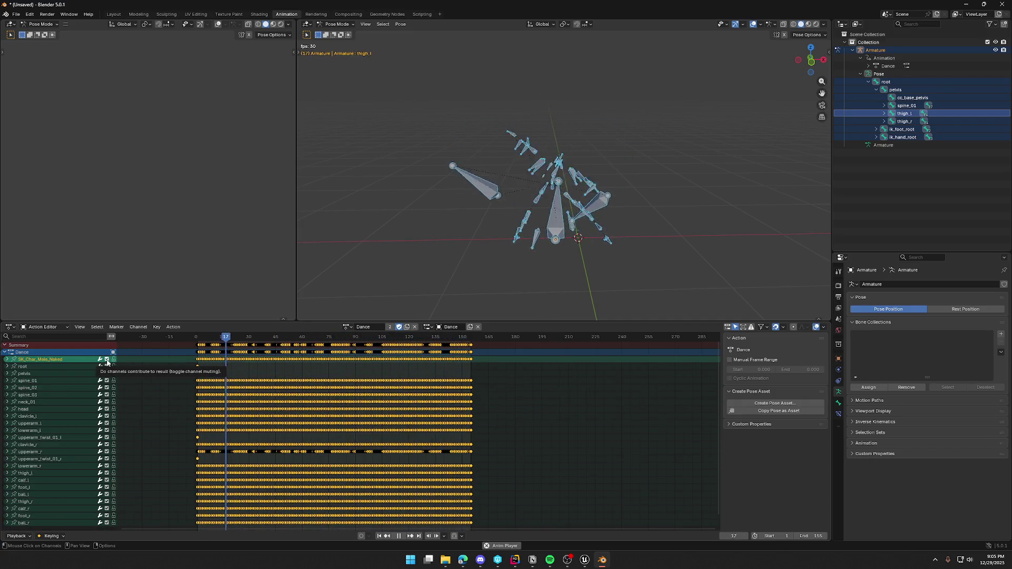
right_click(54, 360)
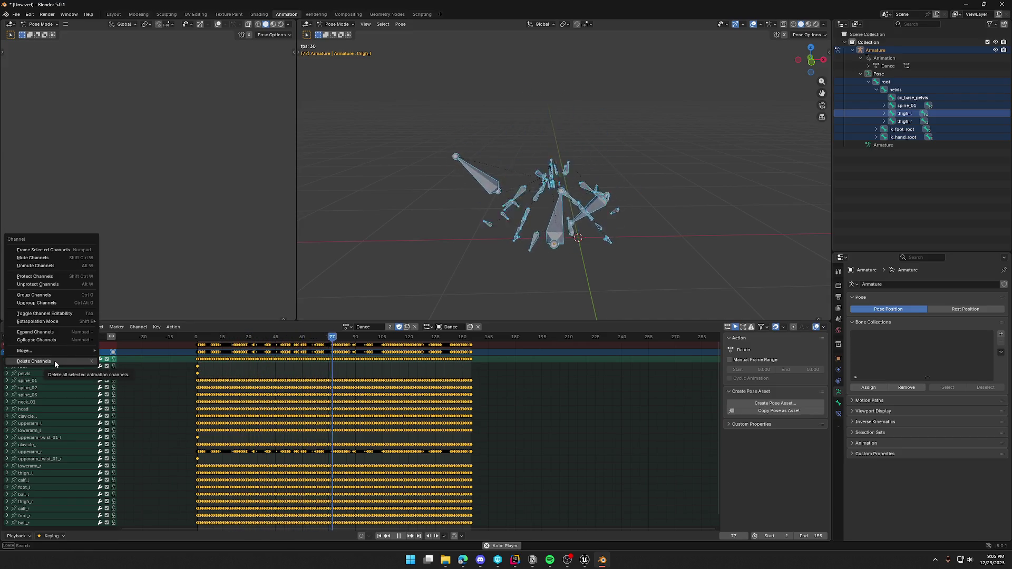
mouse_move(64, 350)
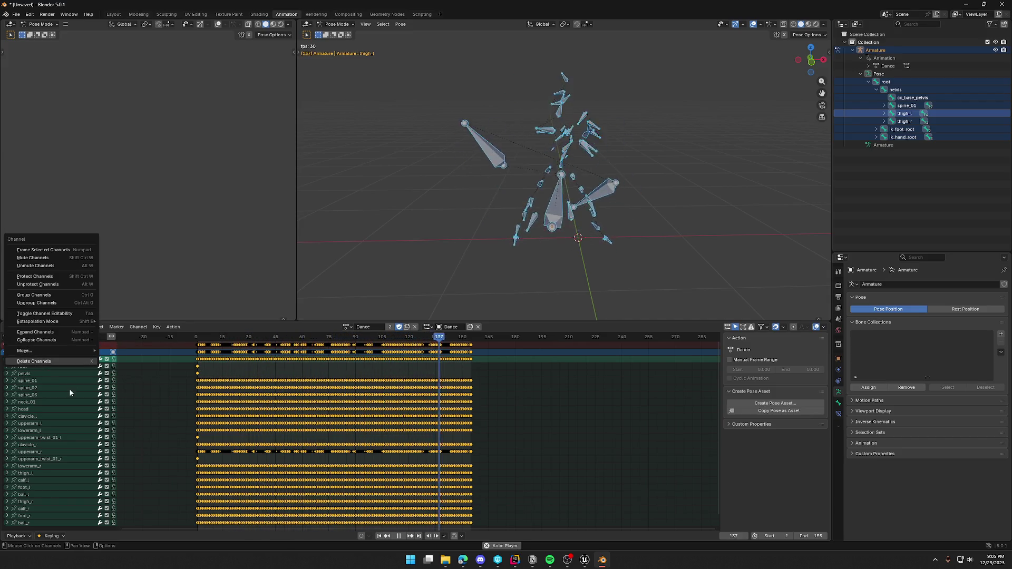
double_click(39, 360)
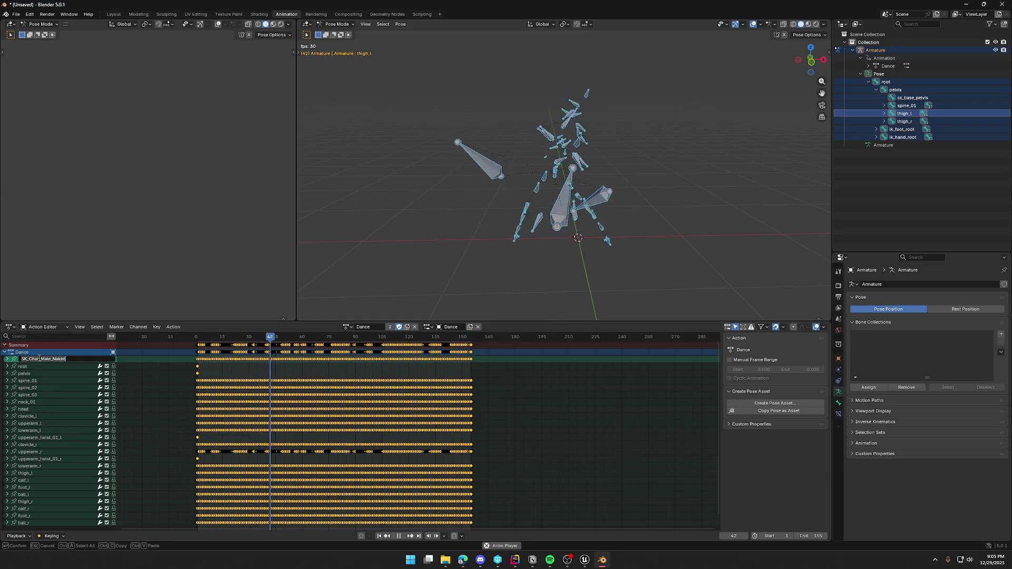
text(root)
key(Return)
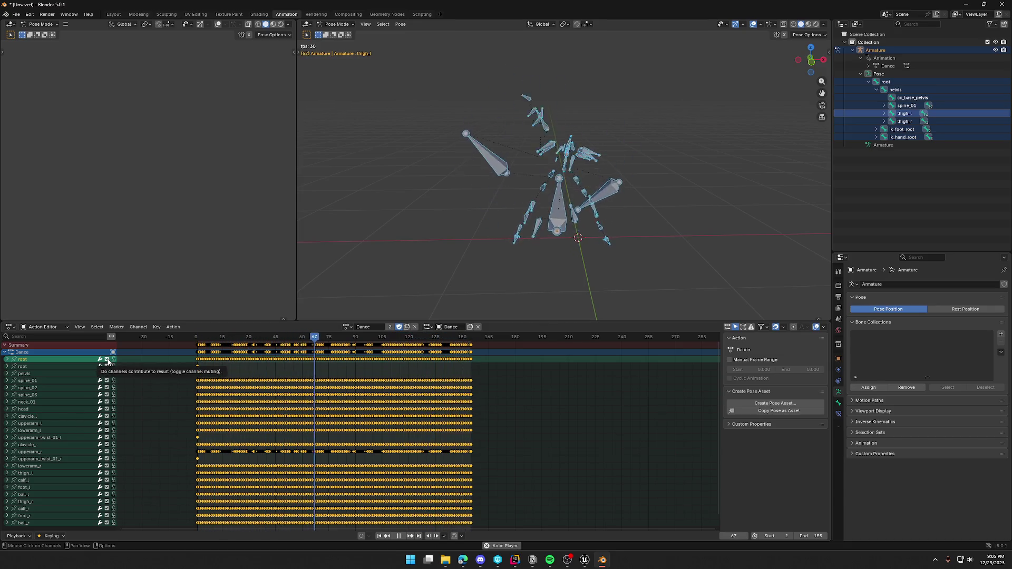
- Compare the two root channels by selecting each in turn
click(36, 367)
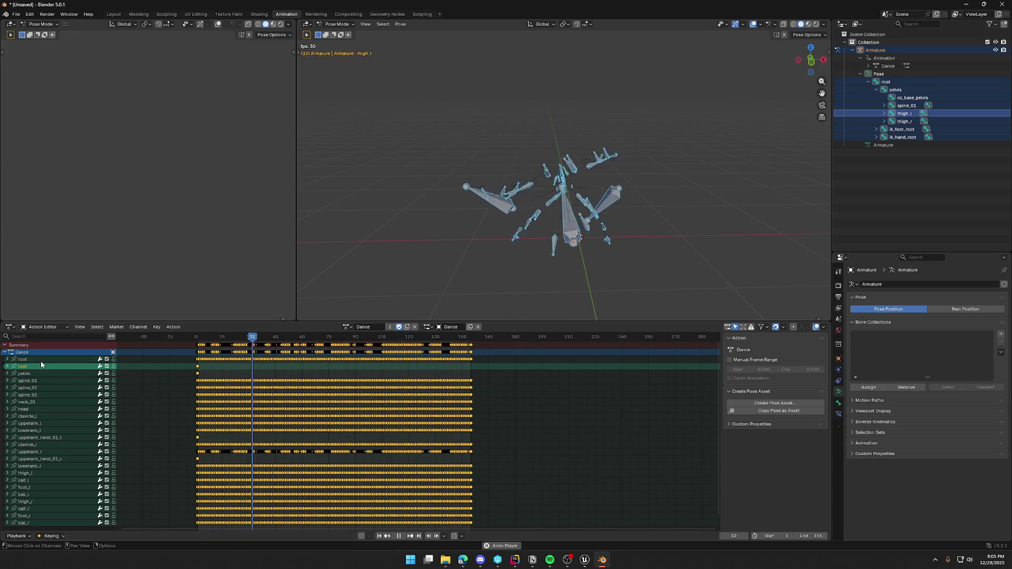
click(42, 359)
click(40, 366)
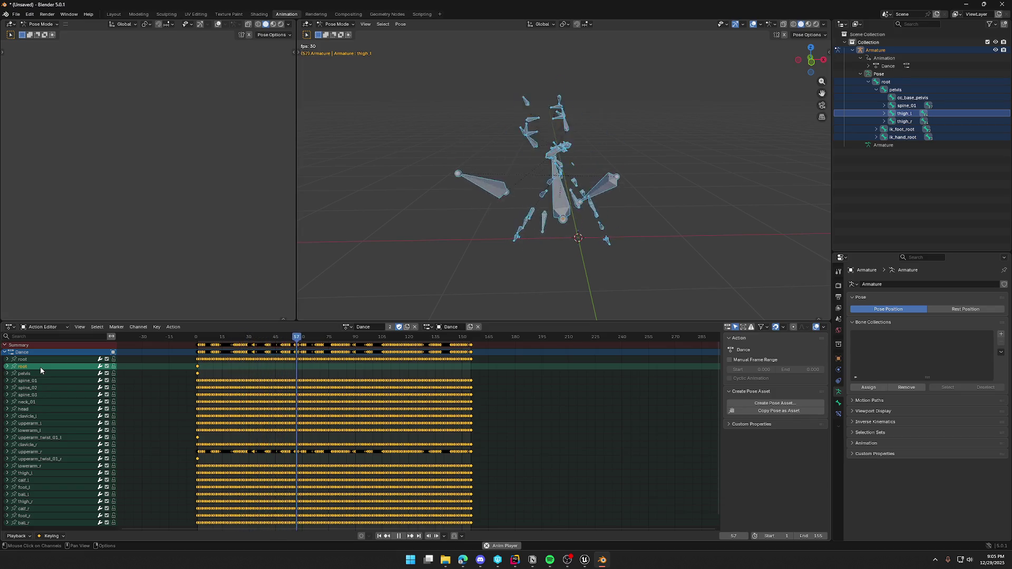
click(36, 360)
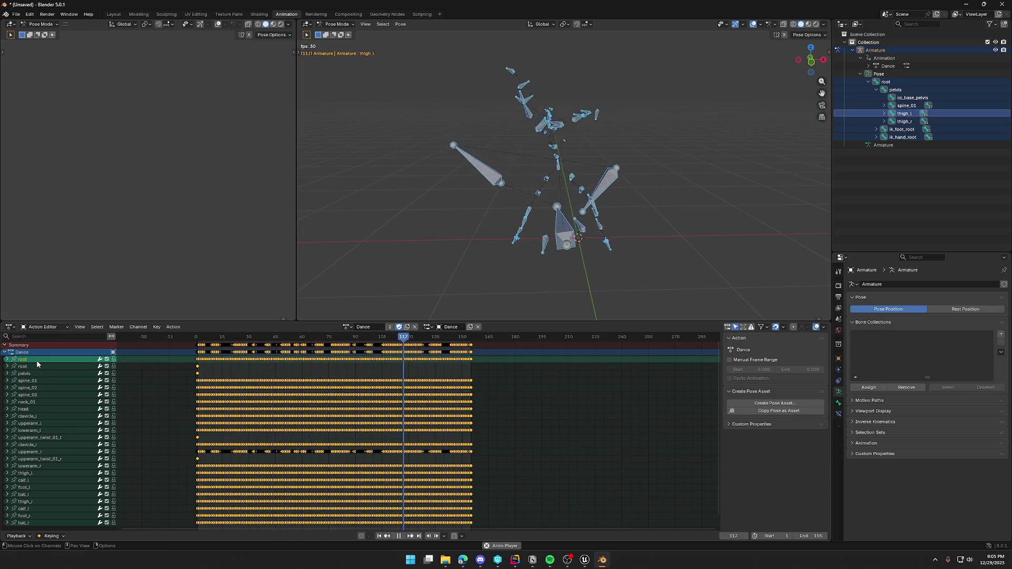
click(16, 15)
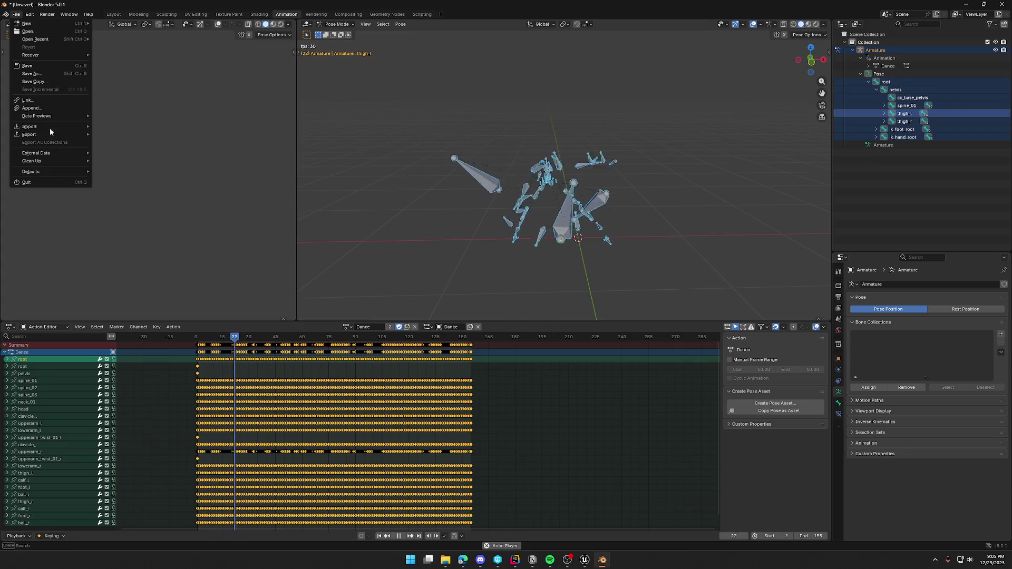
- Export the animation as Dancing_Fixed.fbx, then switch to Unreal Engine
mouse_move(51, 135)
click(119, 197)
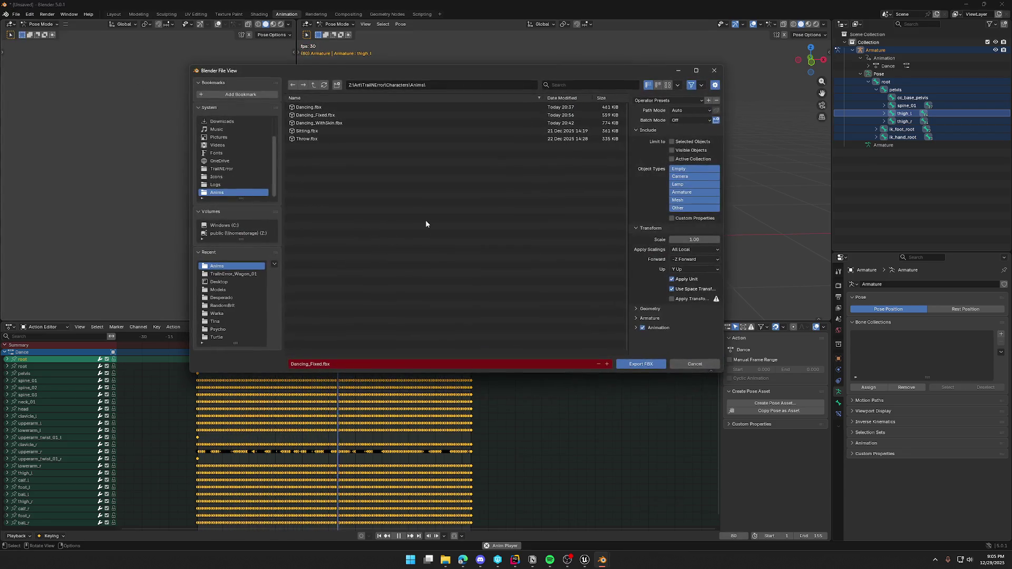
click(640, 365)
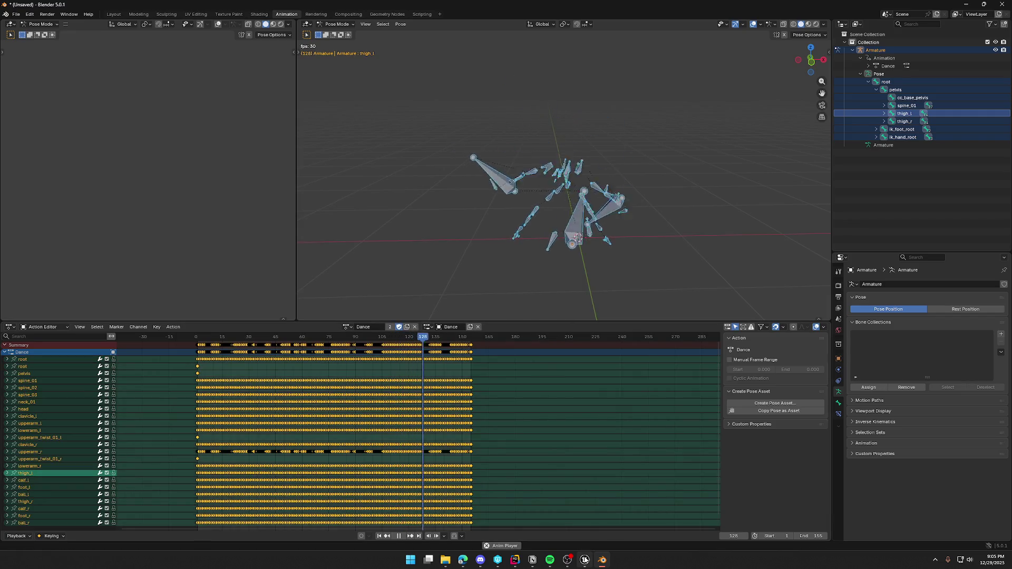
click(584, 559)
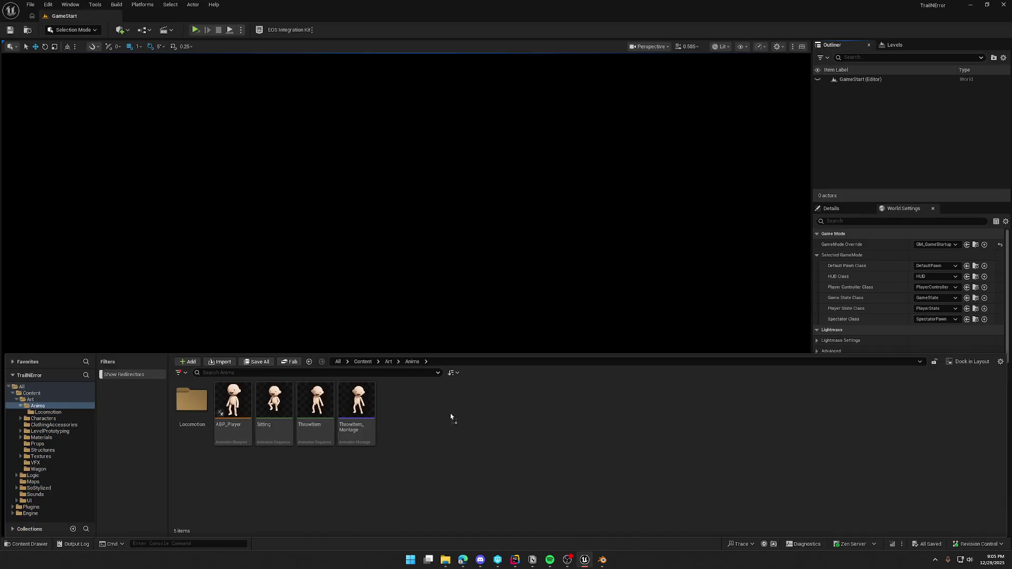
- Import Dancing_Fixed targeting the SK_Char_Male_Naked_Skeleton skeleton
click(456, 194)
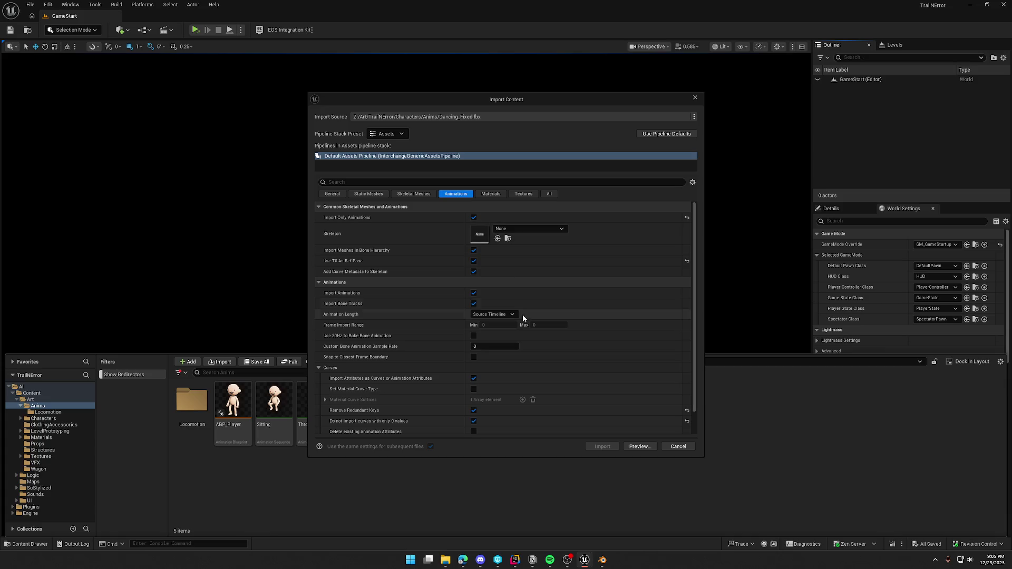
click(528, 227)
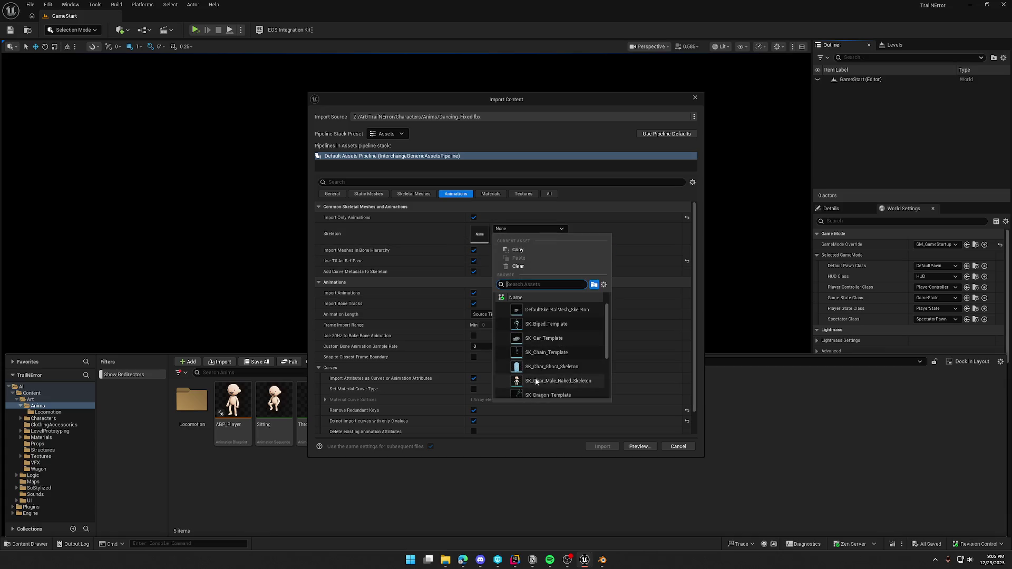
click(568, 381)
click(604, 447)
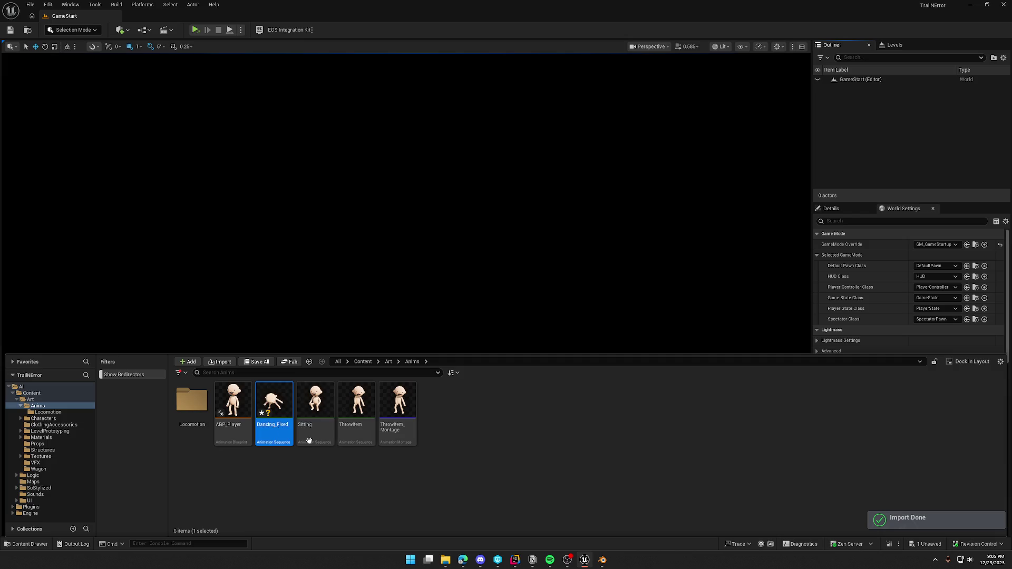
- Open Dancing_Fixed and inspect the root, pelvis, spine_01 and spine_02 bone transforms
double_click(270, 403)
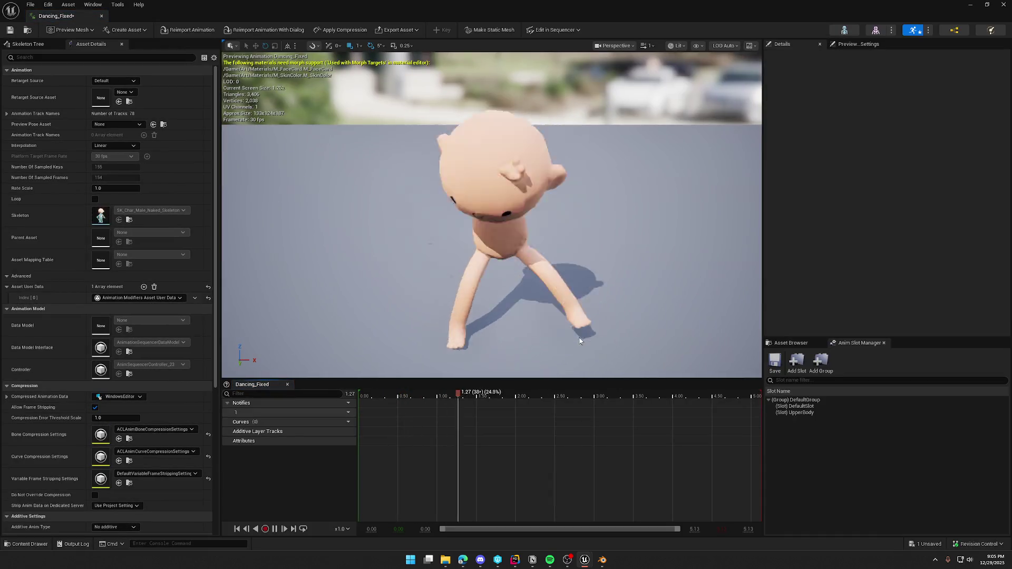
click(28, 44)
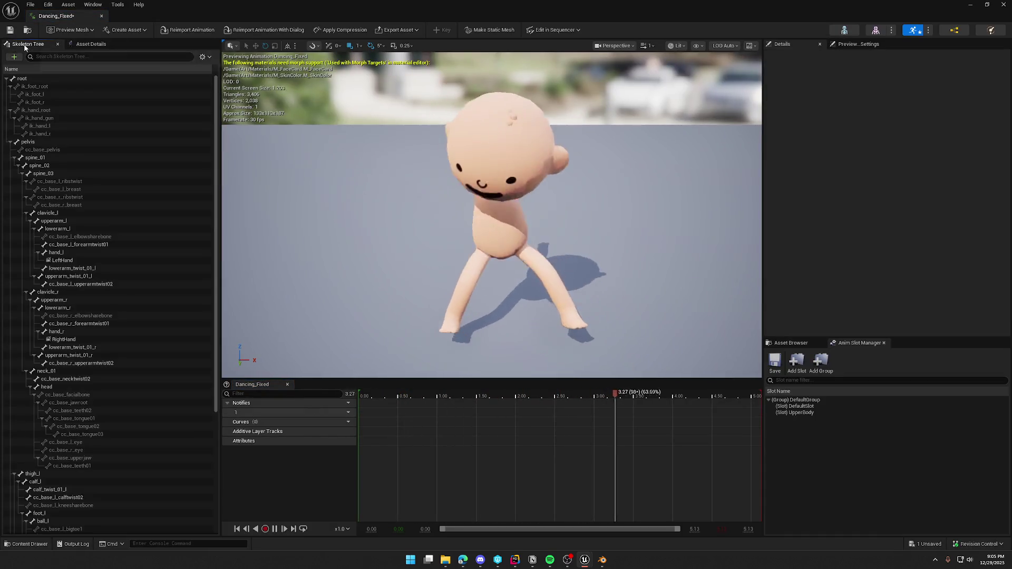
click(31, 78)
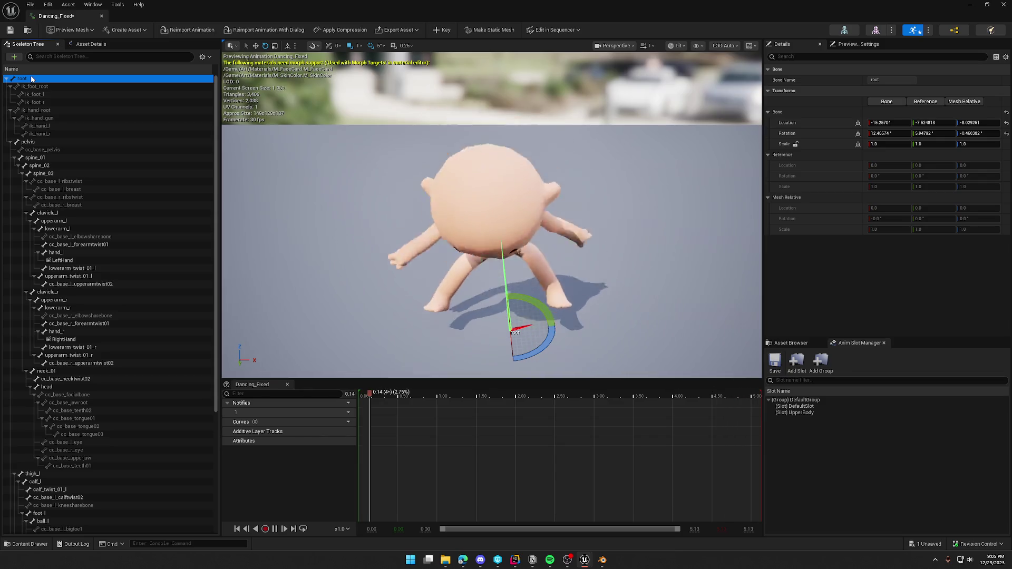
click(43, 142)
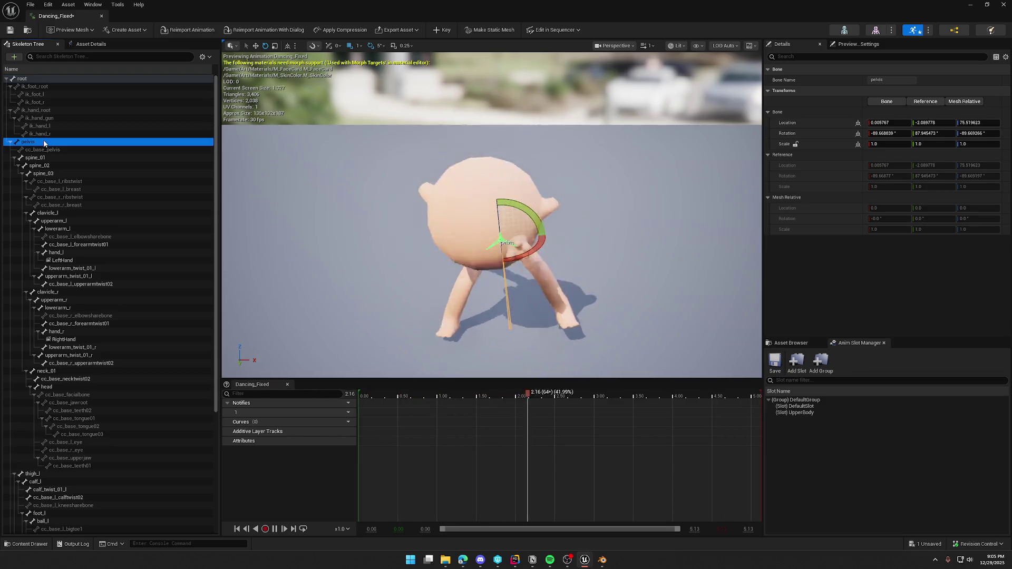
click(50, 158)
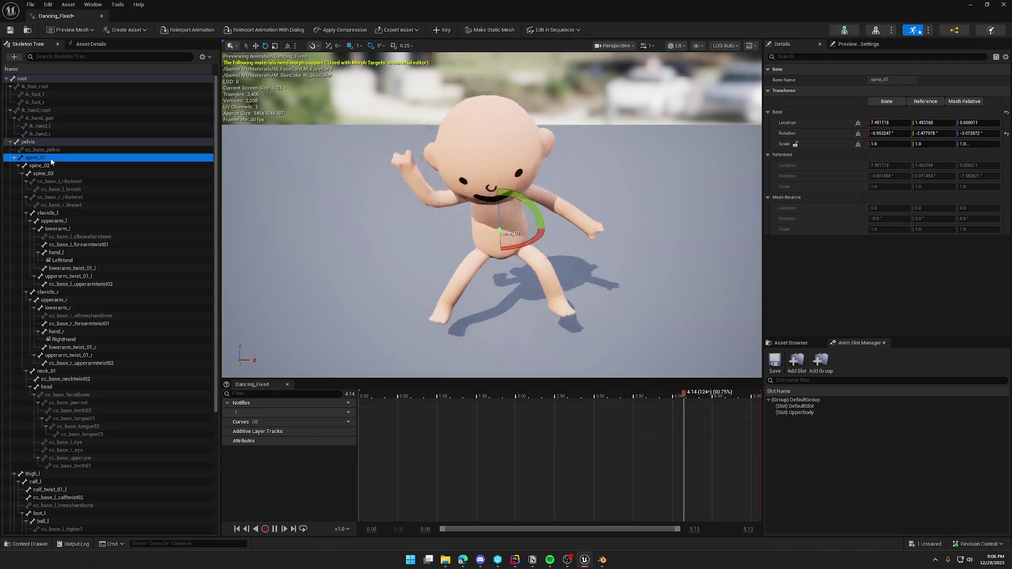
click(51, 166)
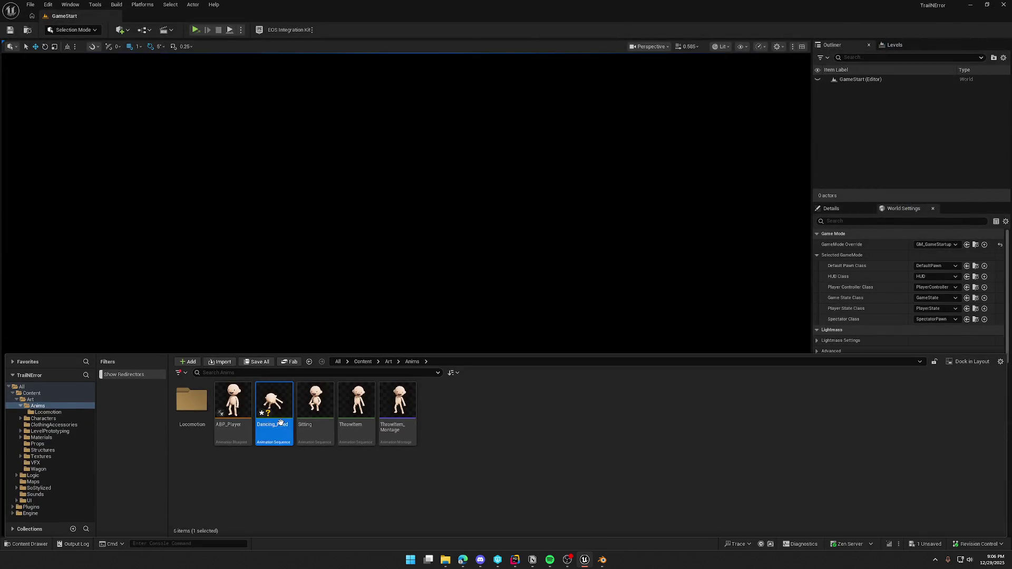
- Delete the imported Dancing_Fixed asset and return to Blender
key(Delete)
click(424, 408)
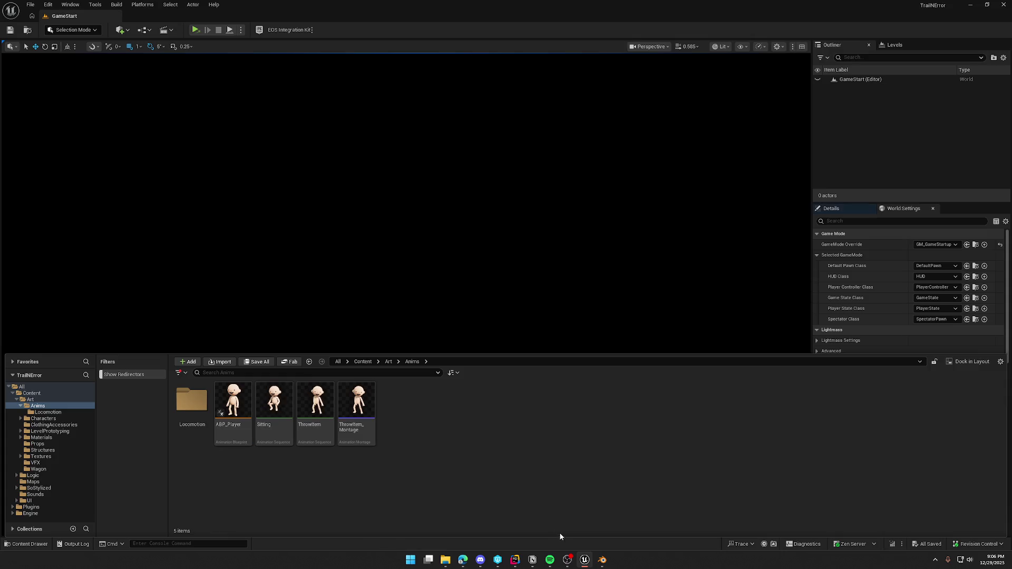
click(600, 557)
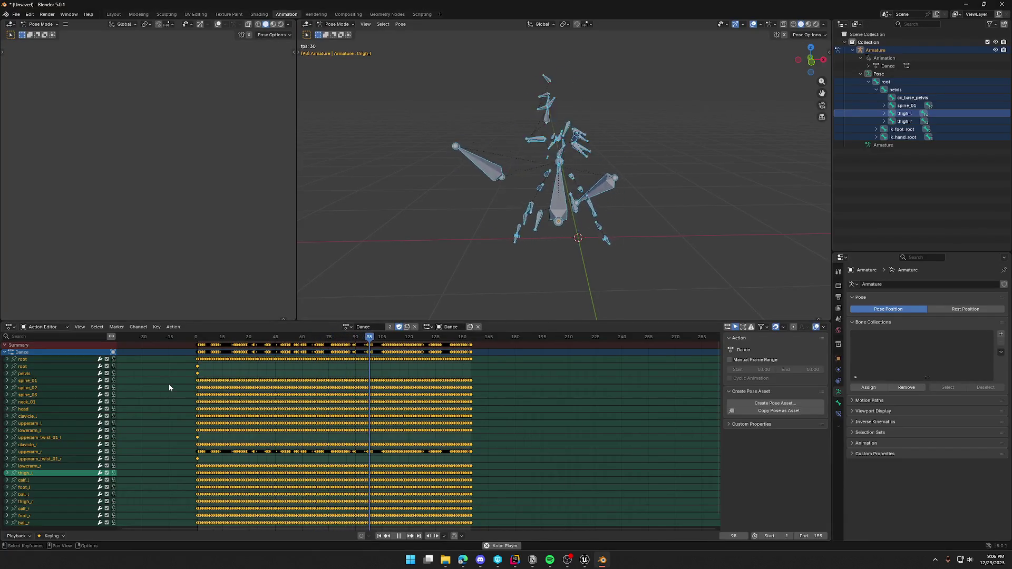
- Delete the duplicate root channel from the Dance action
click(29, 364)
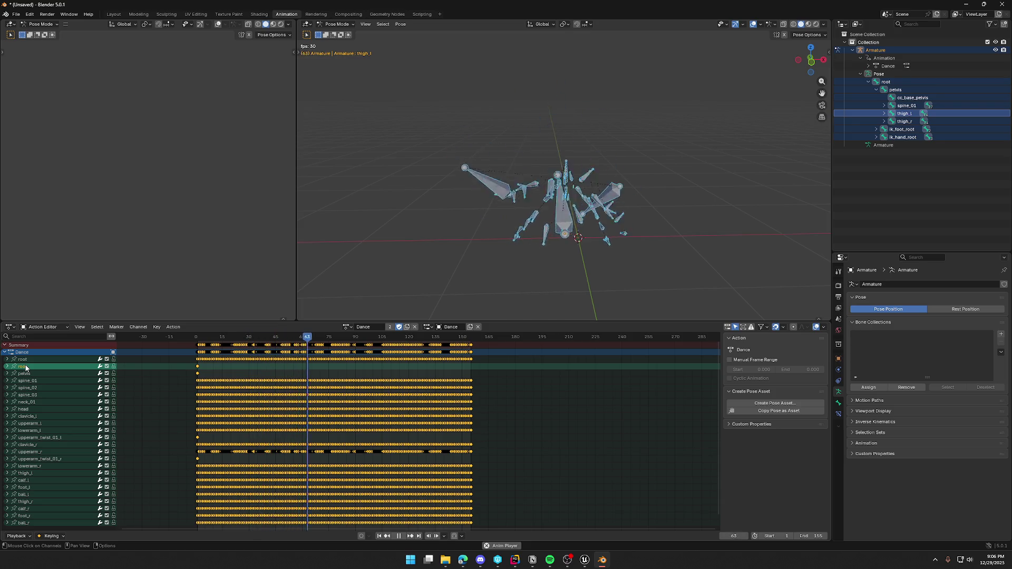
right_click(25, 367)
click(26, 365)
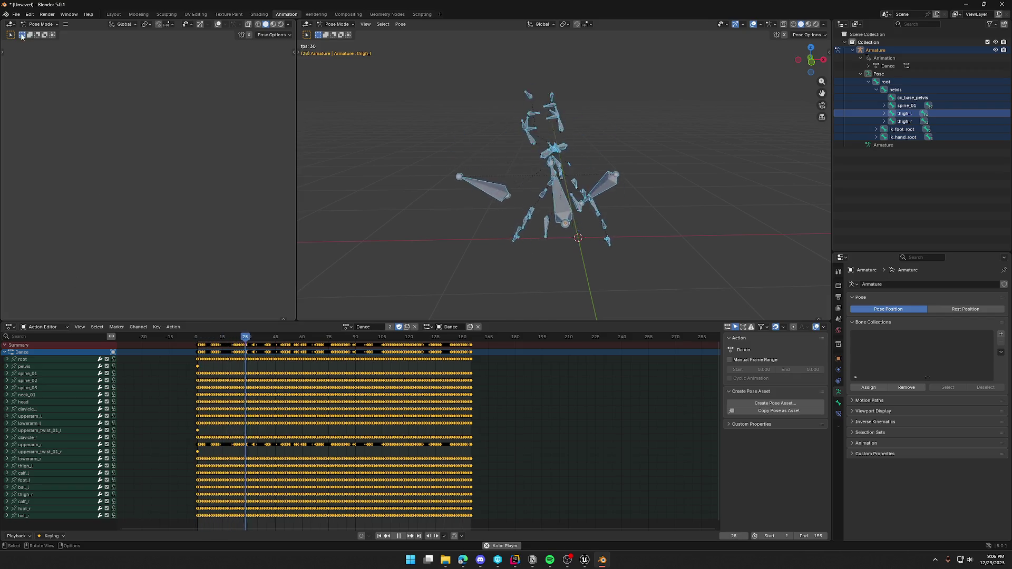
- Re-export the animation as FBX and switch back to Unreal Engine
click(16, 14)
mouse_move(53, 133)
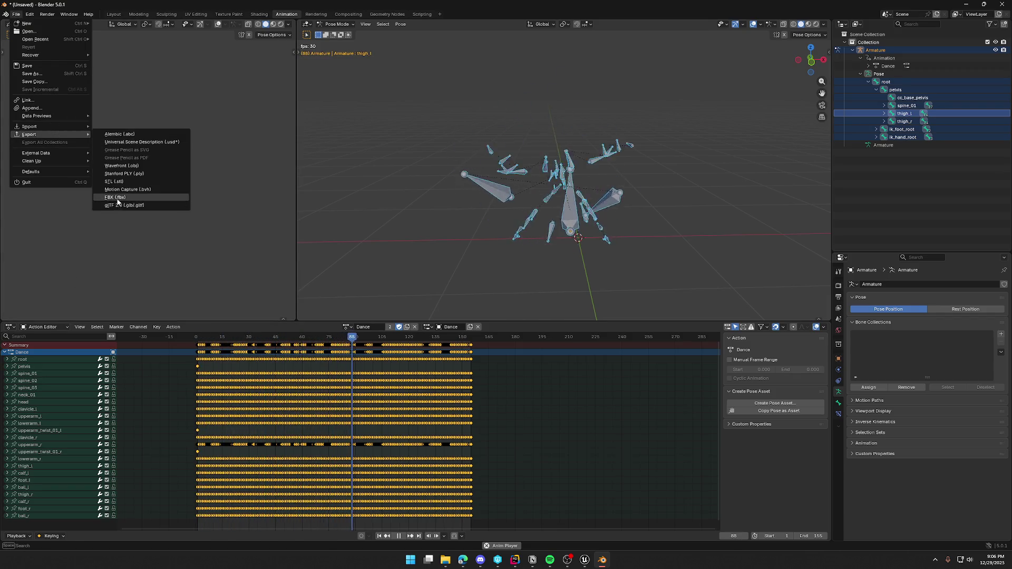
click(126, 201)
click(624, 368)
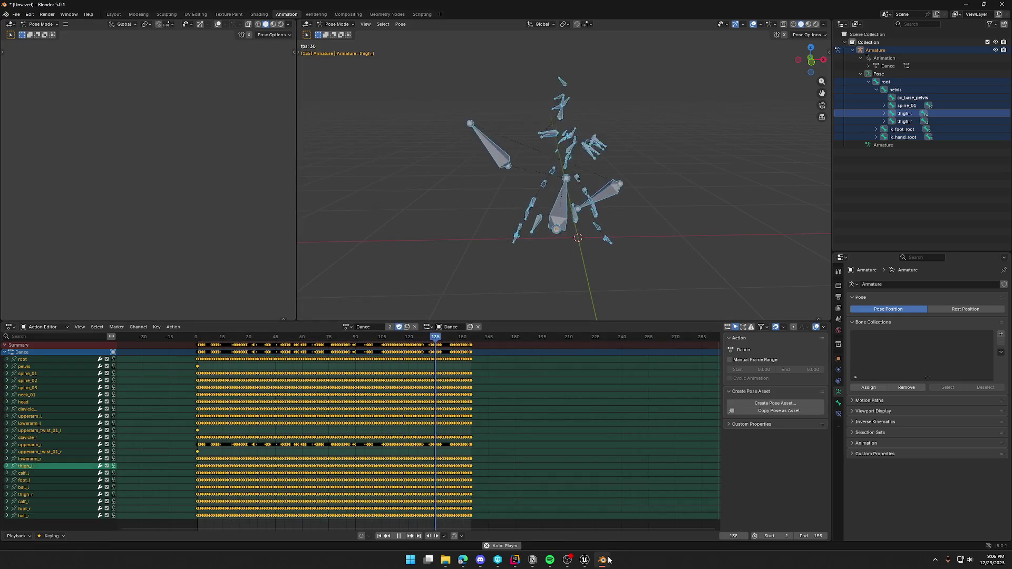
click(584, 560)
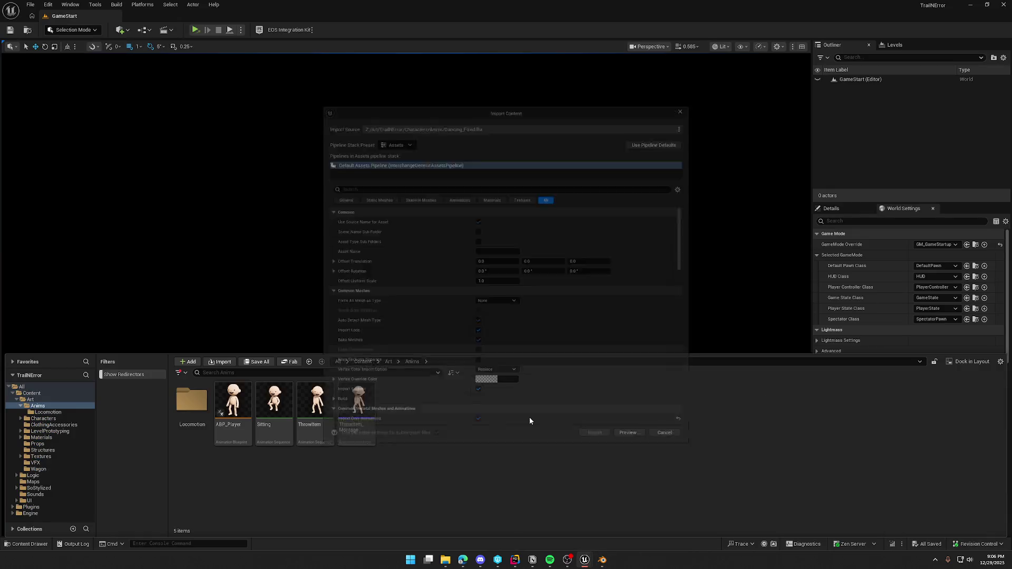
- Import Dancing_Fixed on SK_Char_Male_Naked_Skeleton, keeping redundant keys and zero-value curves
scroll(479, 311, down, 5)
click(520, 341)
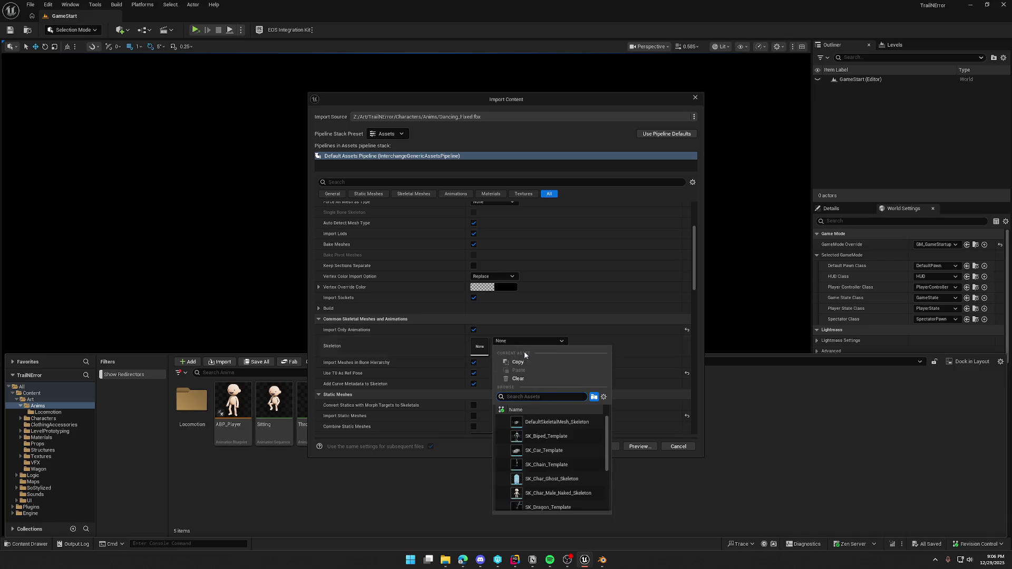
click(553, 464)
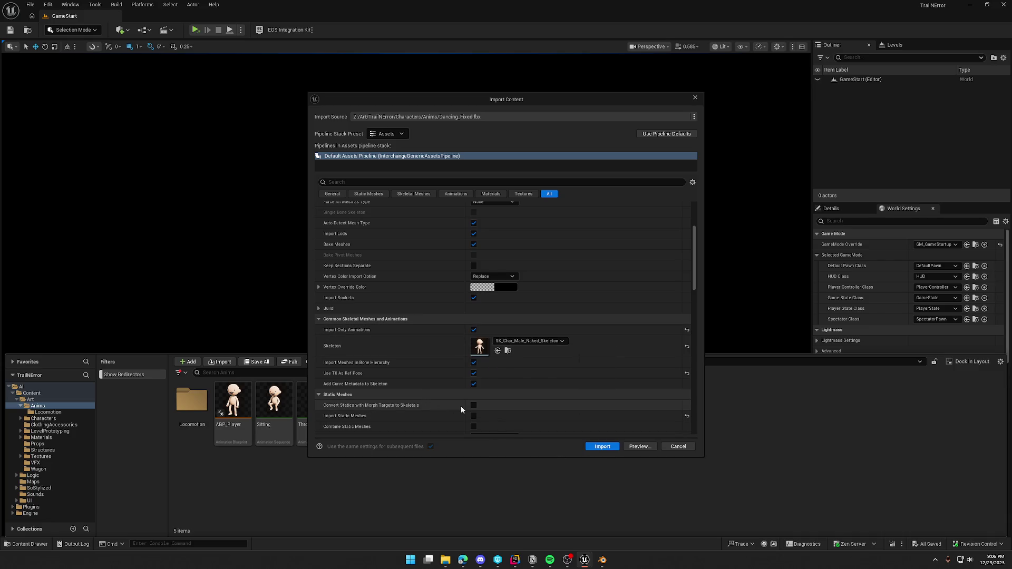
scroll(647, 391, down, 3)
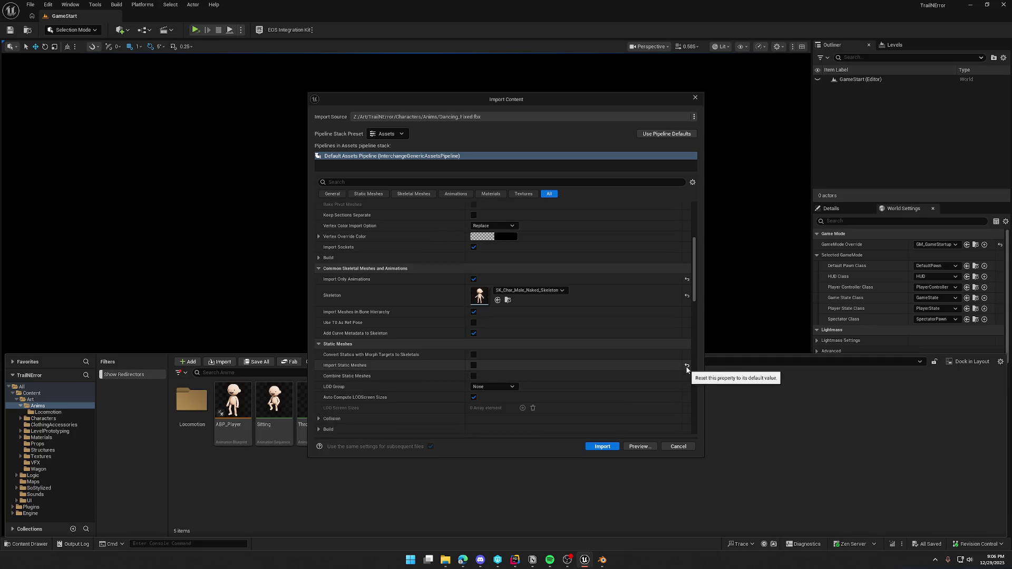
click(447, 195)
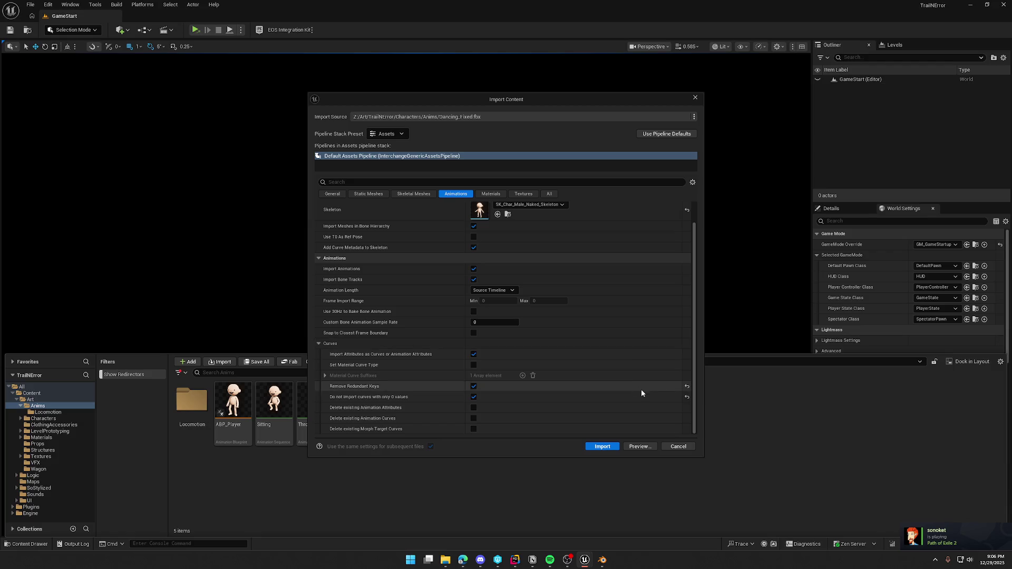
click(687, 387)
click(686, 395)
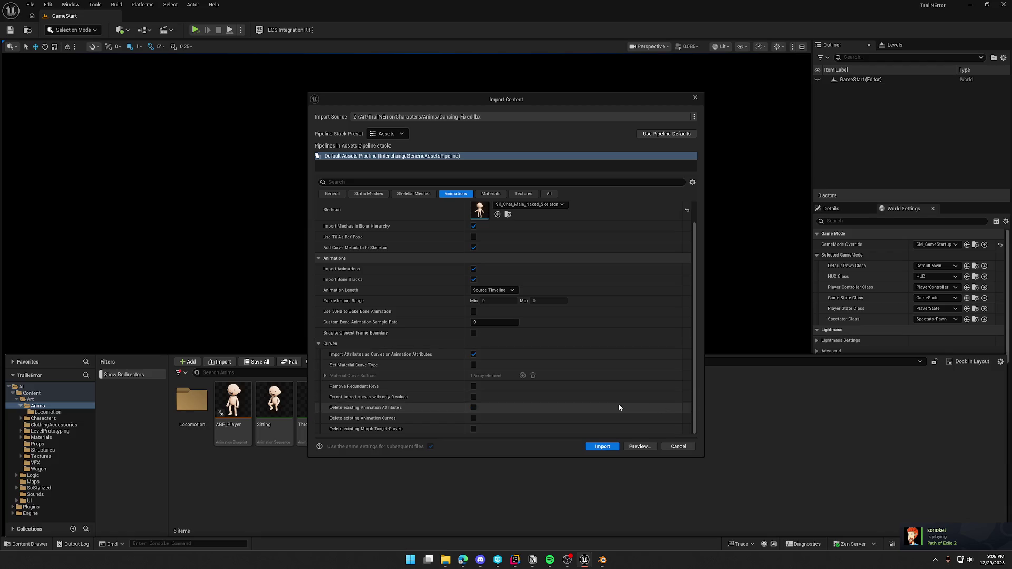
scroll(617, 401, up, 1)
click(603, 446)
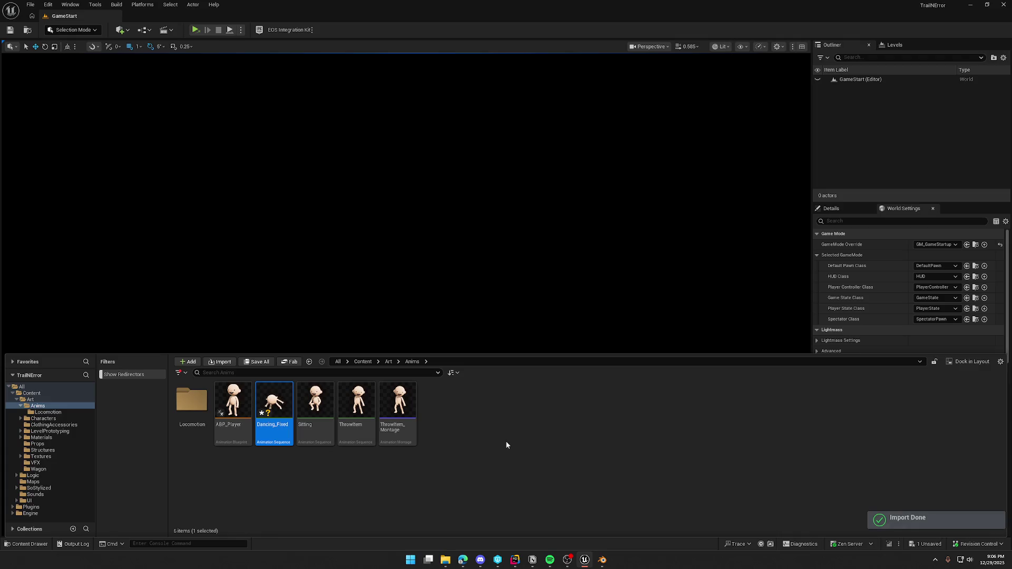
- Open Dancing_Fixed, enable root motion and lock the root to the first frame
double_click(273, 400)
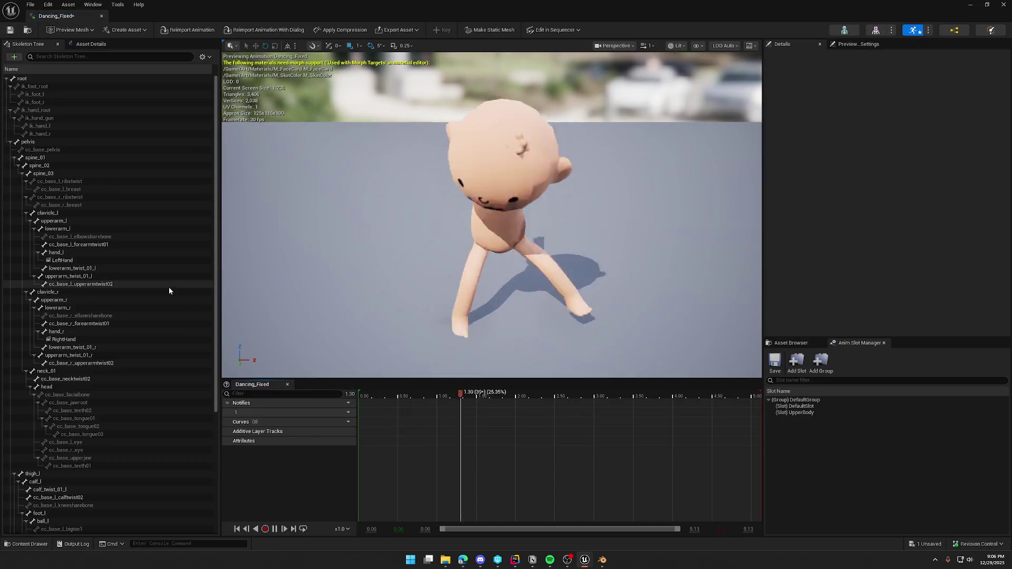
click(90, 44)
scroll(64, 365, down, 10)
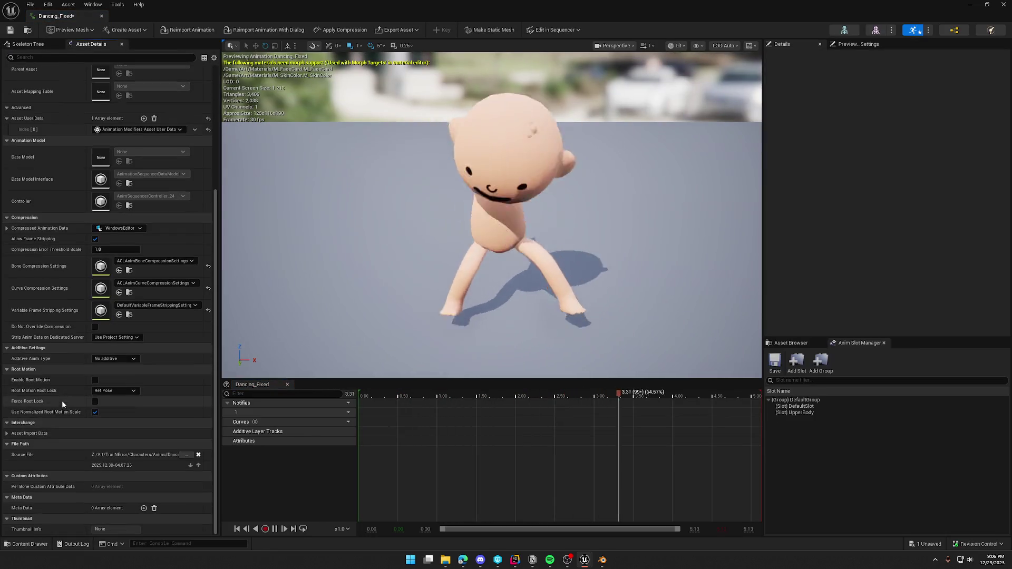
click(95, 379)
click(95, 401)
click(115, 391)
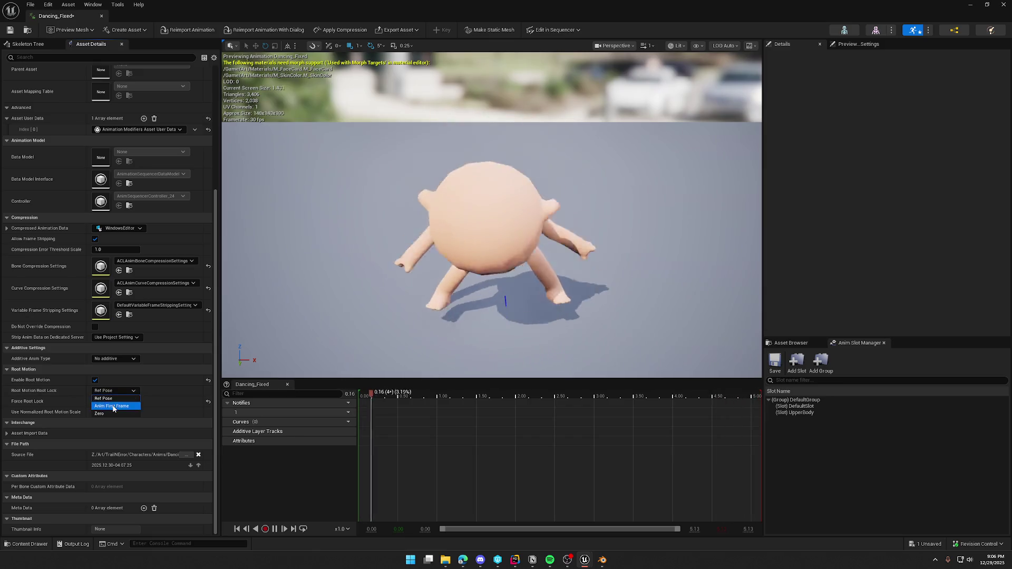
- Try the root lock options, finally setting Root Motion Root Lock to Zero
click(113, 410)
right_drag(475, 263, 432, 206)
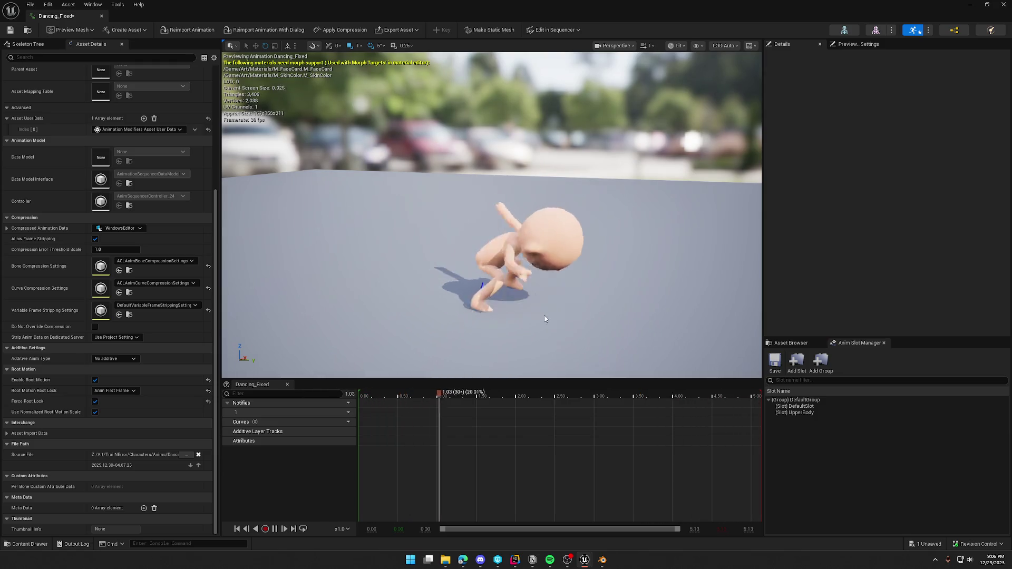
click(96, 412)
click(95, 412)
click(109, 391)
click(114, 419)
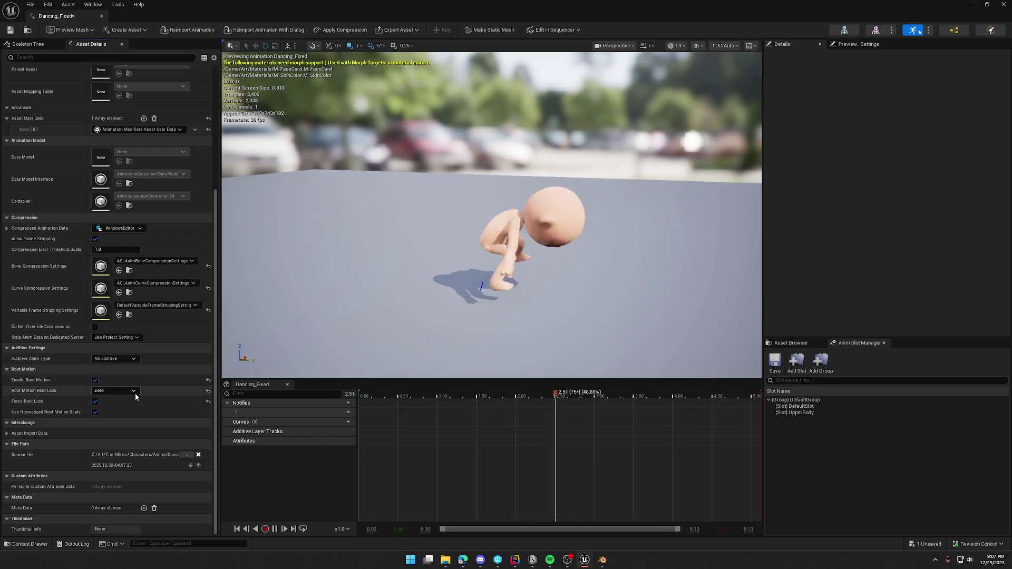
- Toggle Enable Root Motion off and back on to compare playback
scroll(134, 393, up, 8)
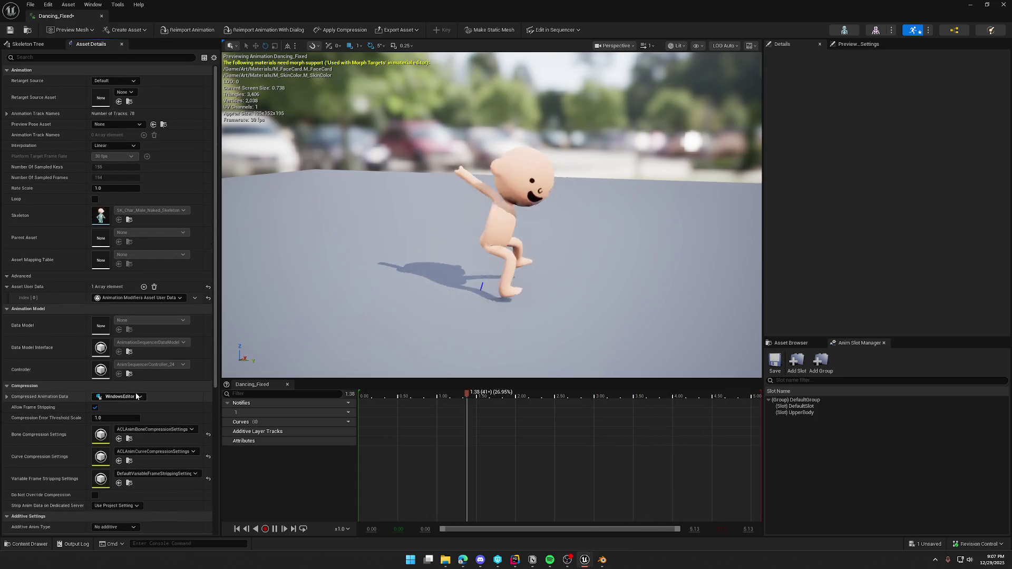
scroll(136, 396, down, 6)
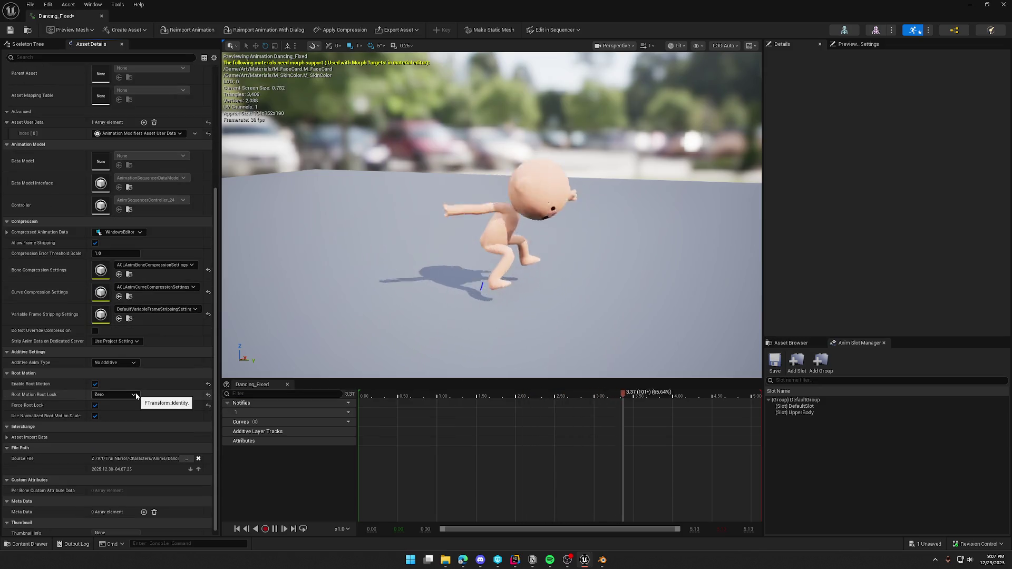
click(95, 384)
click(96, 388)
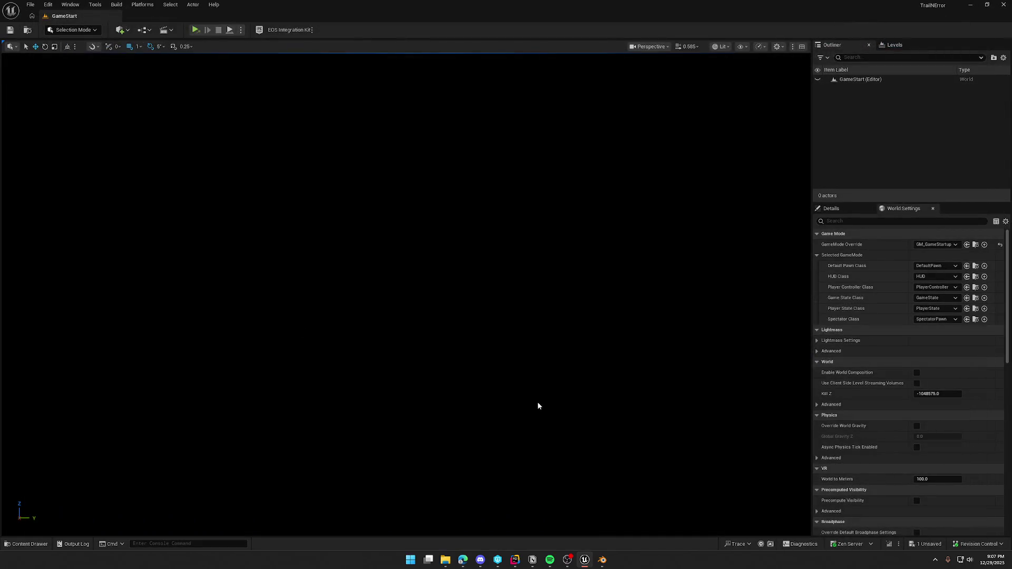
- Force-delete Dancing_Fixed from the Anims folder and return to Blender
key(ctrl+space)
key(Delete)
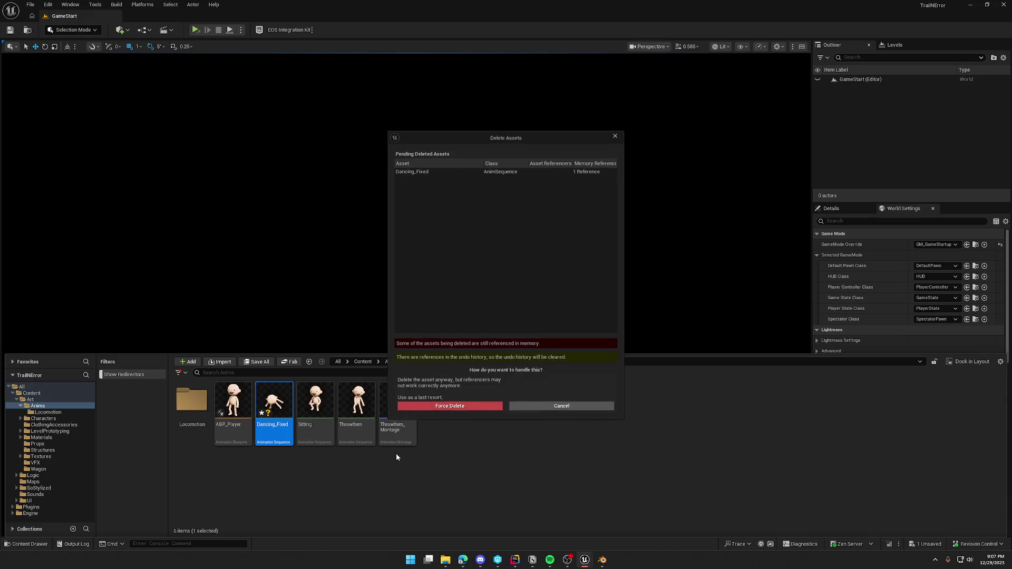
click(440, 408)
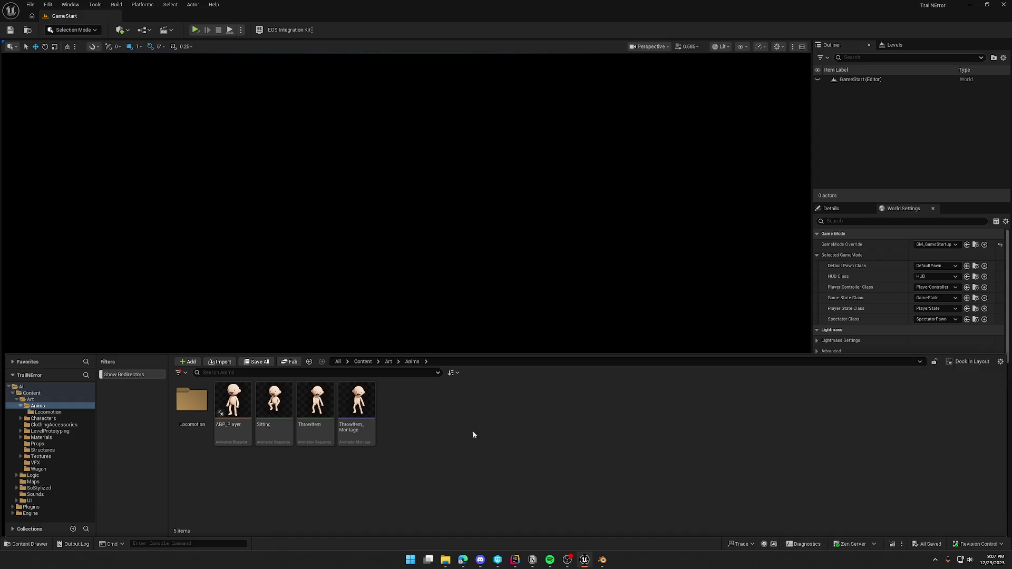
click(605, 562)
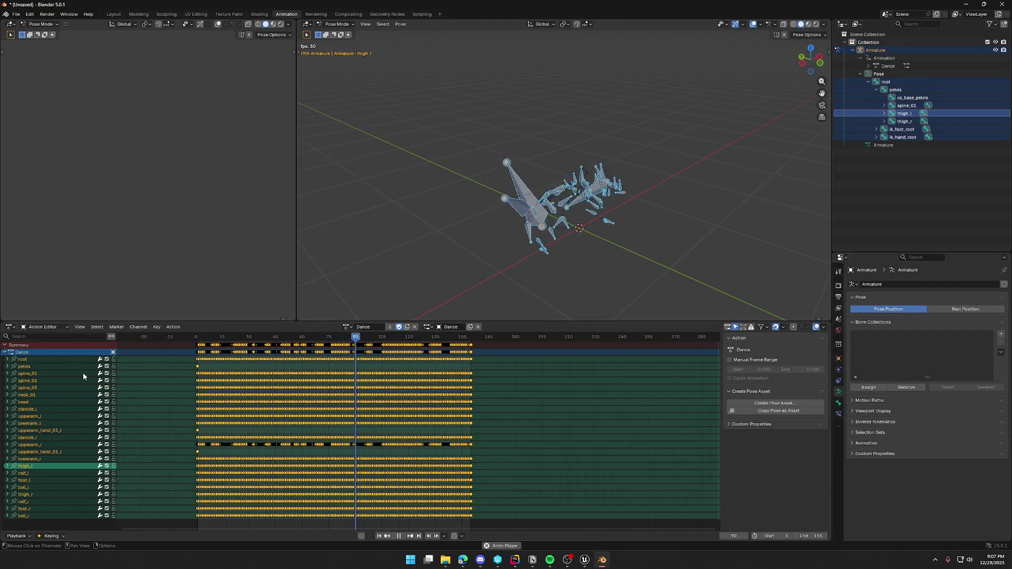
- Select the root bone and its channel, and view its Bone transform properties
click(890, 82)
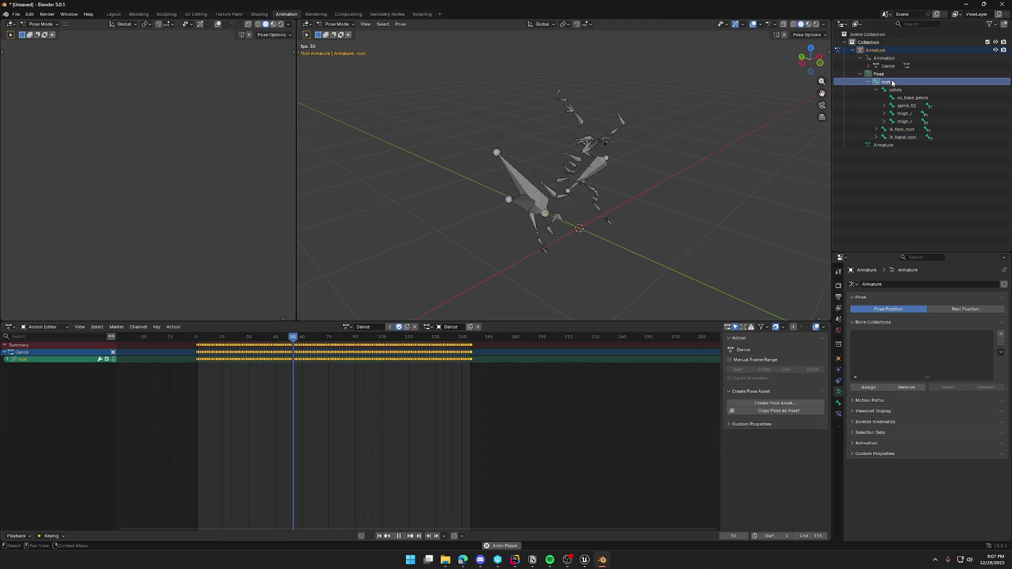
mouse_move(551, 170)
middle_down()
mouse_move(614, 163)
mouse_move(599, 169)
mouse_move(597, 193)
middle_up()
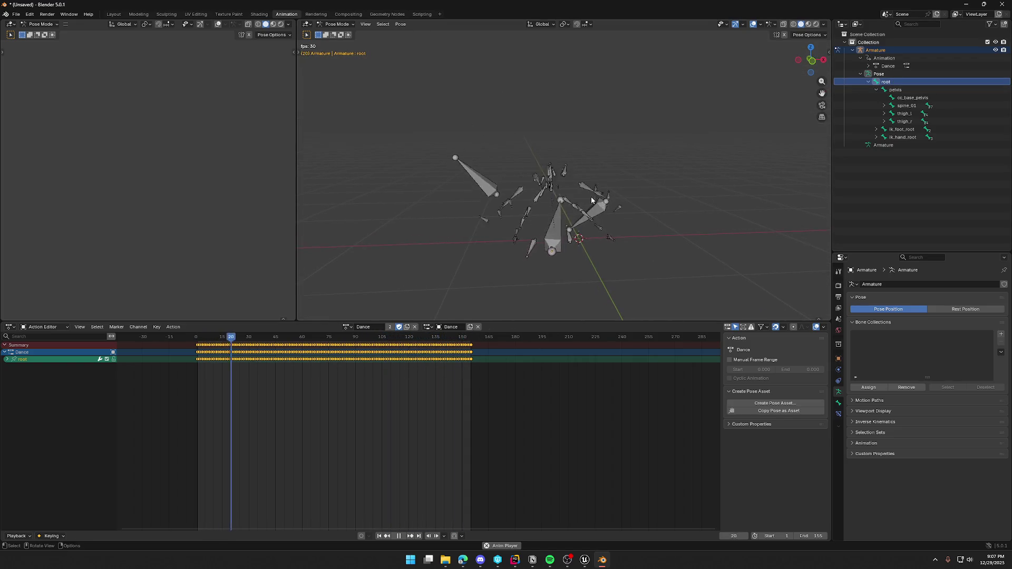
key(a)
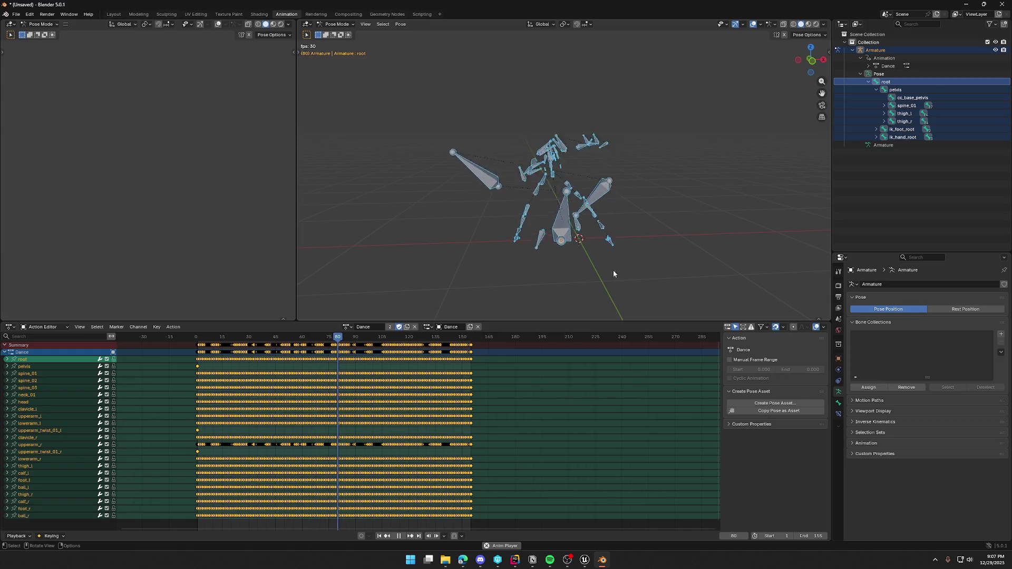
click(22, 360)
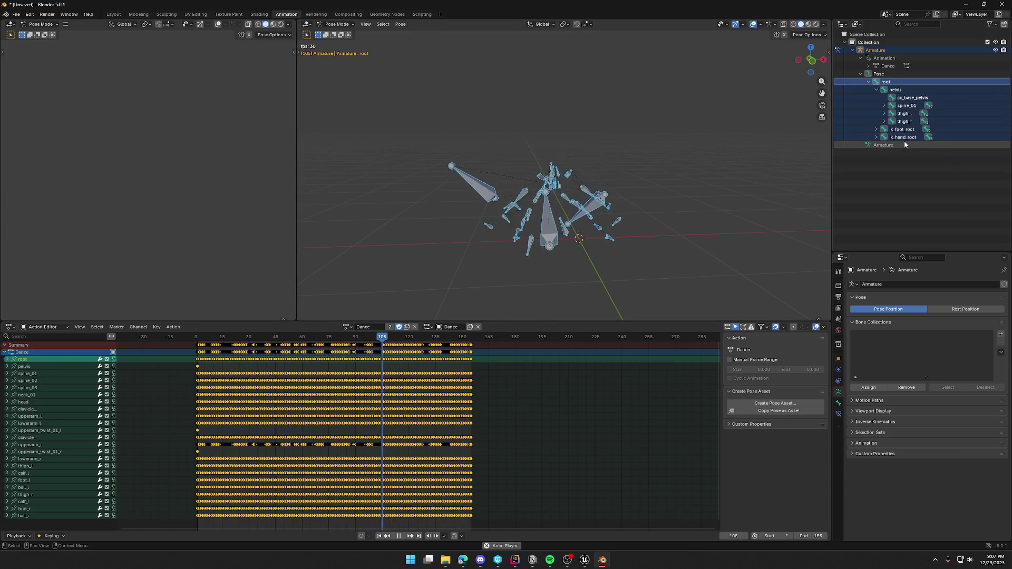
click(838, 403)
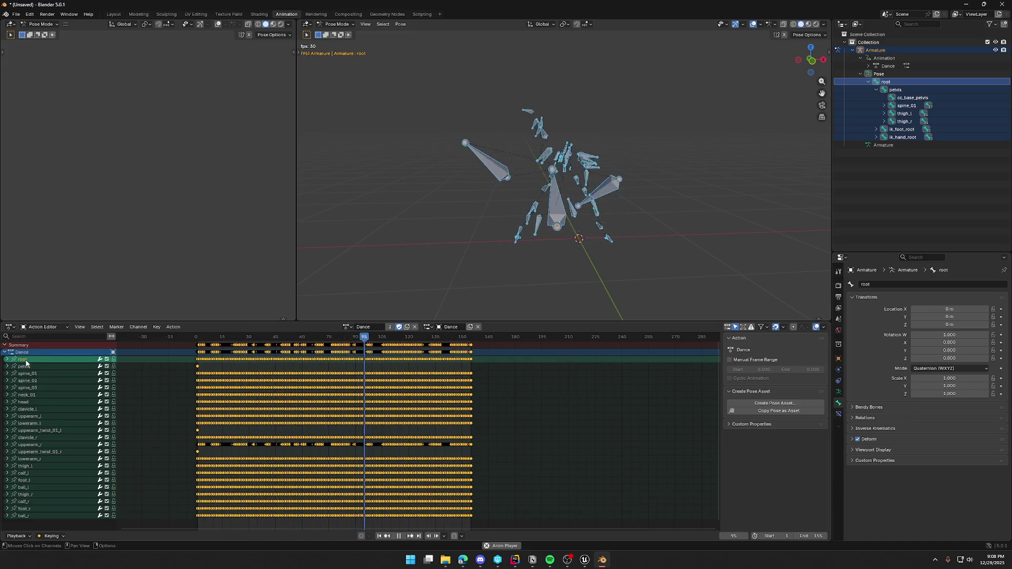
- Check the root channel's context menu, then go to the File menu to export
right_click(63, 358)
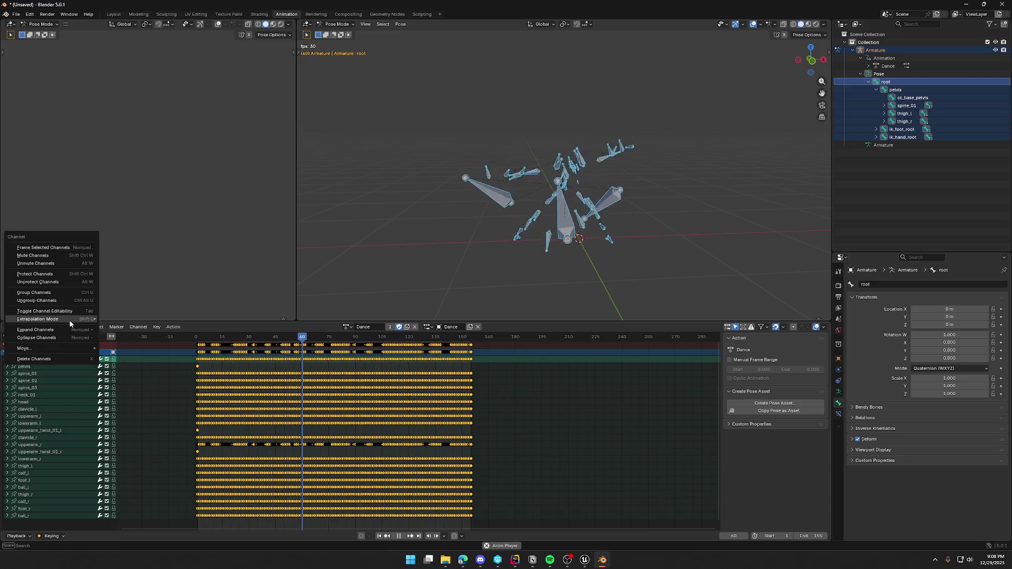
mouse_move(69, 318)
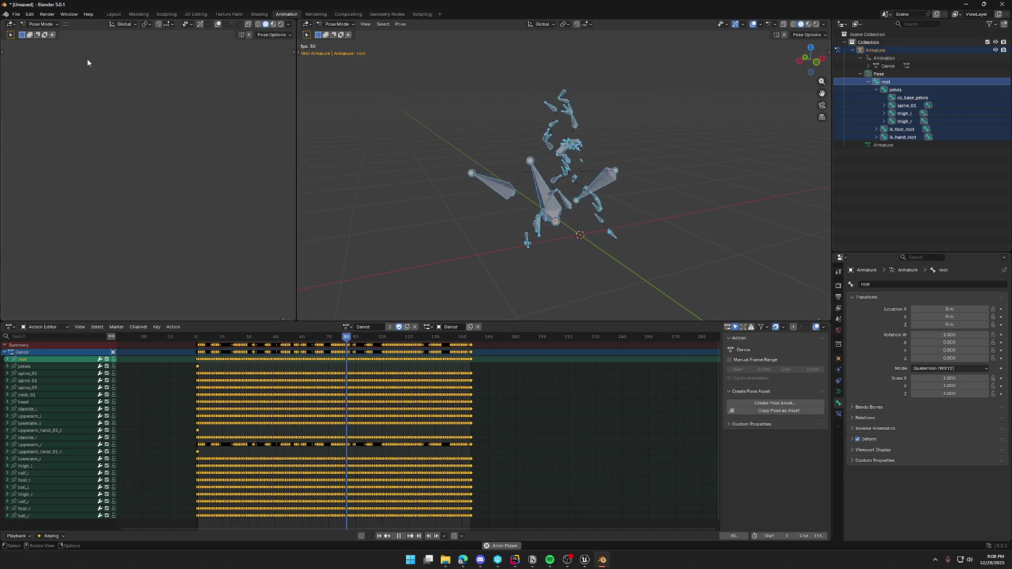
click(16, 15)
- Open the FBX exporter, widen its sidebar and inspect the Animation options, then cancel
mouse_move(52, 130)
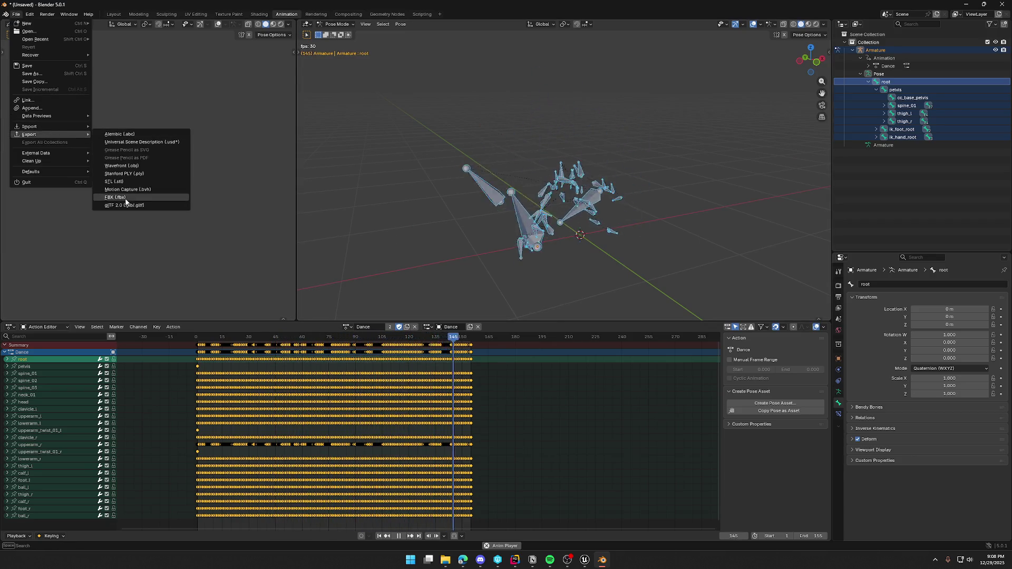
click(122, 199)
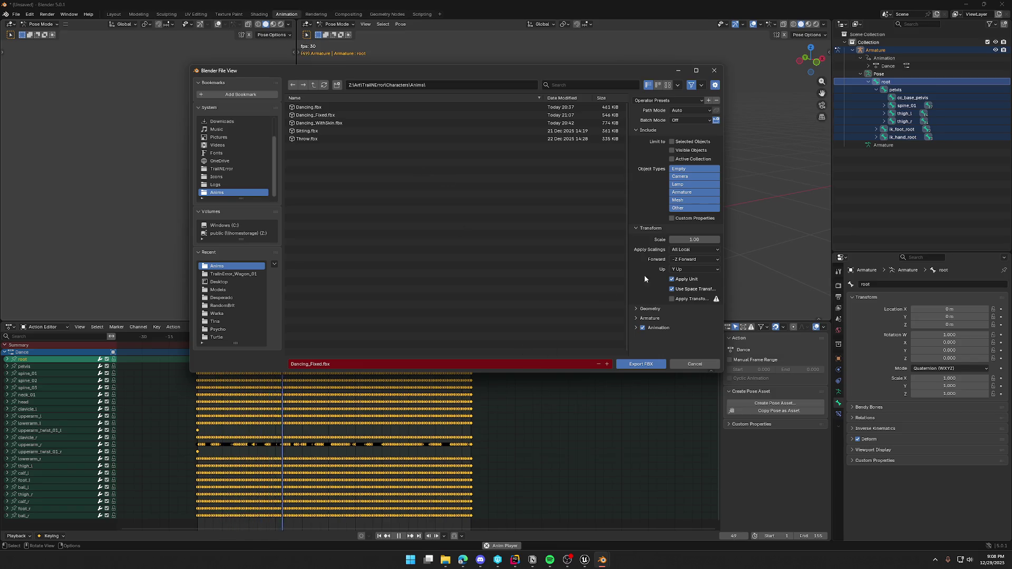
drag(629, 261, 572, 262)
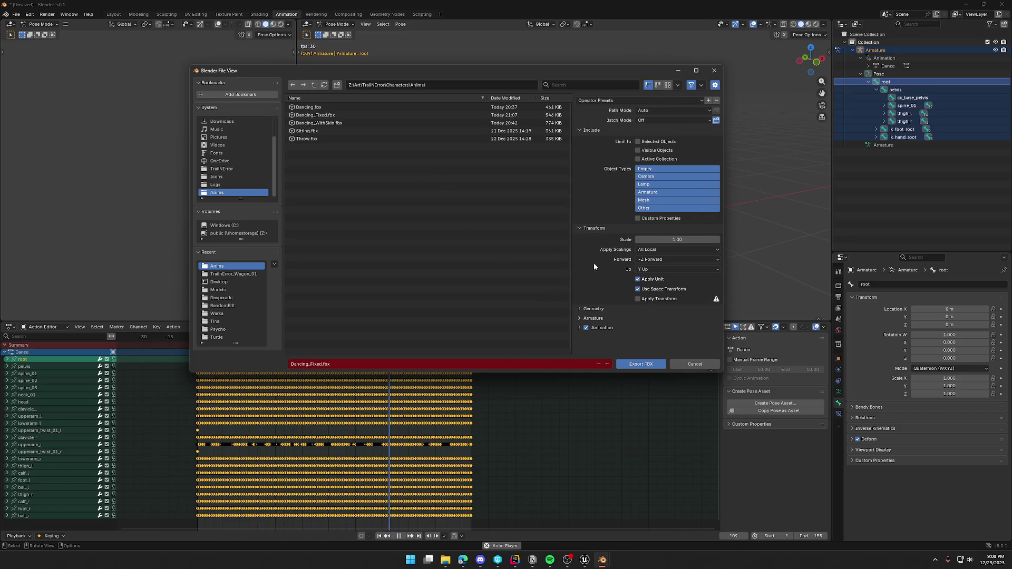
scroll(596, 338, down, 2)
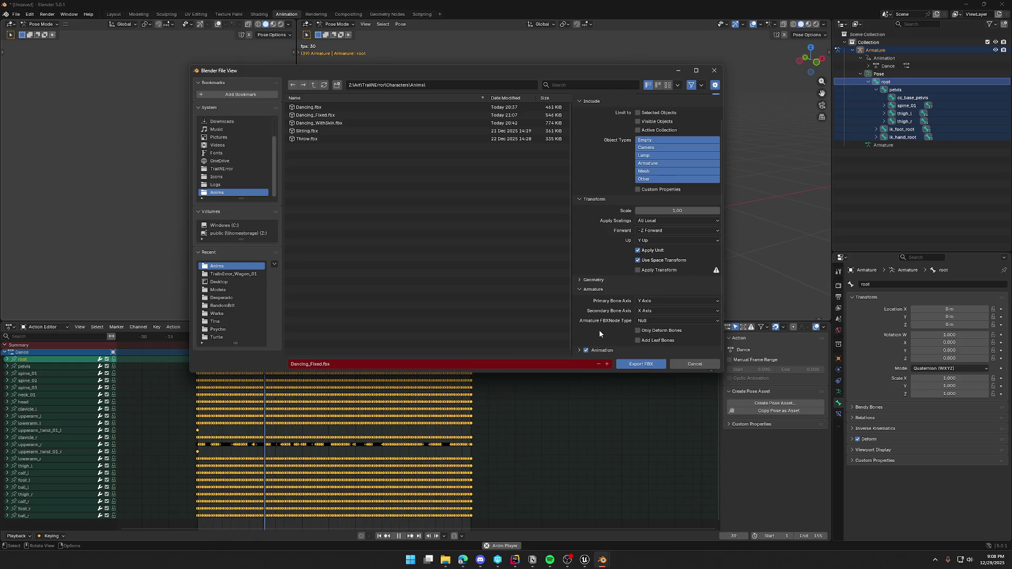
click(579, 350)
scroll(592, 328, down, 4)
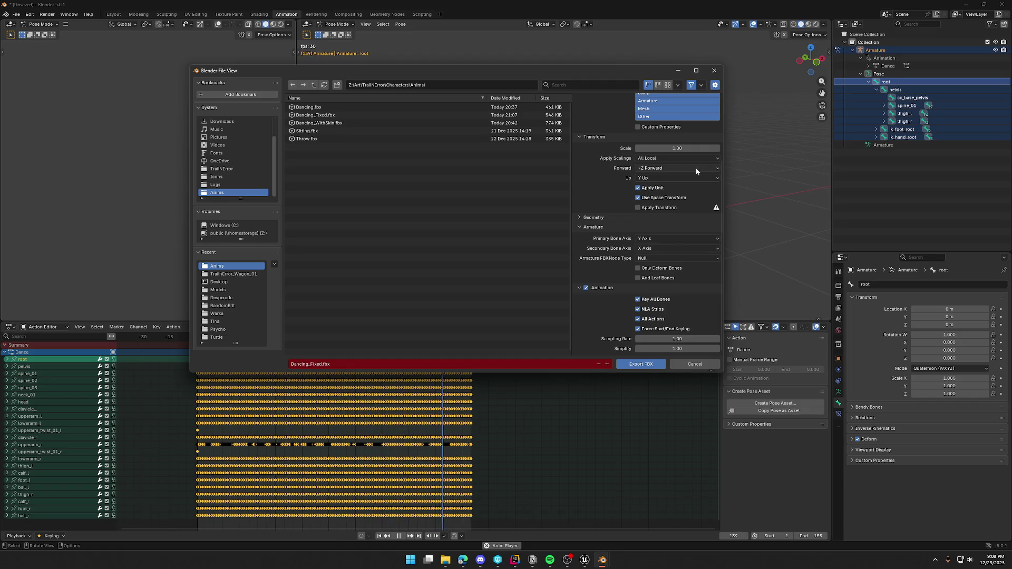
click(713, 70)
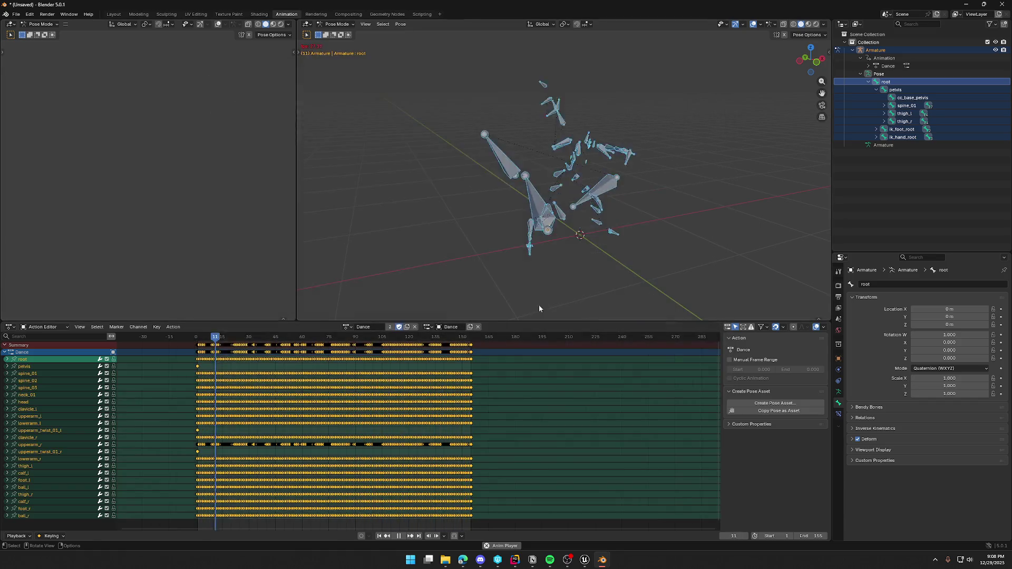
- Select the root channel in the Dance action and select all its keyframes
click(34, 360)
right_click(35, 362)
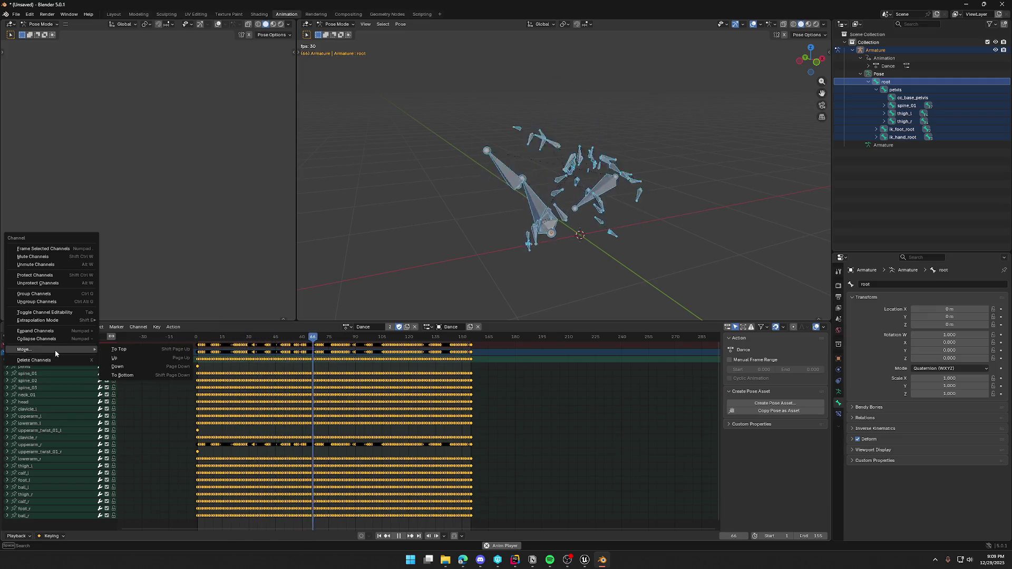
key(Escape)
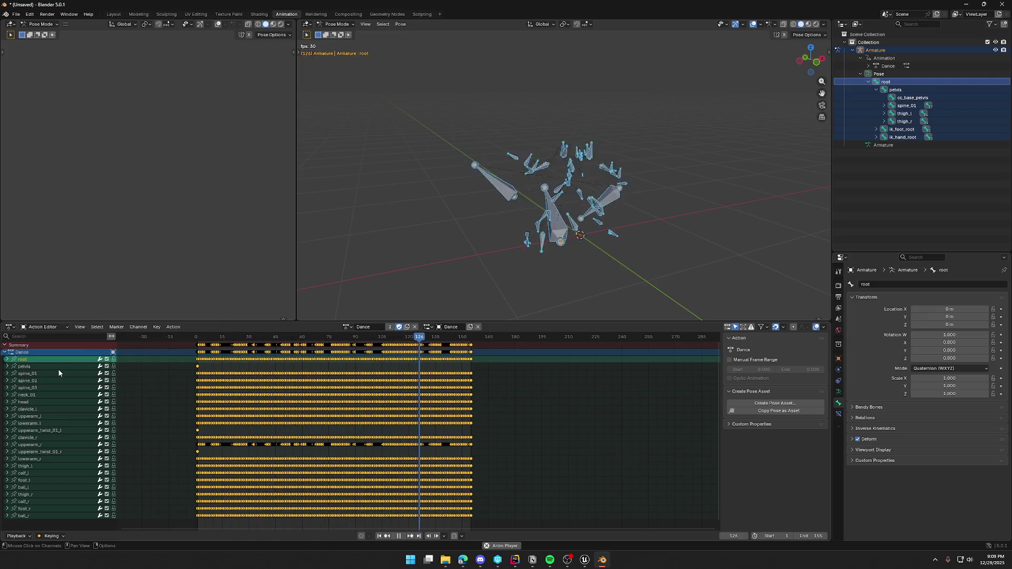
double_click(444, 360)
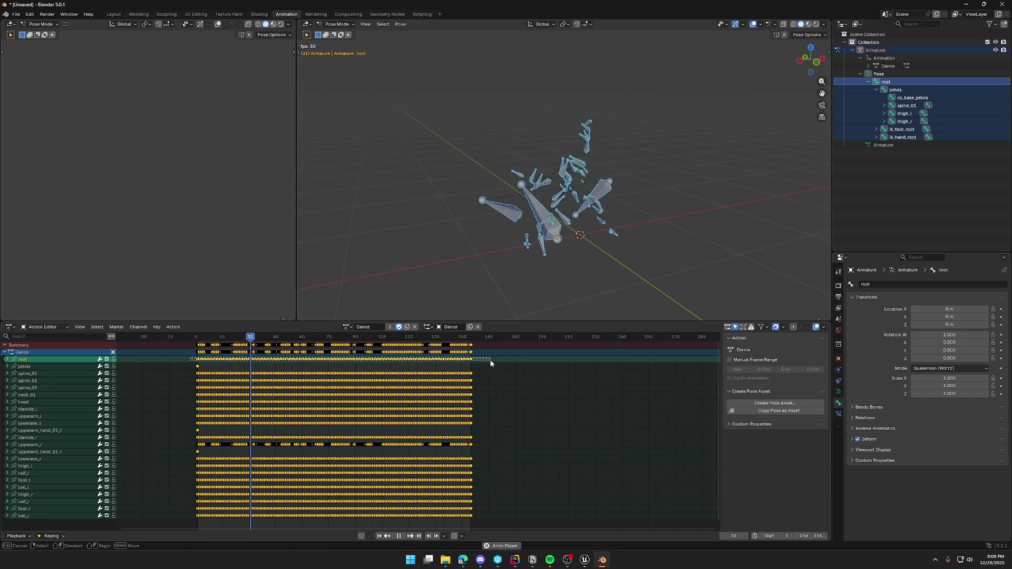
- Box-select and copy the pelvis keyframes, then undo the offset paste
click(182, 365)
drag(188, 364, 478, 371)
key(ctrl+c)
key(ctrl+v)
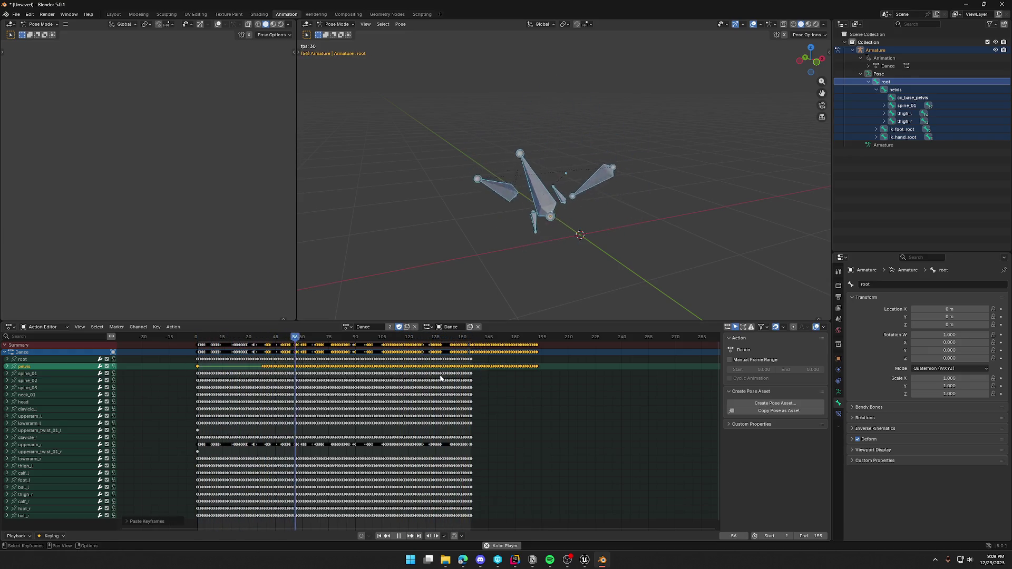
click(229, 380)
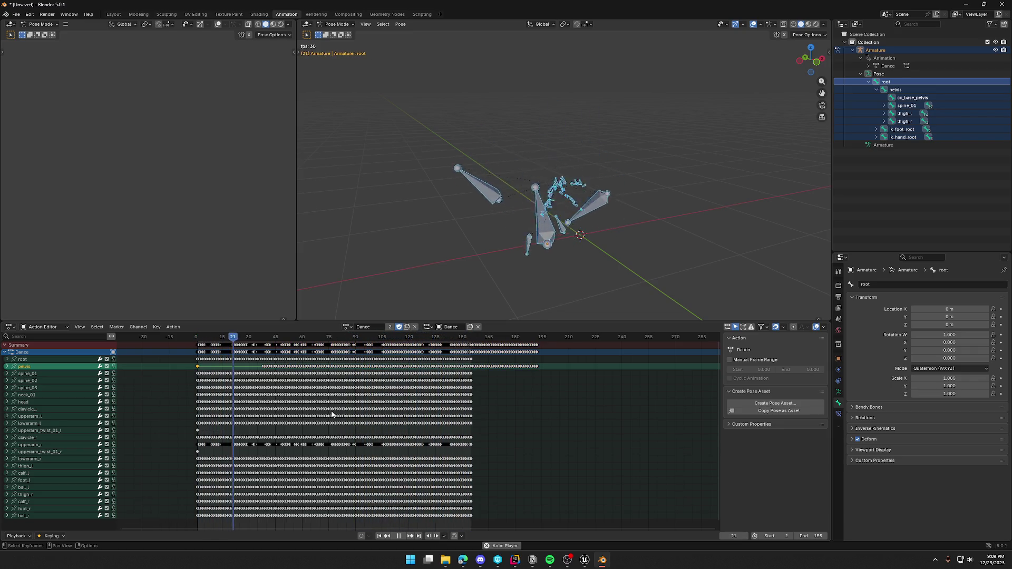
key(ctrl+z)
key(ctrl+z)
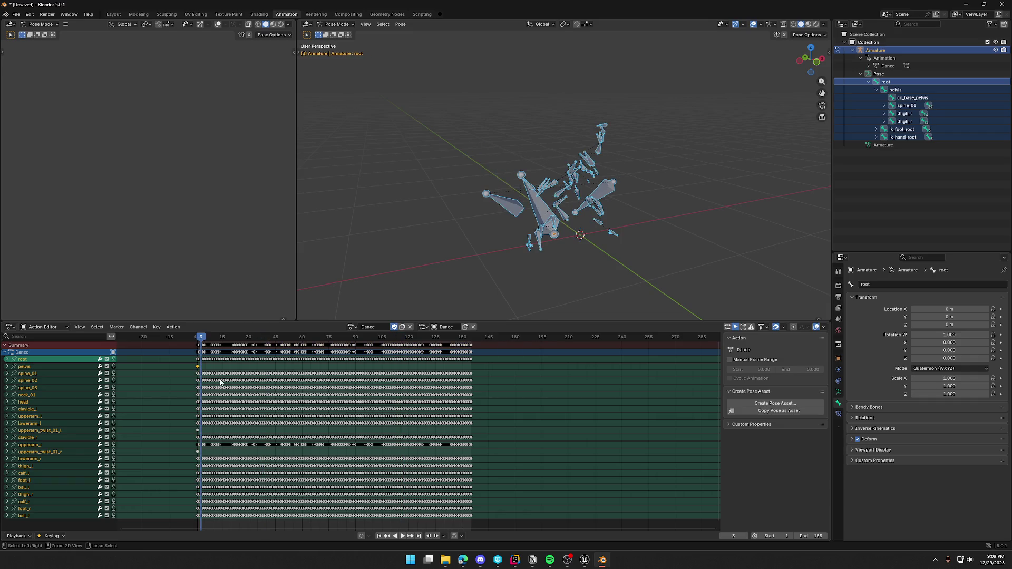
- Paste the copied keys into the pelvis channel starting at frame 1
click(198, 367)
key(Delete)
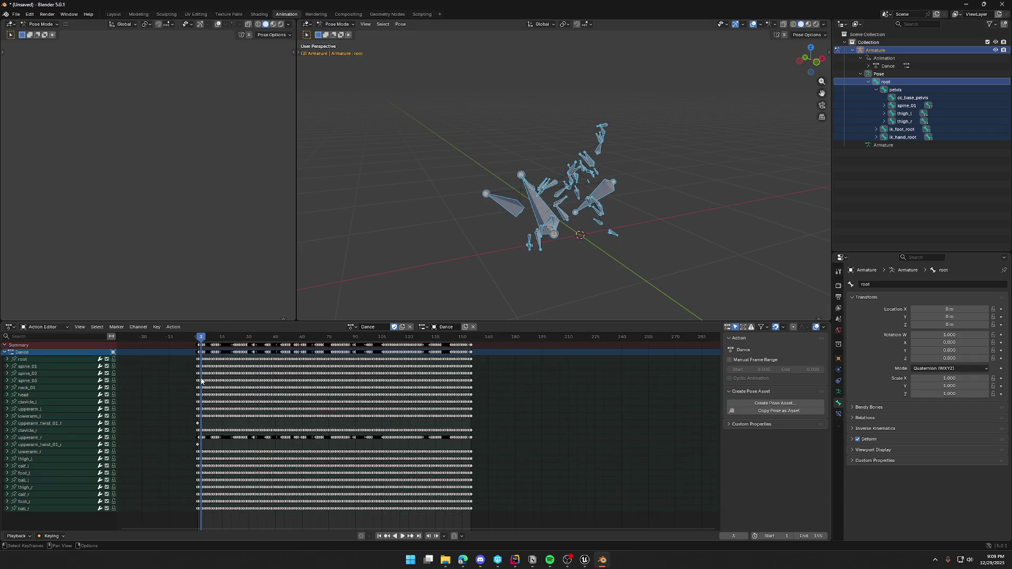
key(ctrl+z)
key(space)
drag(194, 341, 197, 337)
key(ctrl+v)
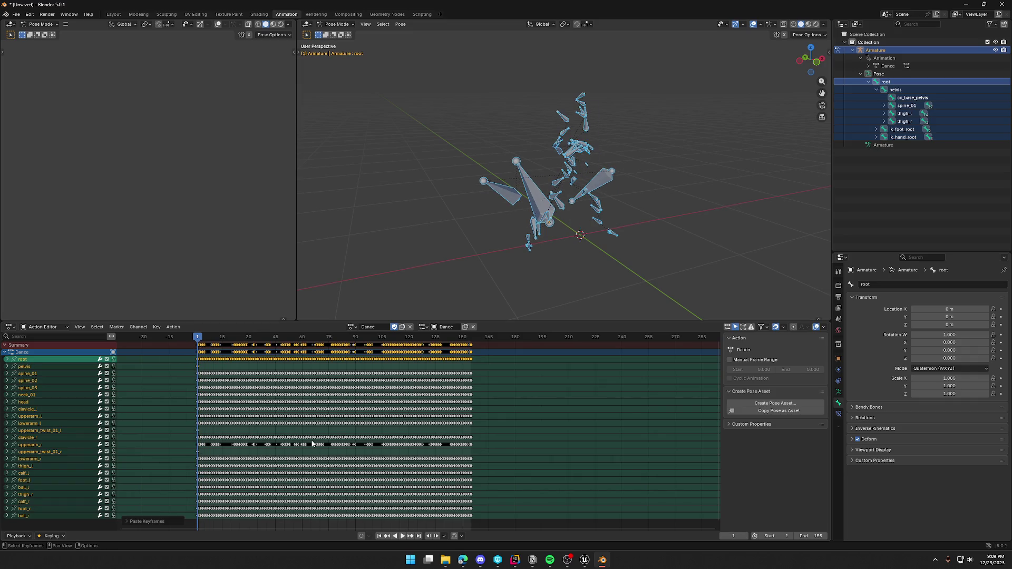
click(200, 368)
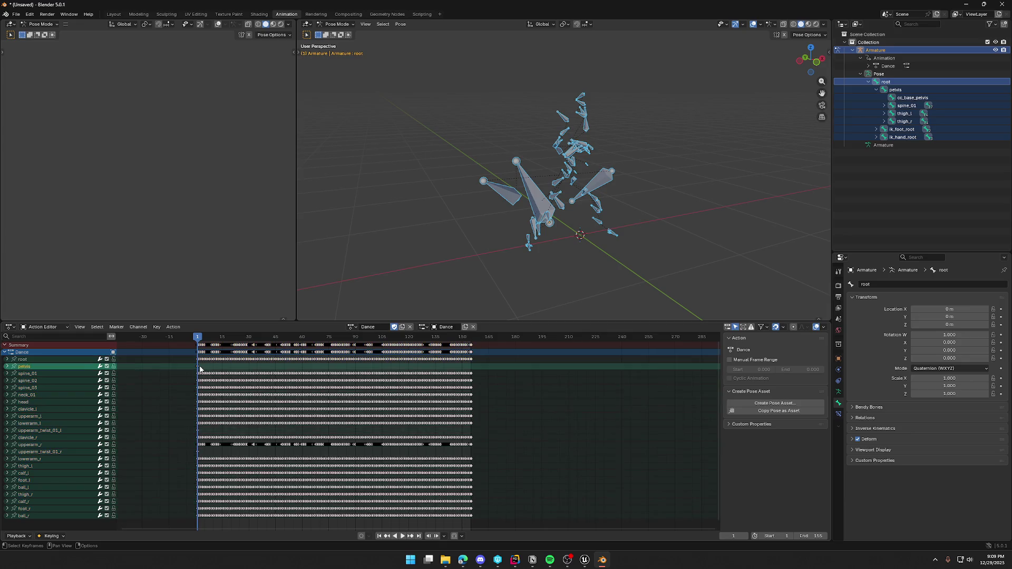
key(ctrl+v)
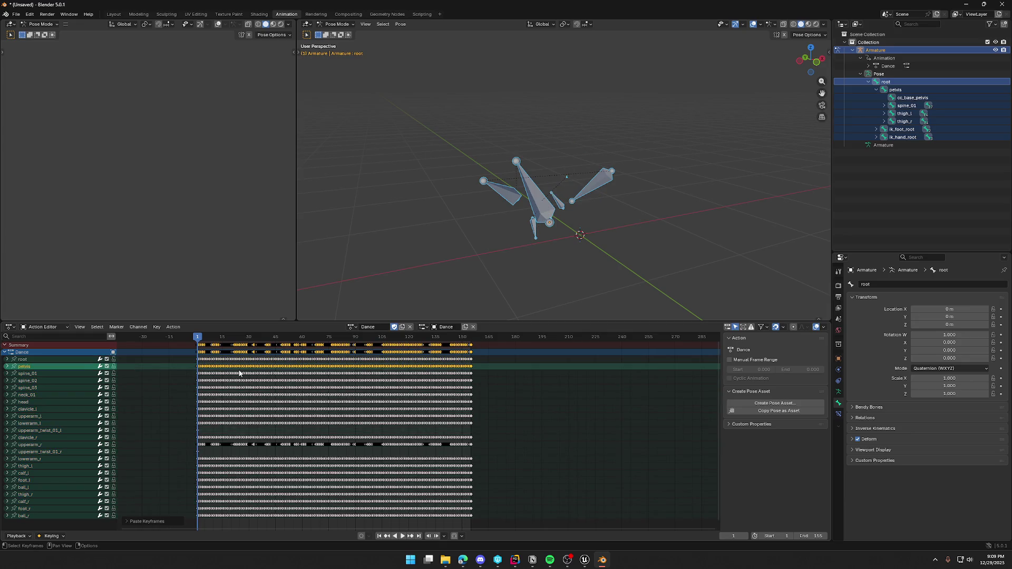
- Delete the root keyframes, play back to check, then remove the pasted pelvis keys
click(198, 361)
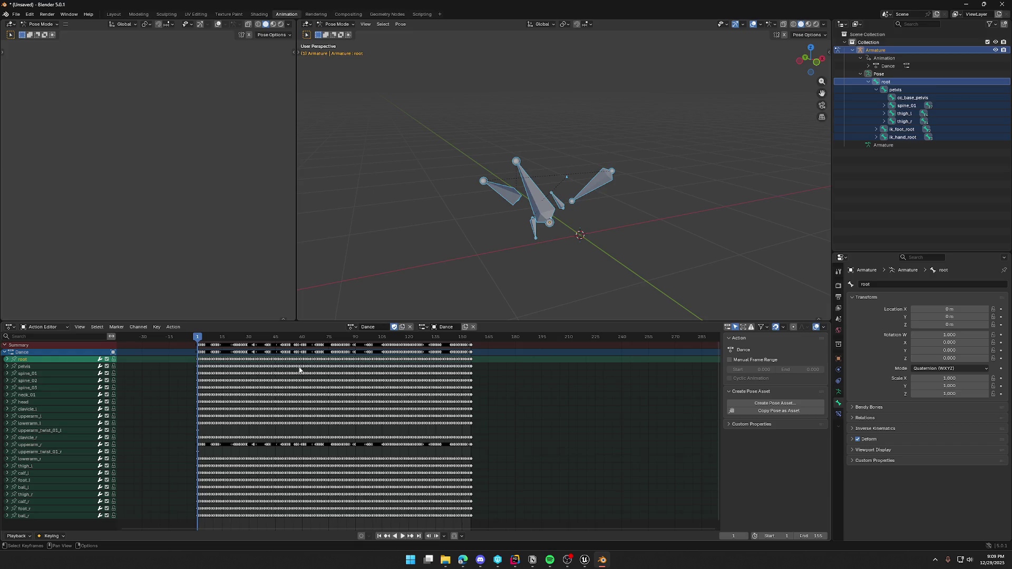
drag(475, 361, 186, 359)
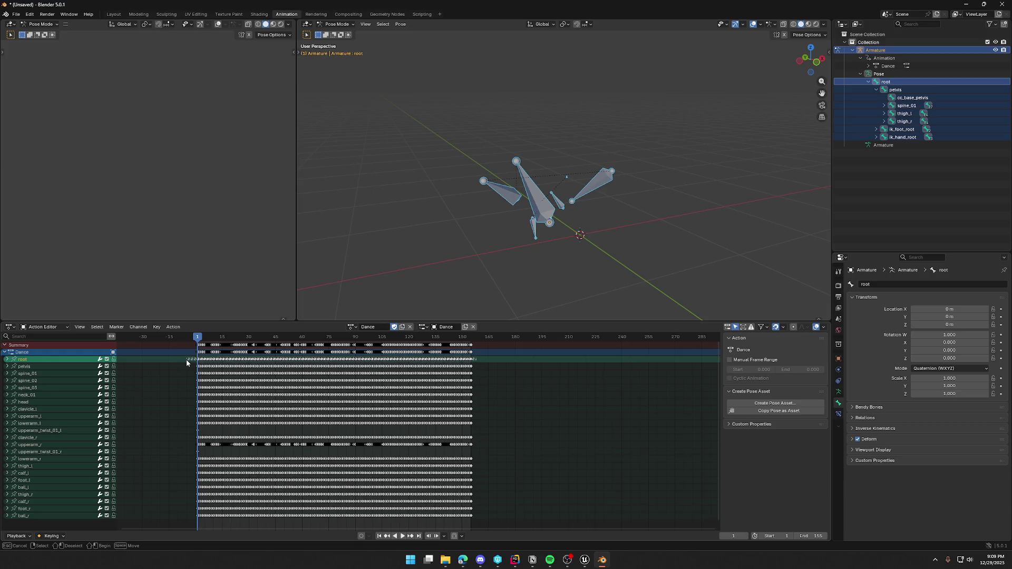
key(Delete)
key(space)
mouse_move(532, 179)
middle_down()
mouse_move(580, 218)
mouse_move(596, 213)
mouse_move(564, 255)
mouse_move(536, 261)
middle_up()
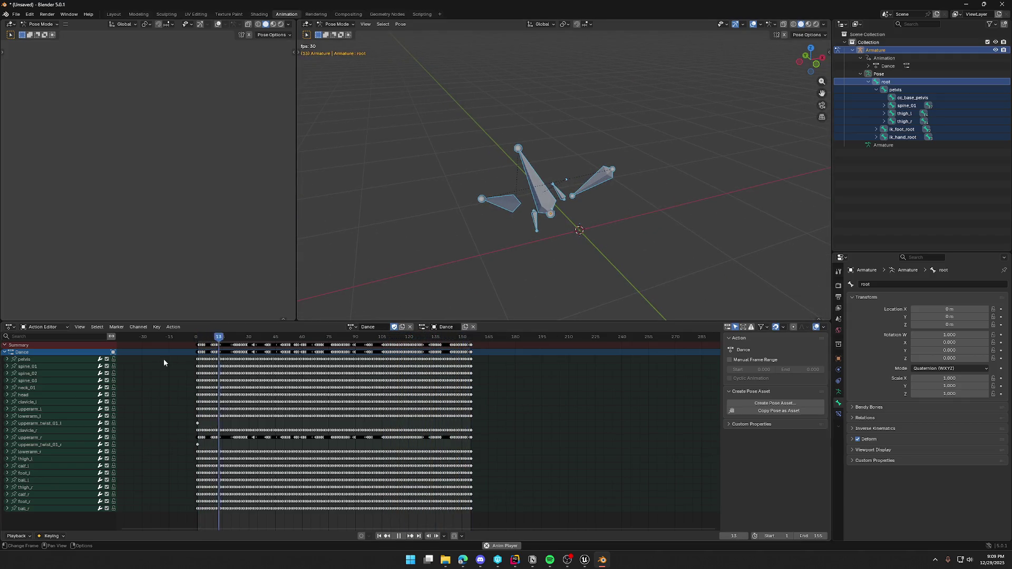
key(Escape)
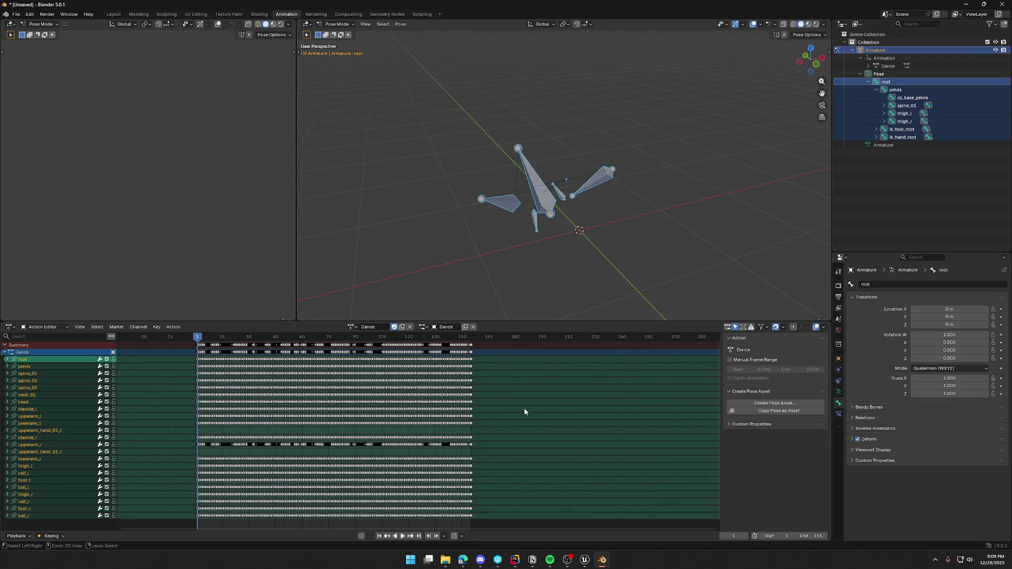
key(Delete)
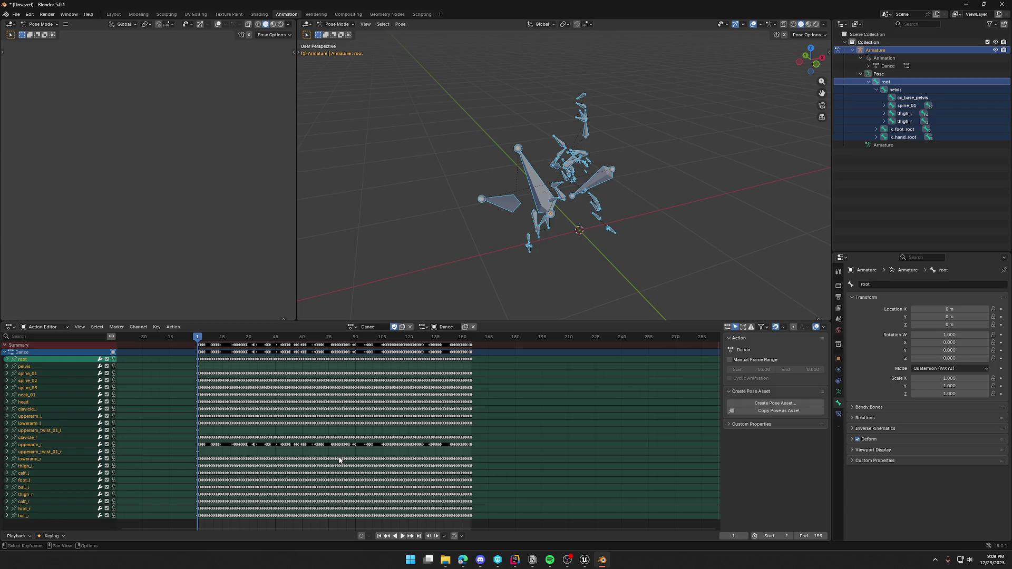
click(23, 361)
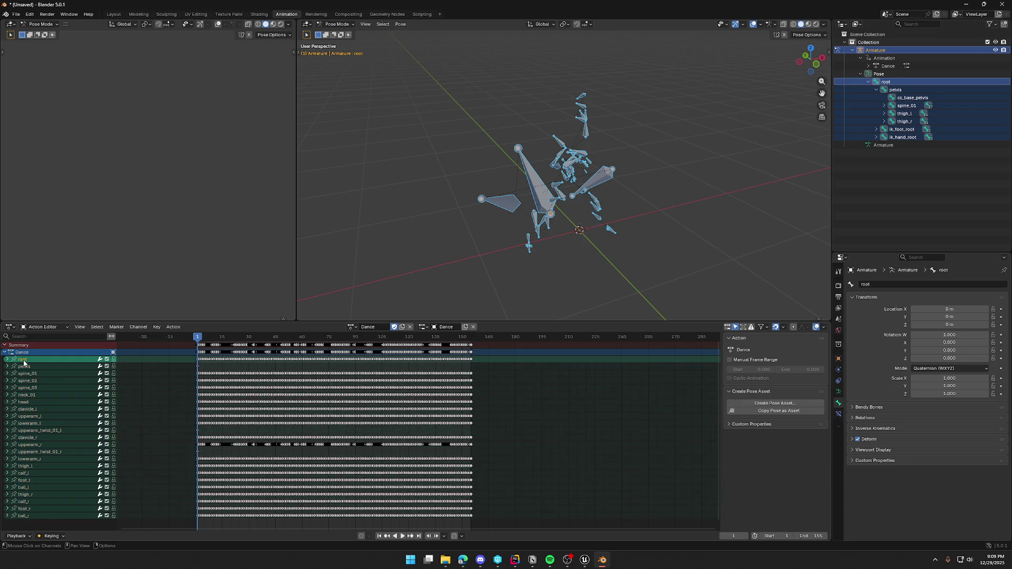
- Rename the root channel to pelvis, correcting the 'pelvix' typo
double_click(23, 360)
text(pelv)
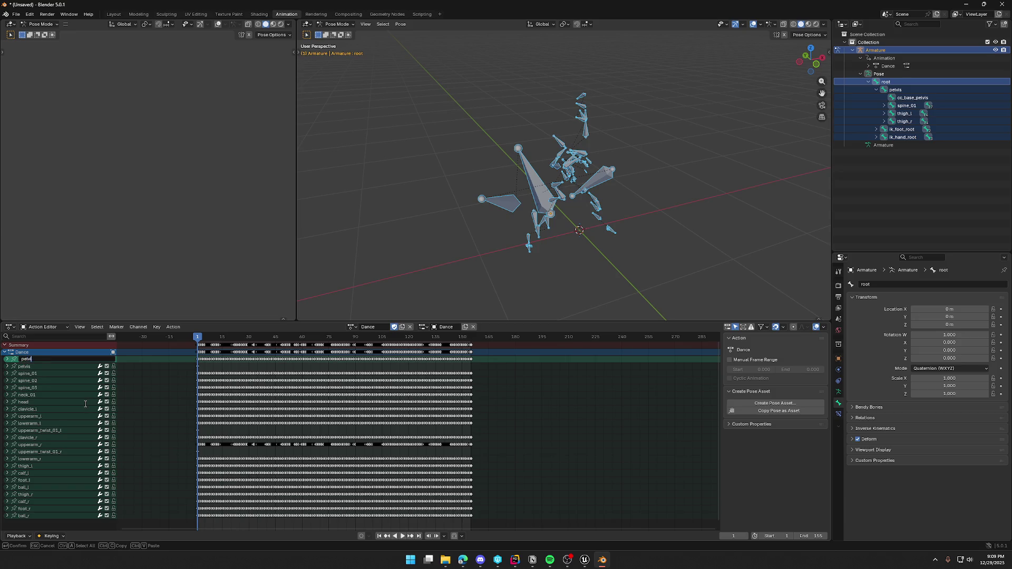
text(x)
key(Return)
key(F2)
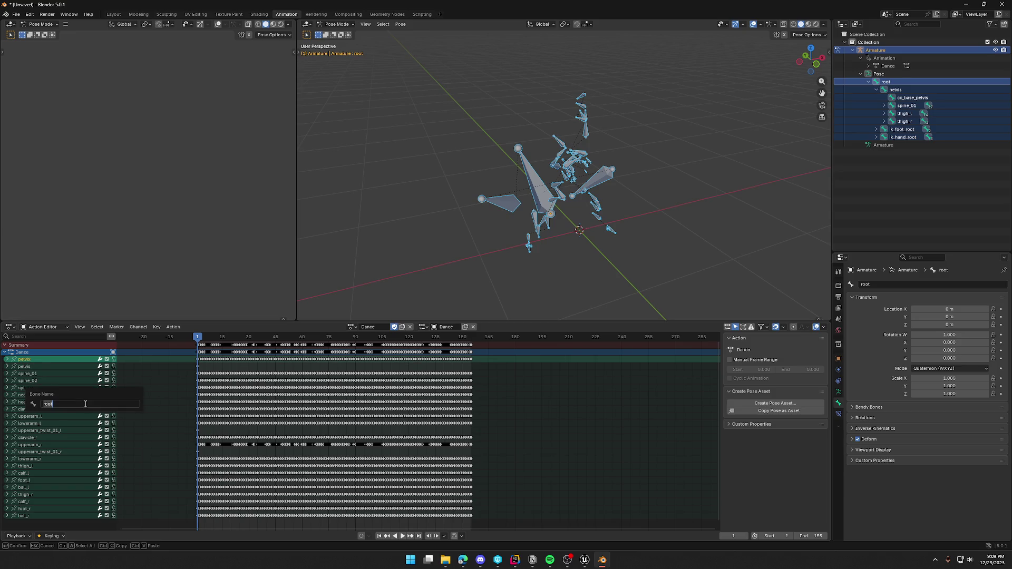
key(Escape)
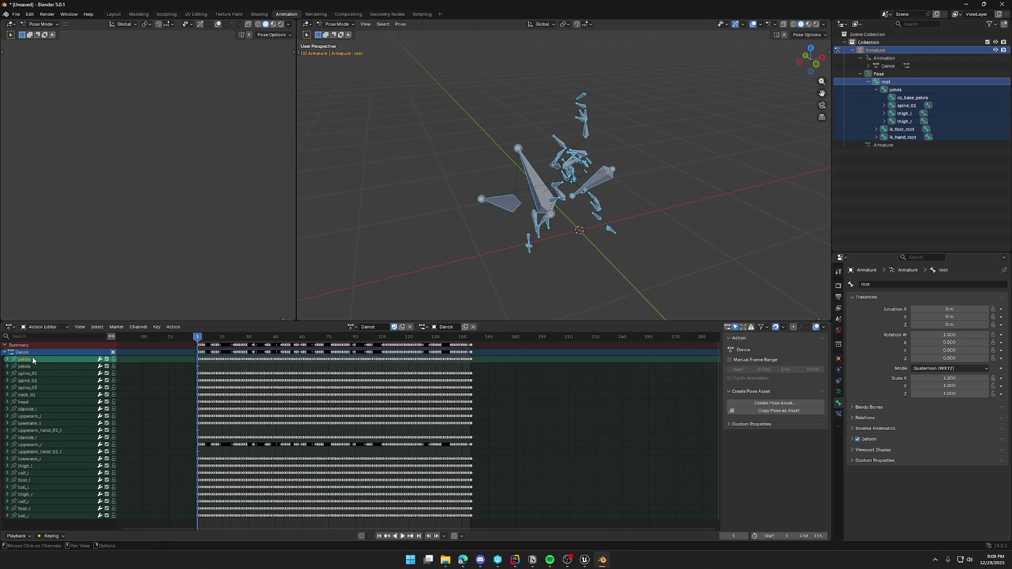
double_click(25, 361)
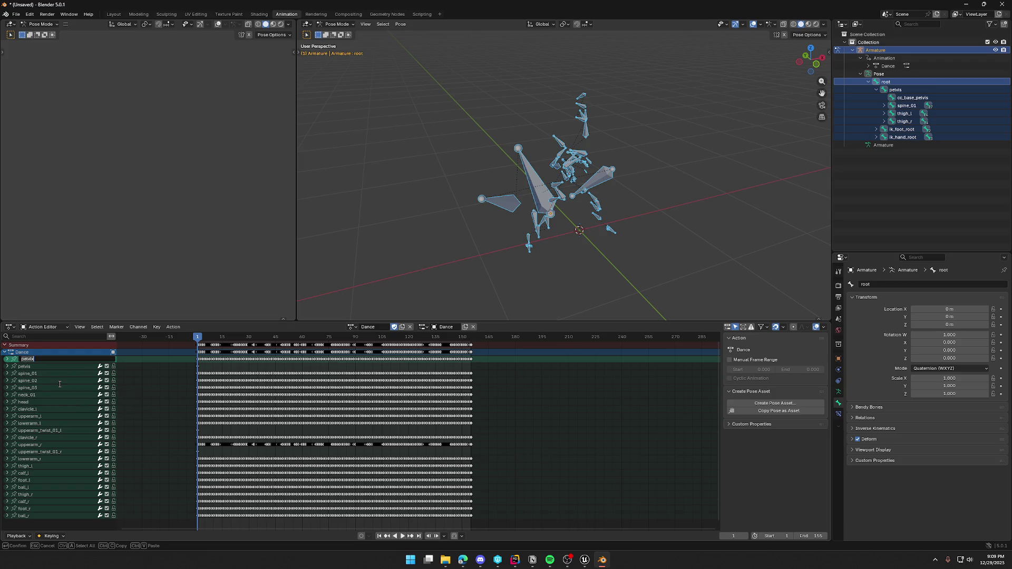
key(Return)
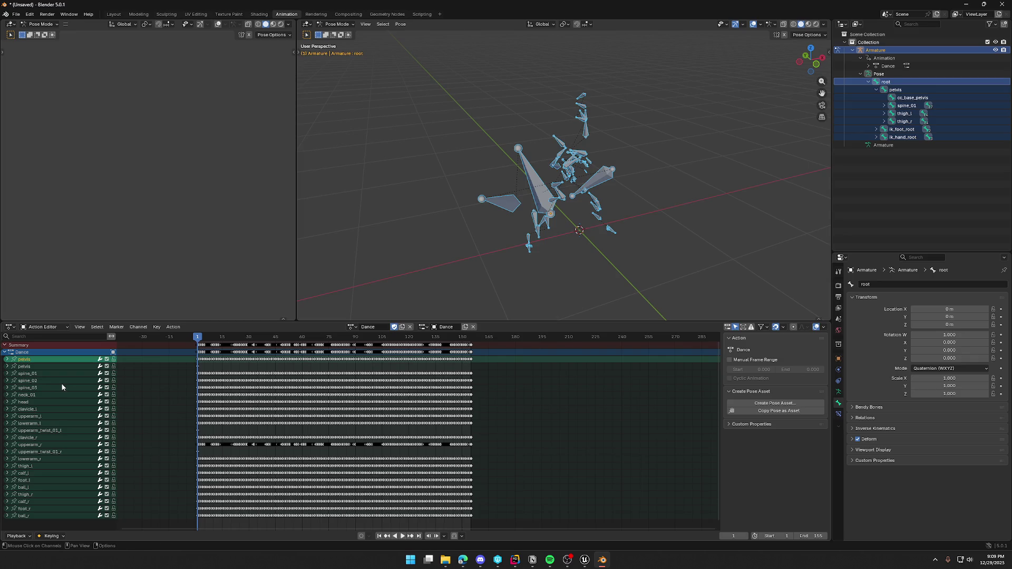
- Delete the duplicate pelvis channel and briefly play the Dance animation
right_click(33, 368)
click(36, 370)
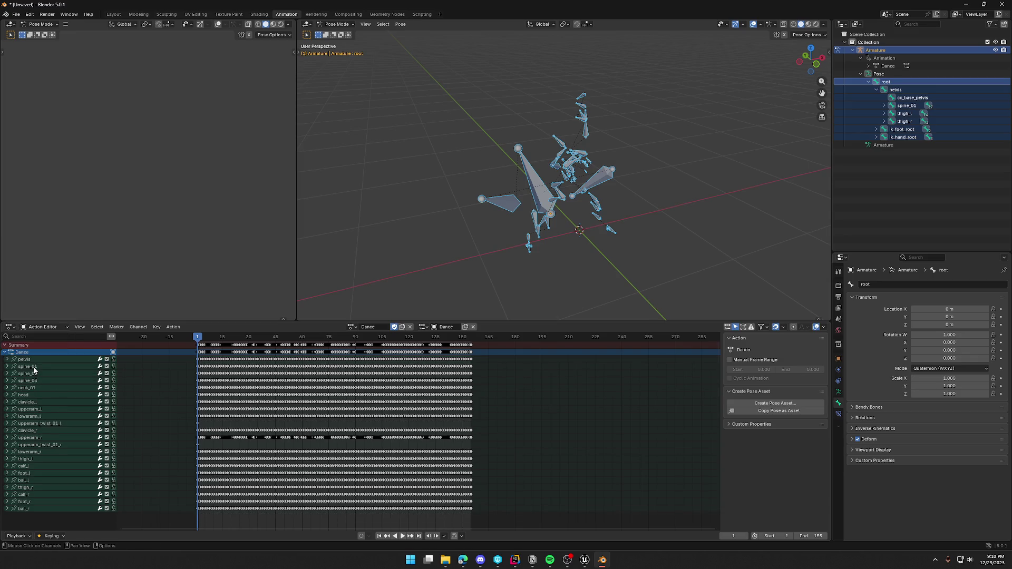
click(403, 536)
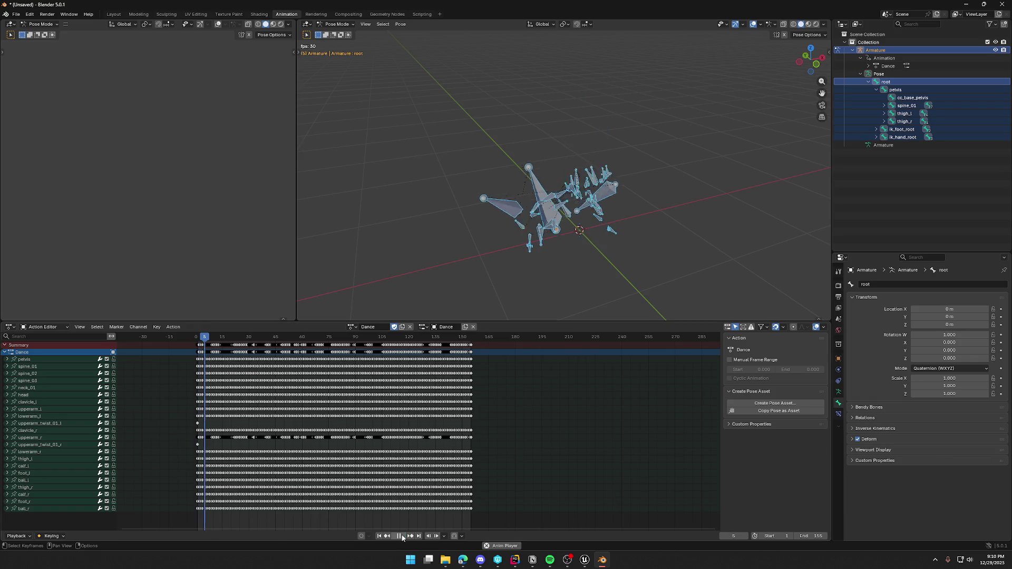
click(401, 537)
- Check the root, pelvis and spine_01 bone channels from the Outliner
click(28, 362)
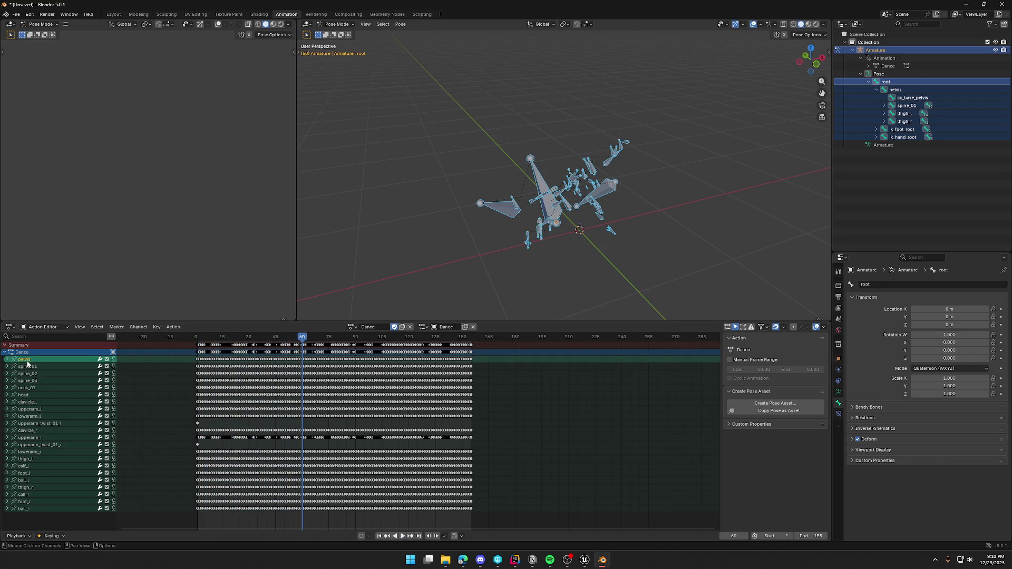
click(891, 83)
click(898, 91)
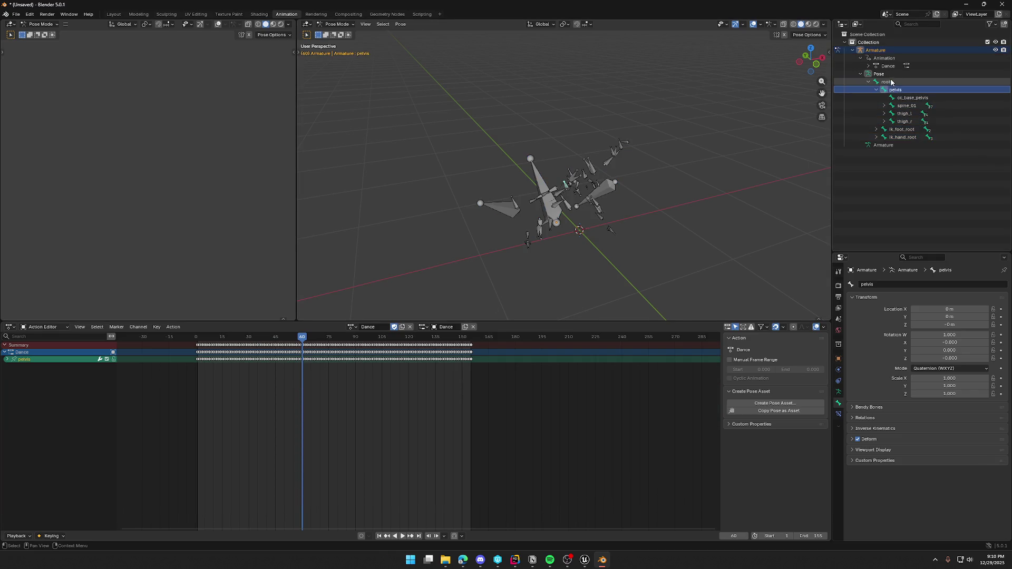
click(890, 81)
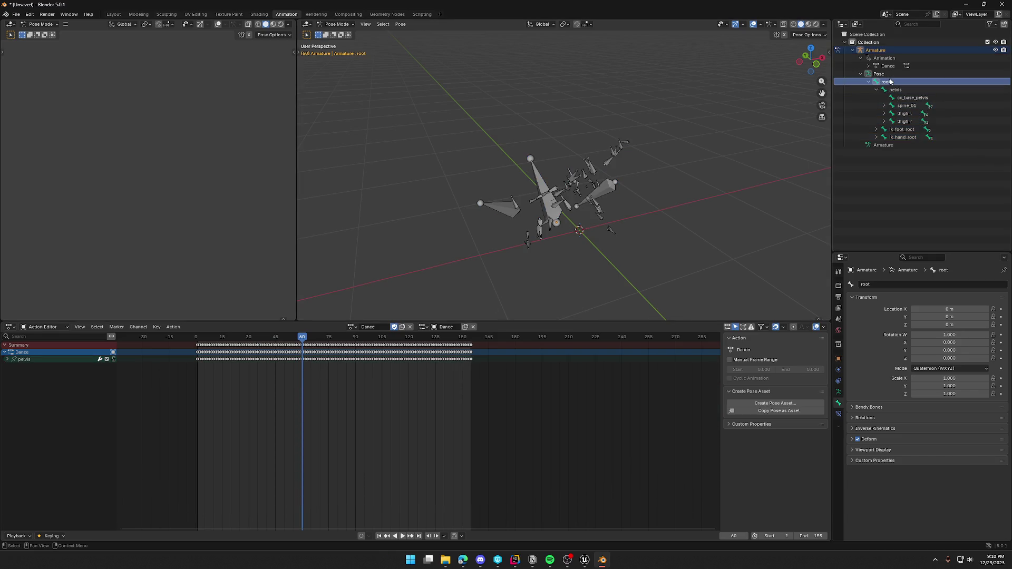
click(905, 106)
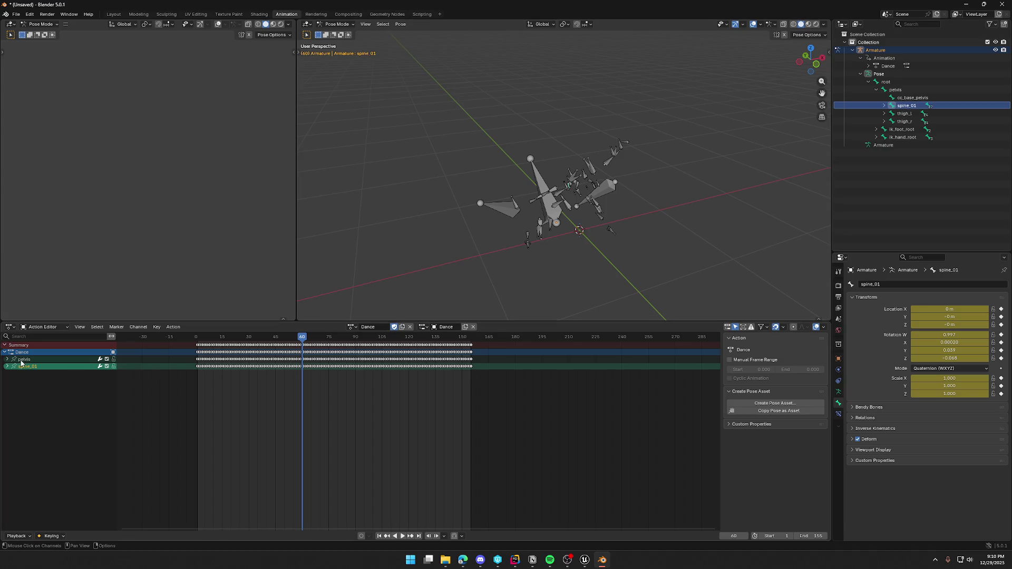
- Check the root and pelvis channels, then select all armature bones with A
click(446, 222)
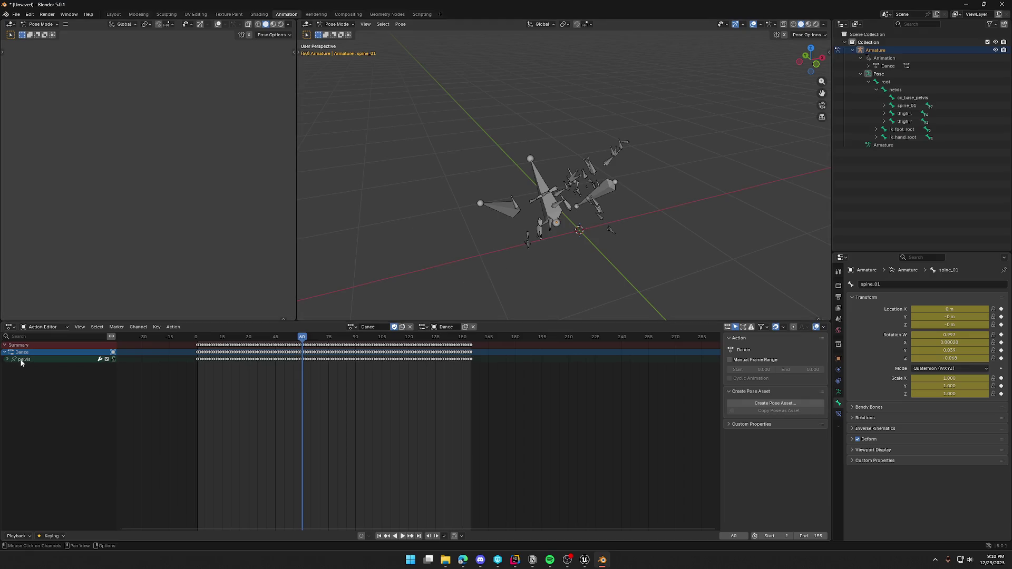
click(893, 83)
click(900, 90)
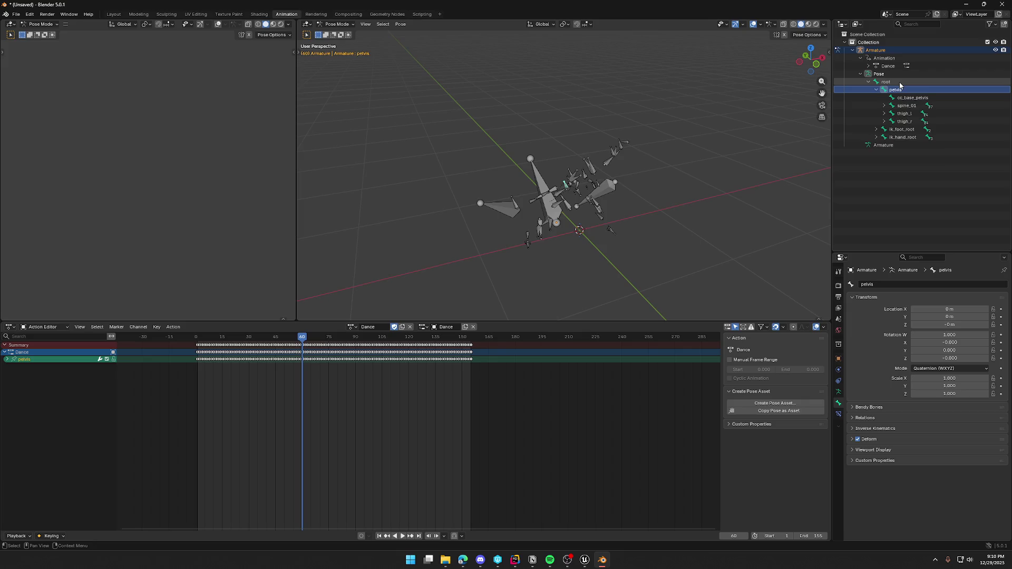
click(900, 82)
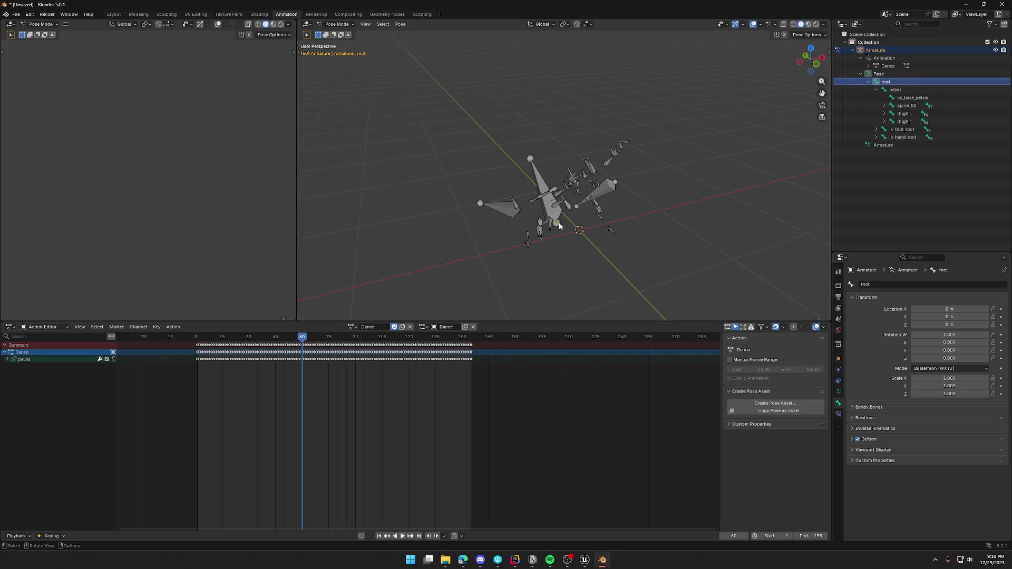
key(a)
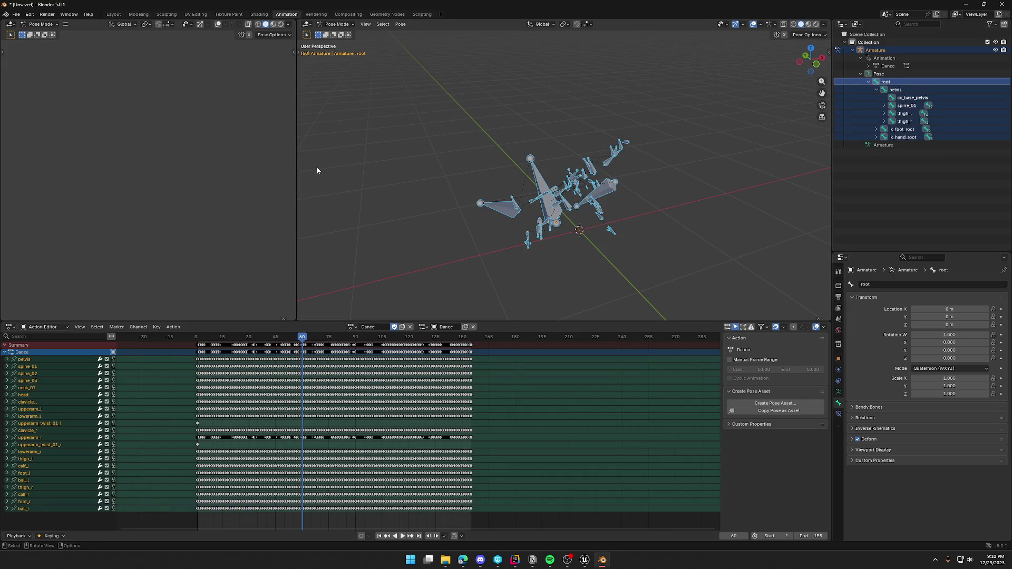
click(17, 15)
- Export Dancing_Fixed.fbx to Anims after reviewing the Armature and Animation options
mouse_move(36, 132)
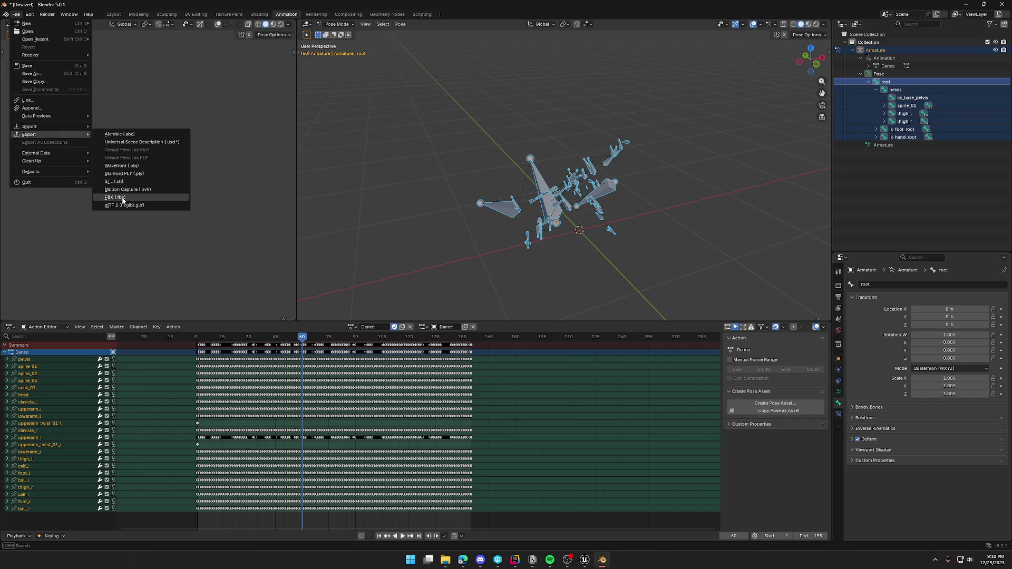
click(123, 203)
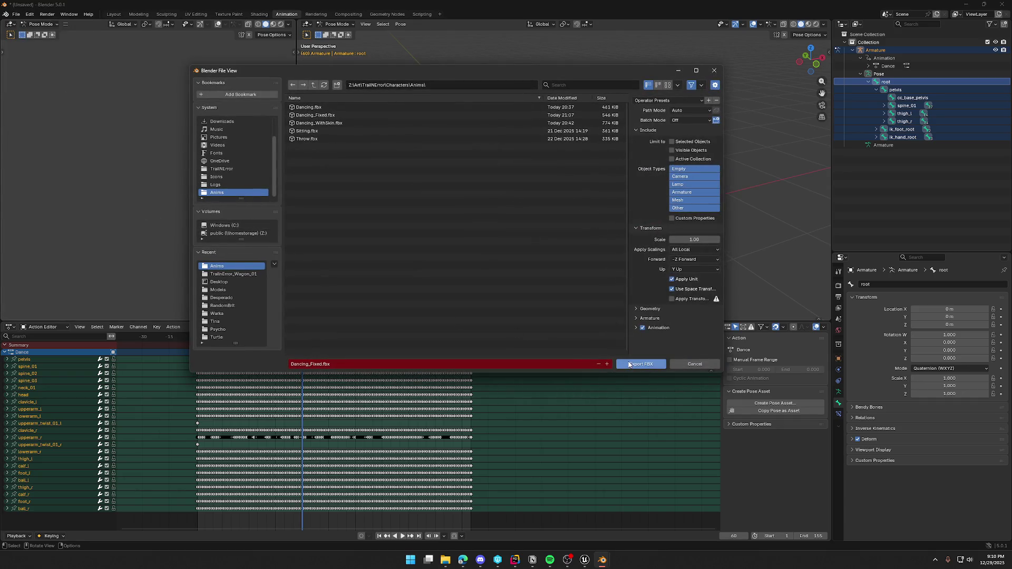
click(637, 318)
scroll(640, 325, down, 2)
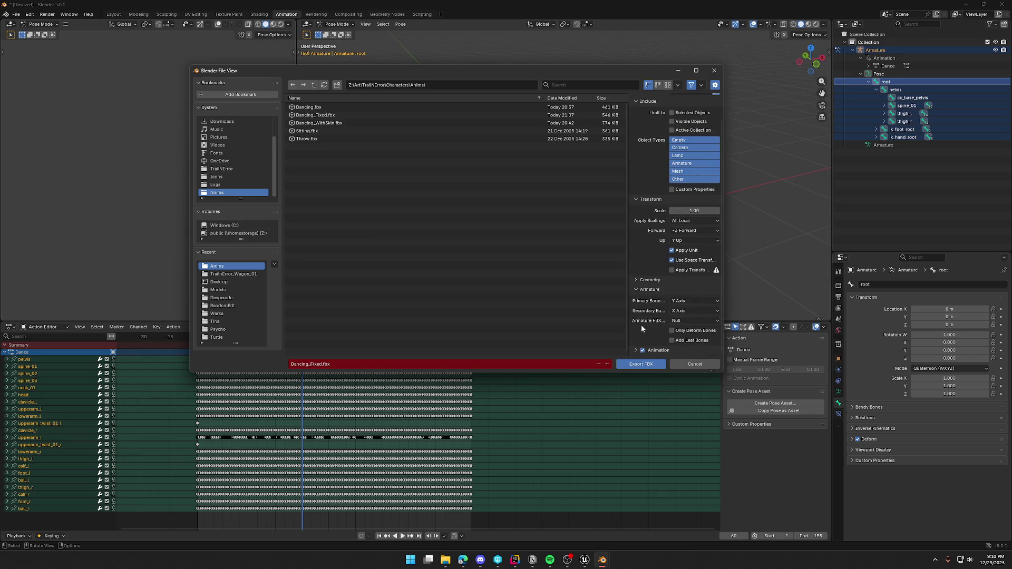
click(636, 350)
scroll(633, 346, down, 4)
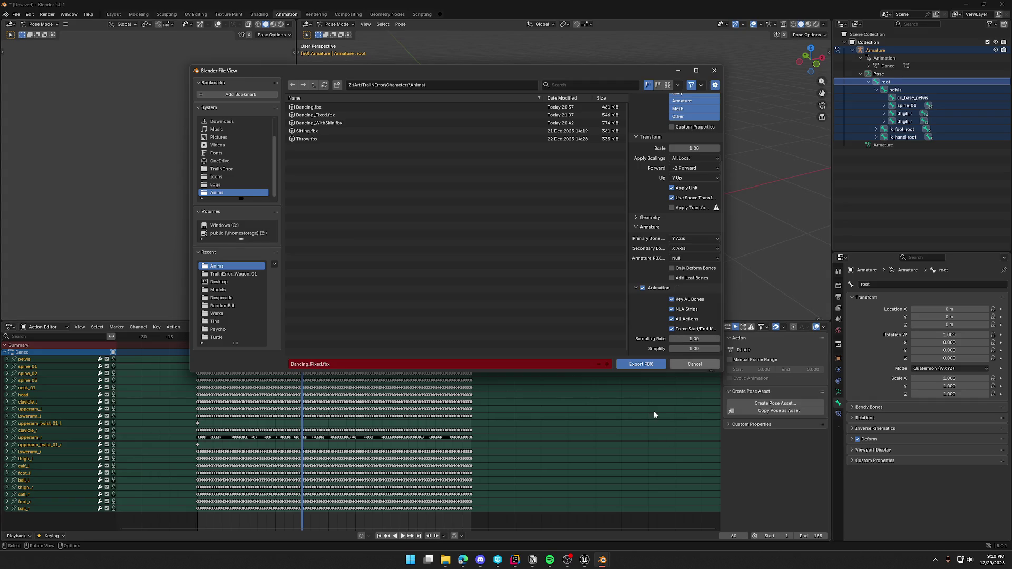
click(641, 364)
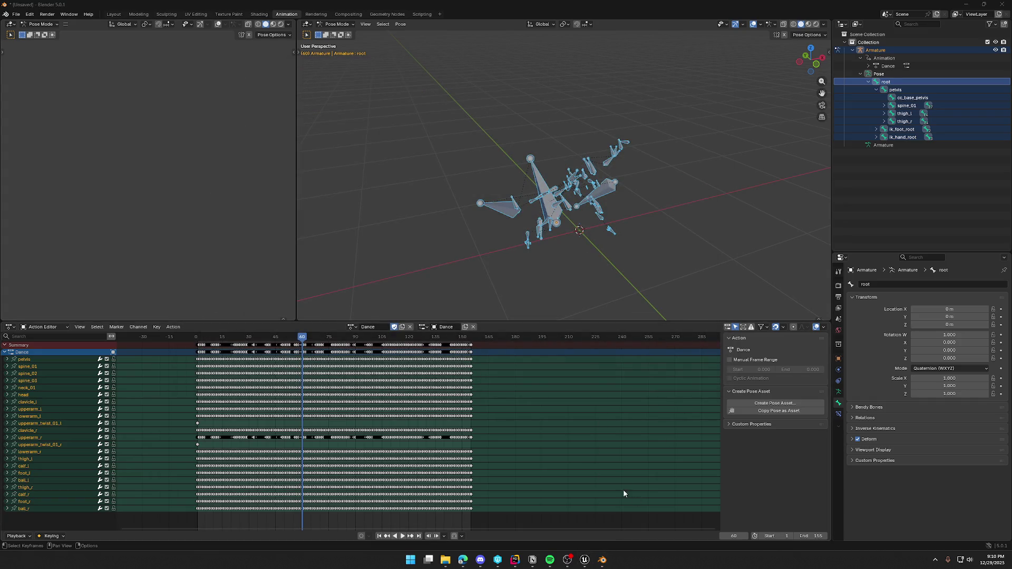
click(584, 559)
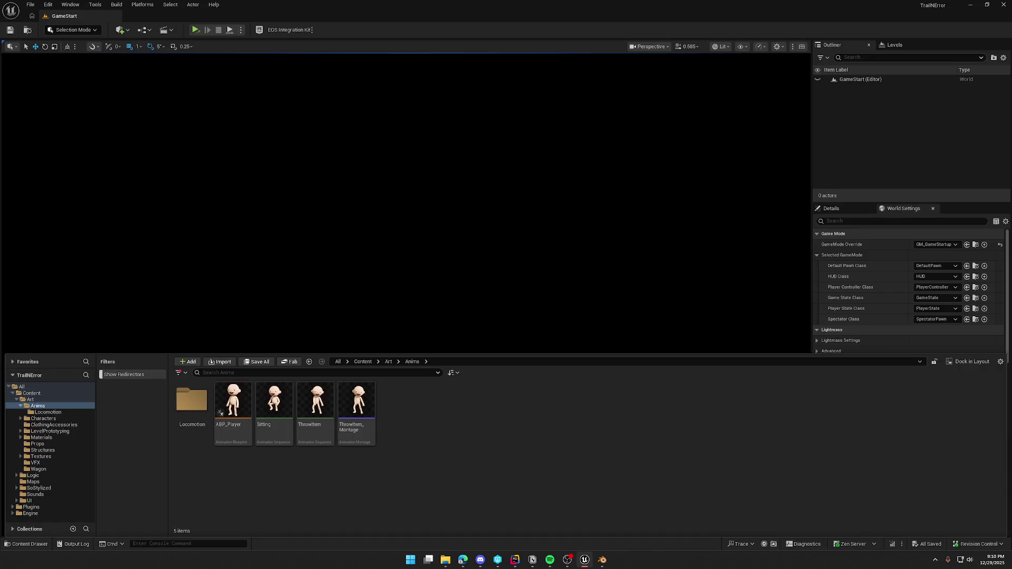
- Import Dancing_Fixed onto SK_Char_Male_Naked_Skeleton and open it in the animation editor
scroll(518, 374, down, 5)
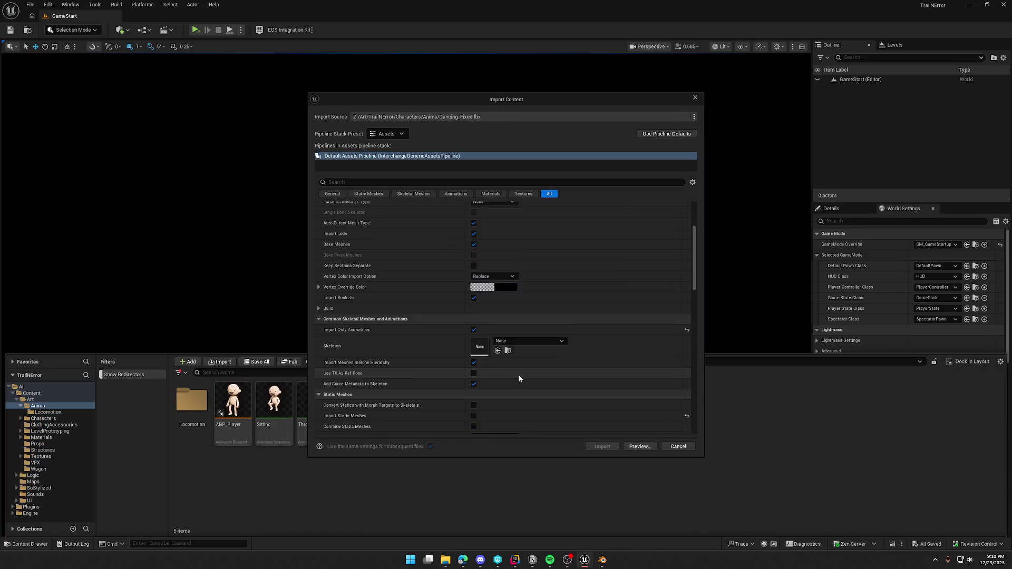
click(522, 315)
click(558, 468)
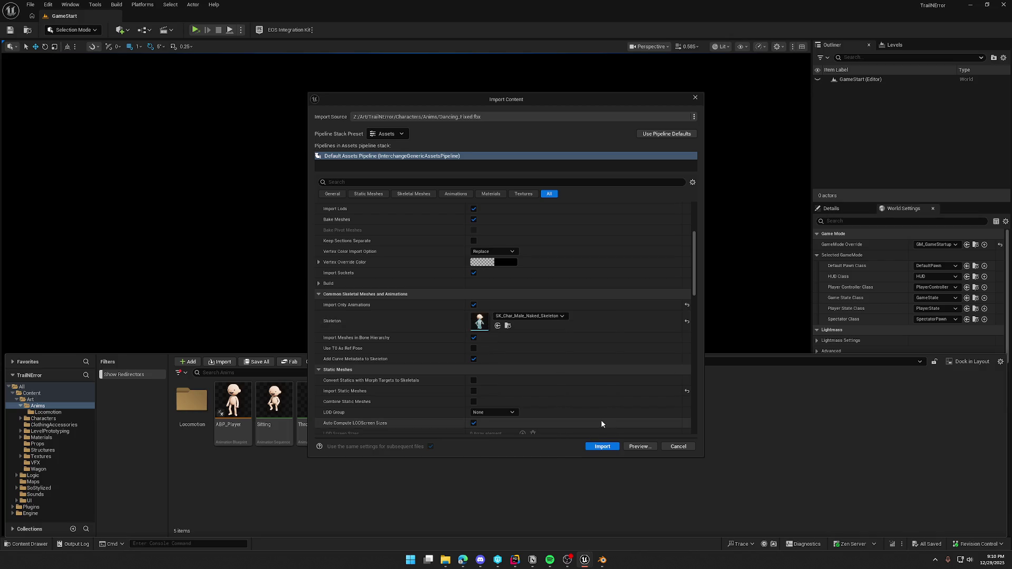
click(598, 447)
click(498, 431)
double_click(274, 408)
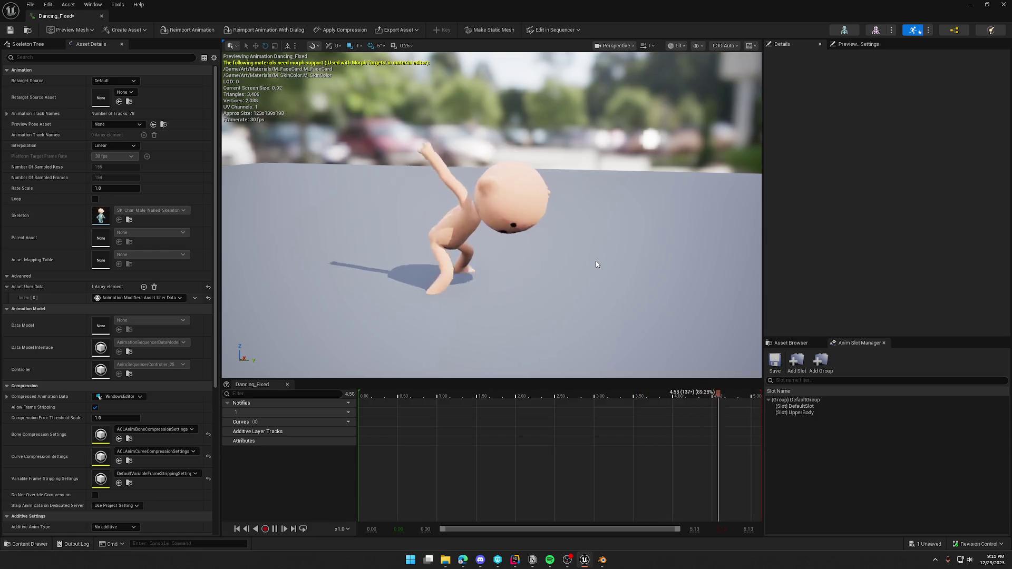
- Try the root lock options, then leave Force Root Lock unchecked on Dancing_Fixed
click(28, 44)
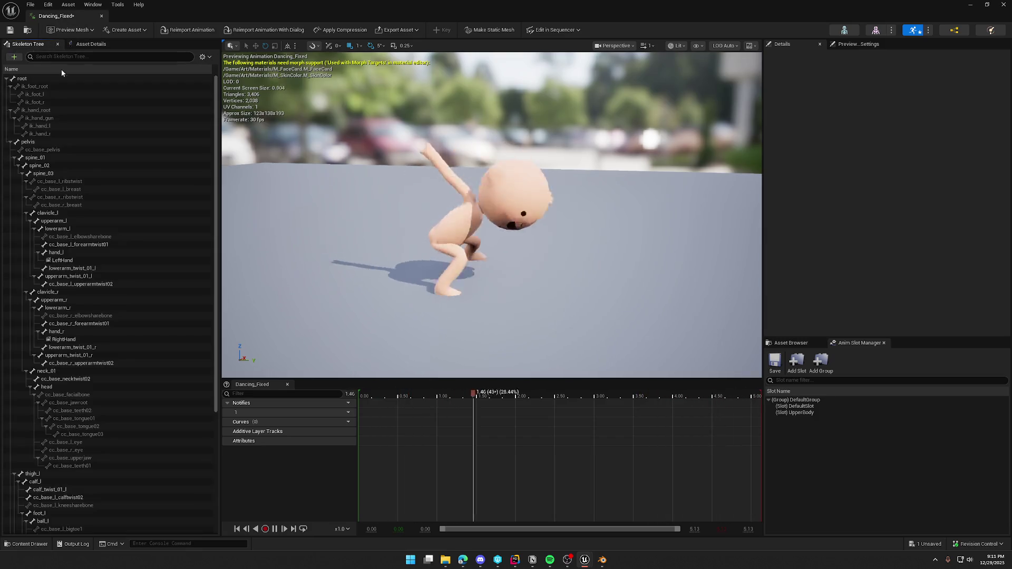
click(96, 45)
scroll(124, 406, down, 5)
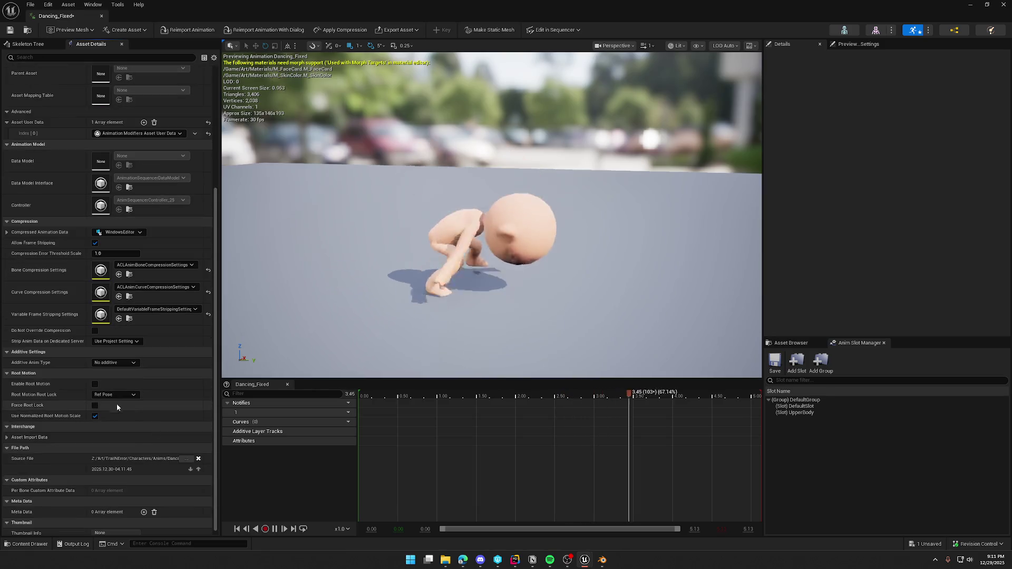
click(95, 404)
click(113, 394)
click(112, 410)
click(116, 397)
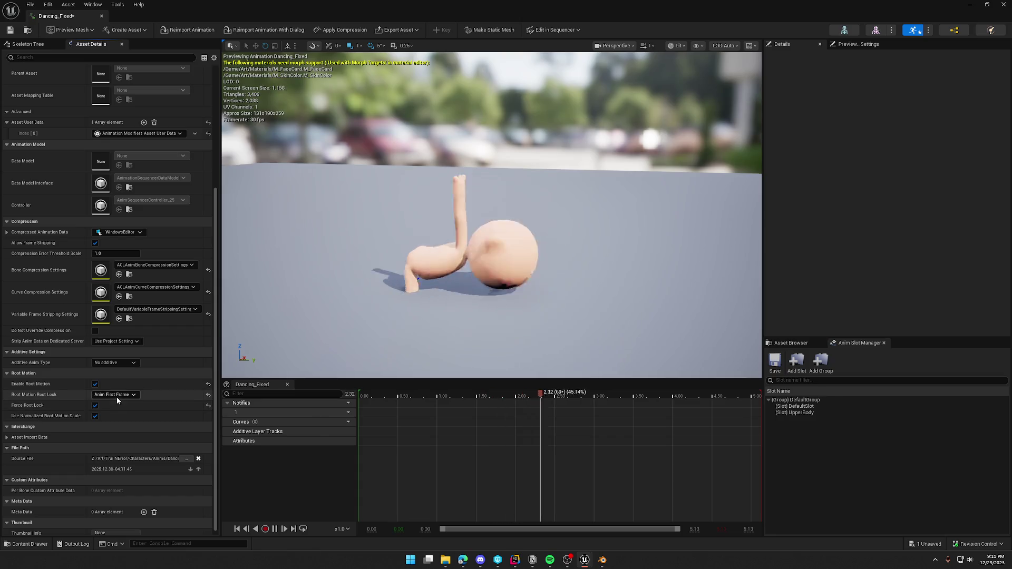
click(114, 417)
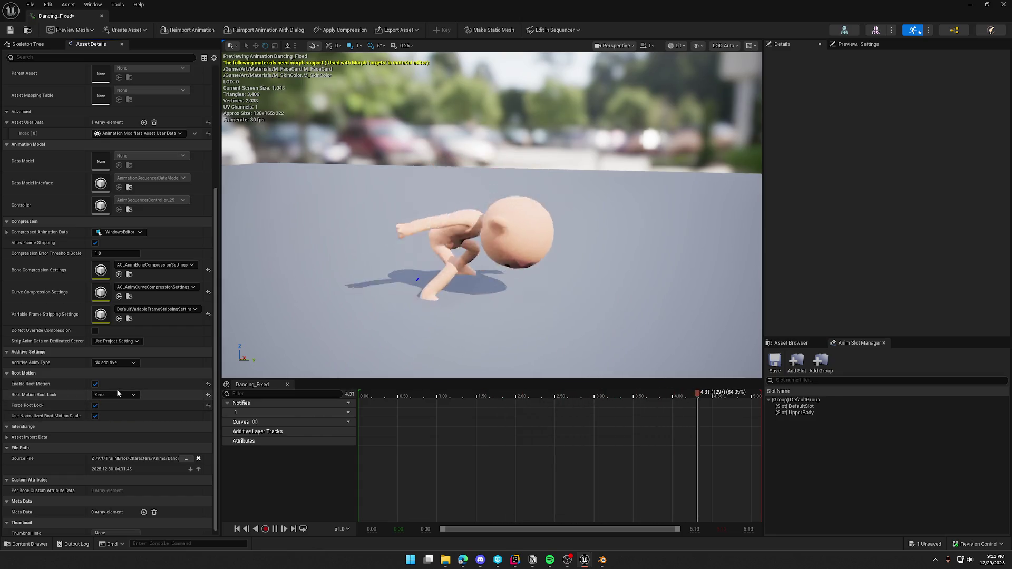
click(95, 383)
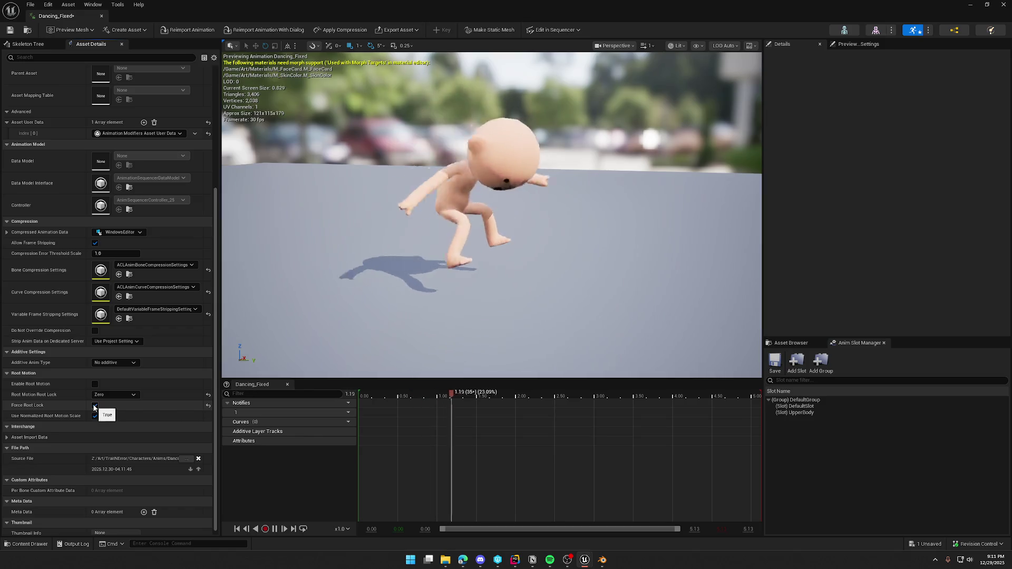
click(95, 404)
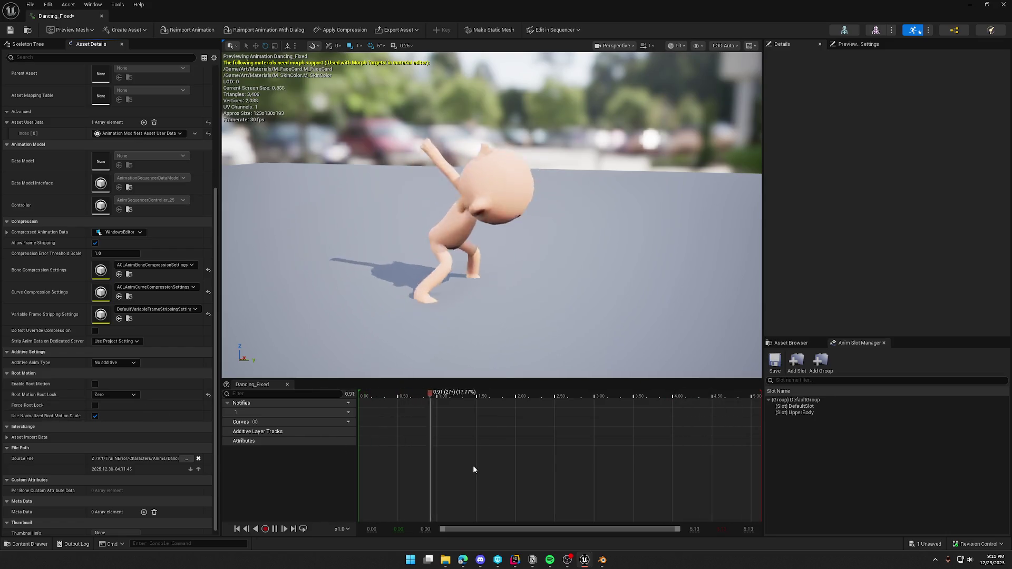
- Inspect the root, pelvis and spine_01 bones in the Skeleton Tree, then return to the level
click(27, 44)
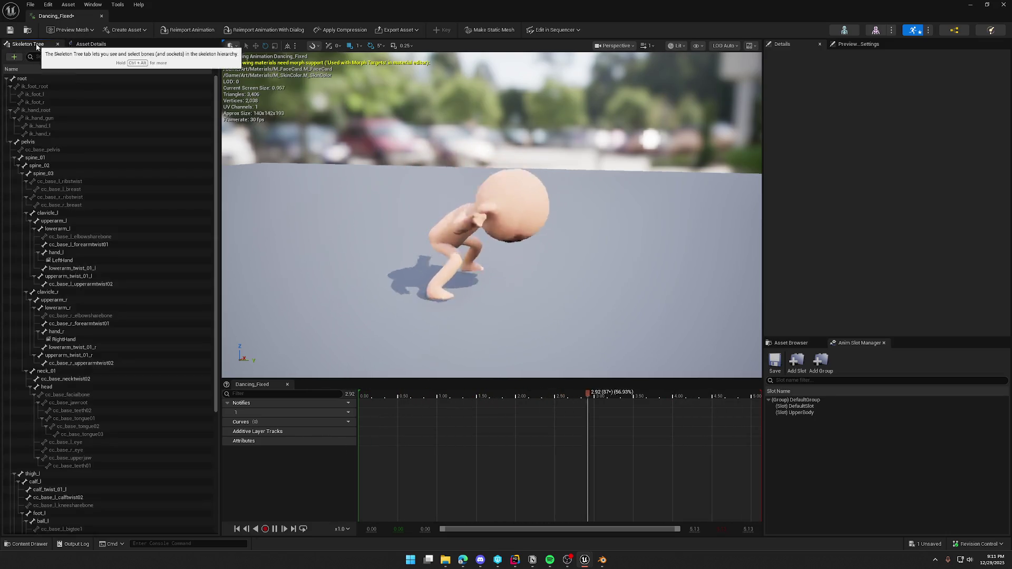
click(33, 78)
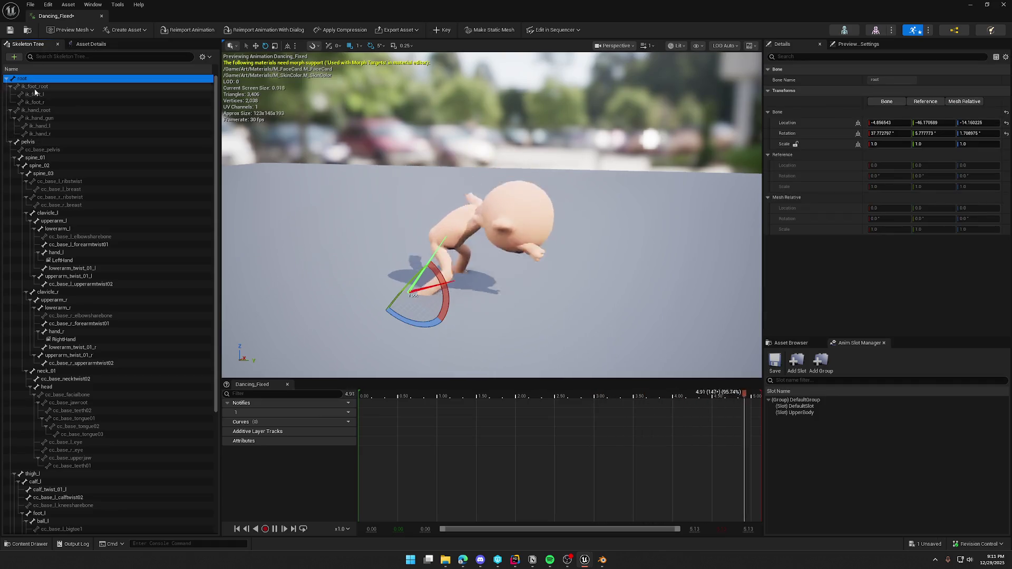
click(37, 142)
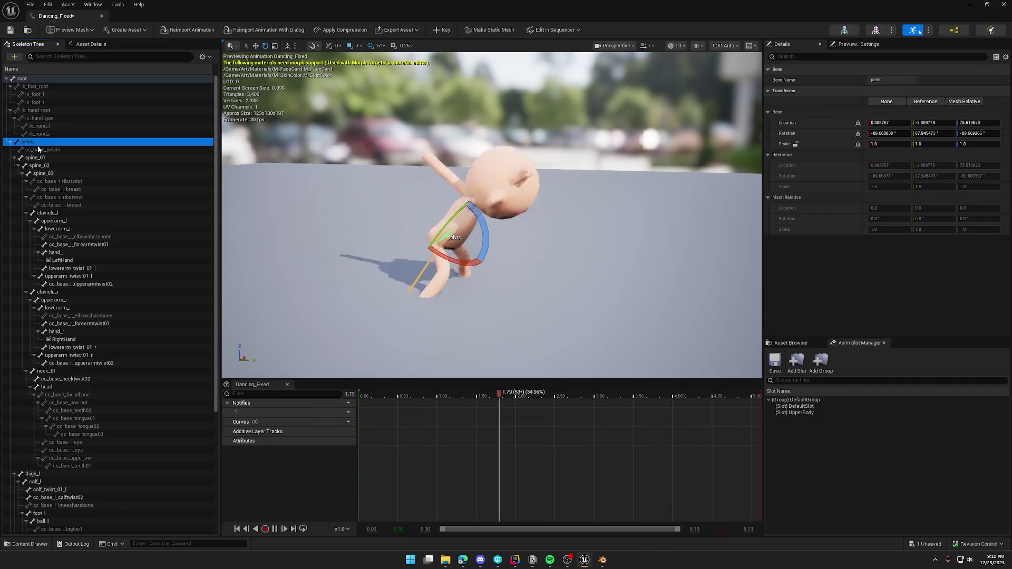
click(45, 158)
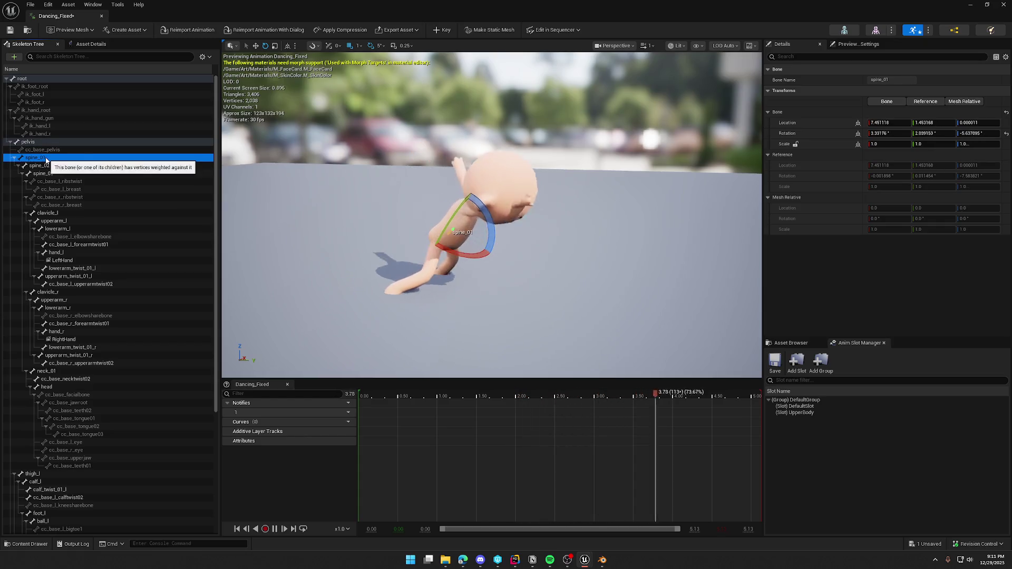
click(39, 143)
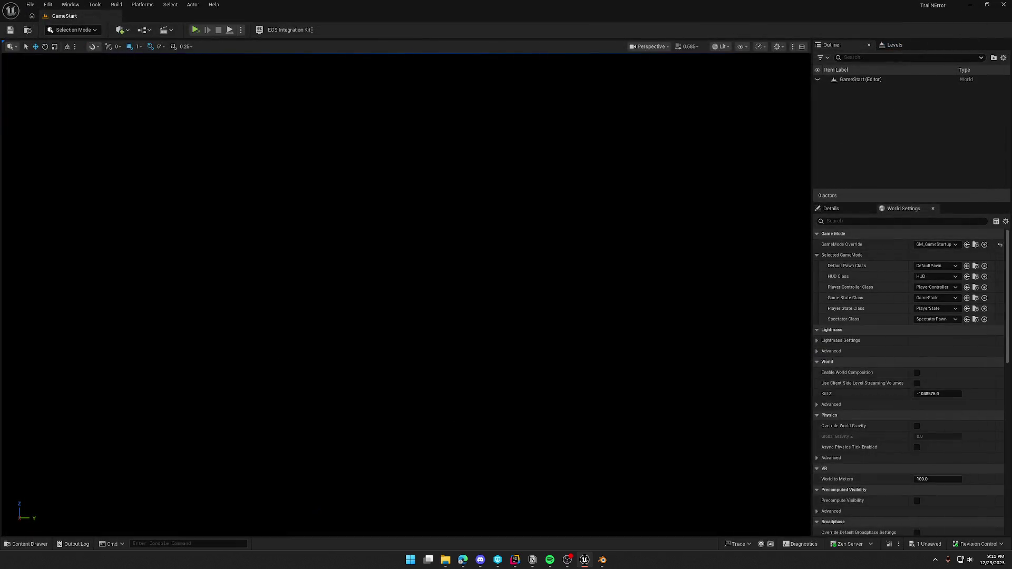
key(ctrl+space)
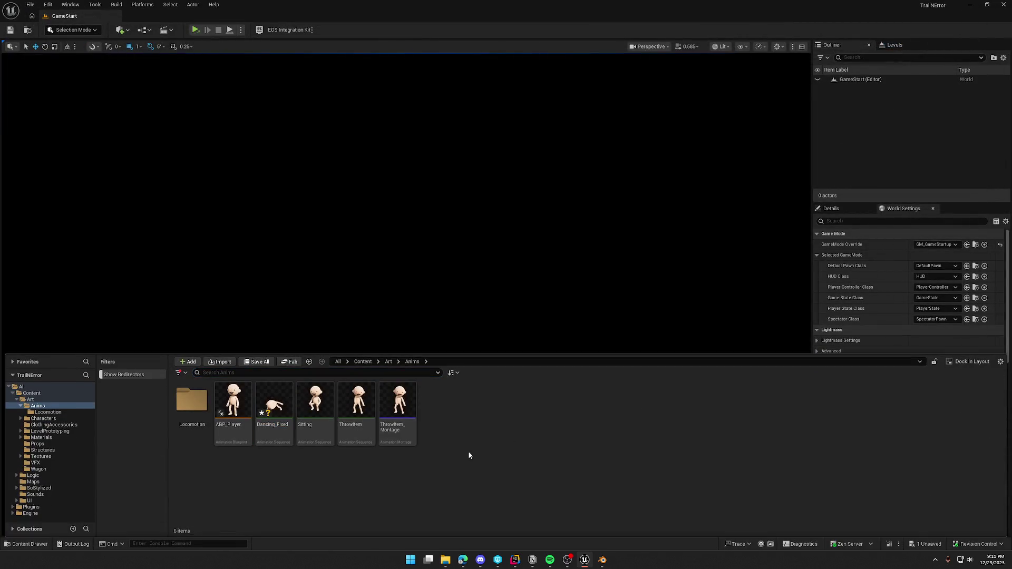
- Force-delete the Dancing_Fixed asset from Anims and switch back to Blender
key(Delete)
click(469, 404)
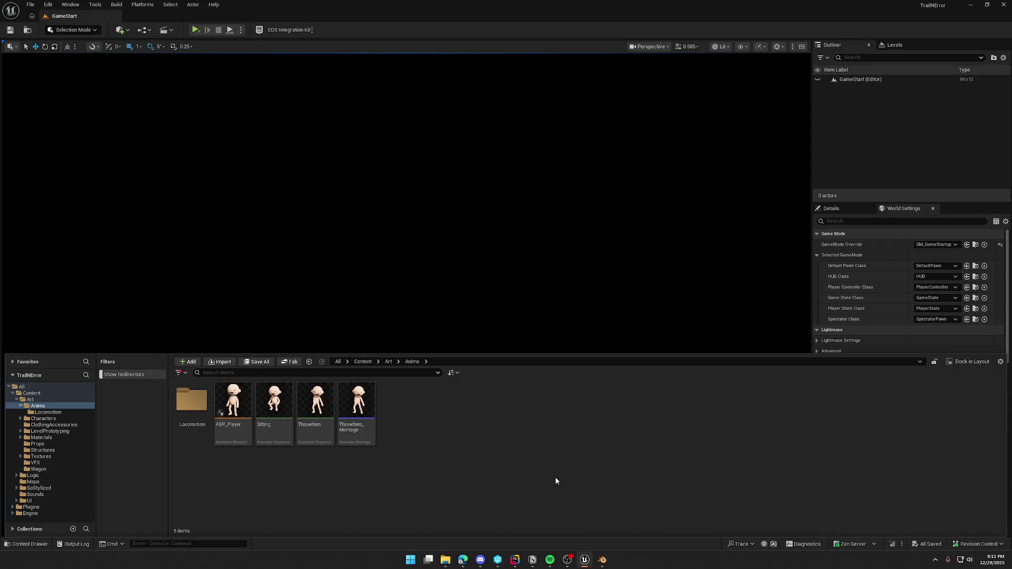
click(602, 559)
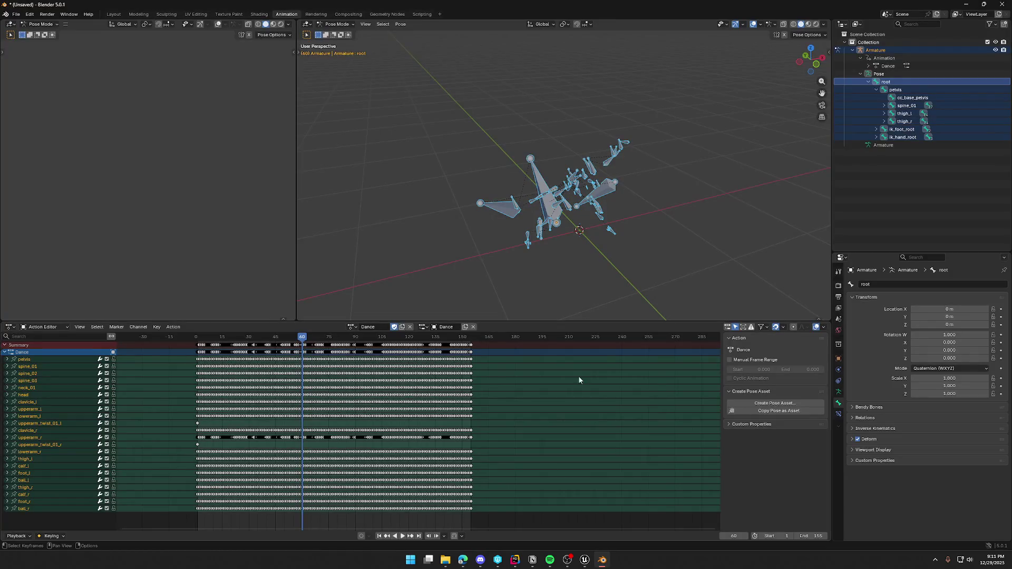
- Select the pelvis bone and scrub the Dance timeline to review its motion
middle_drag(485, 207, 437, 203)
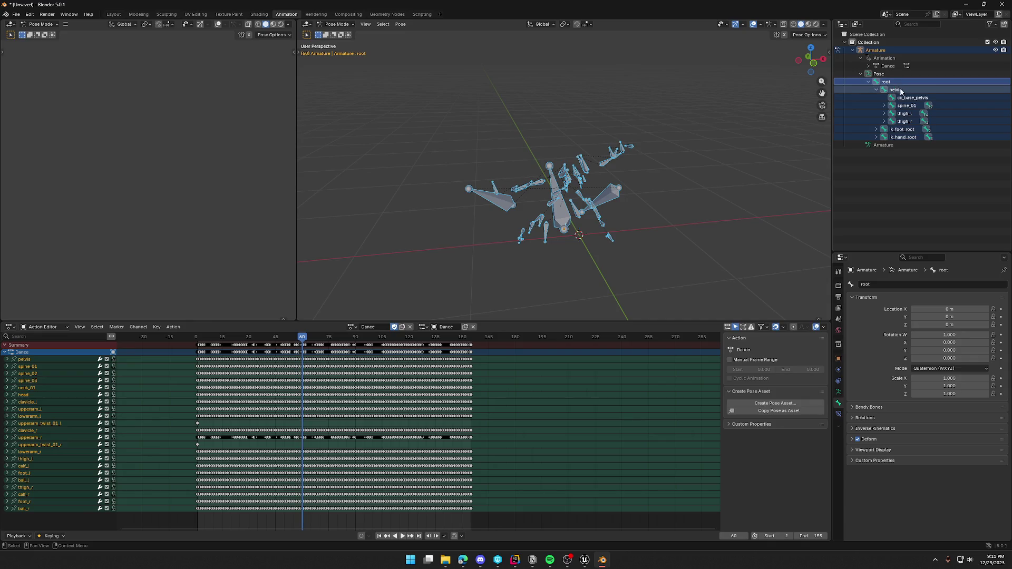
click(895, 82)
right_click(895, 82)
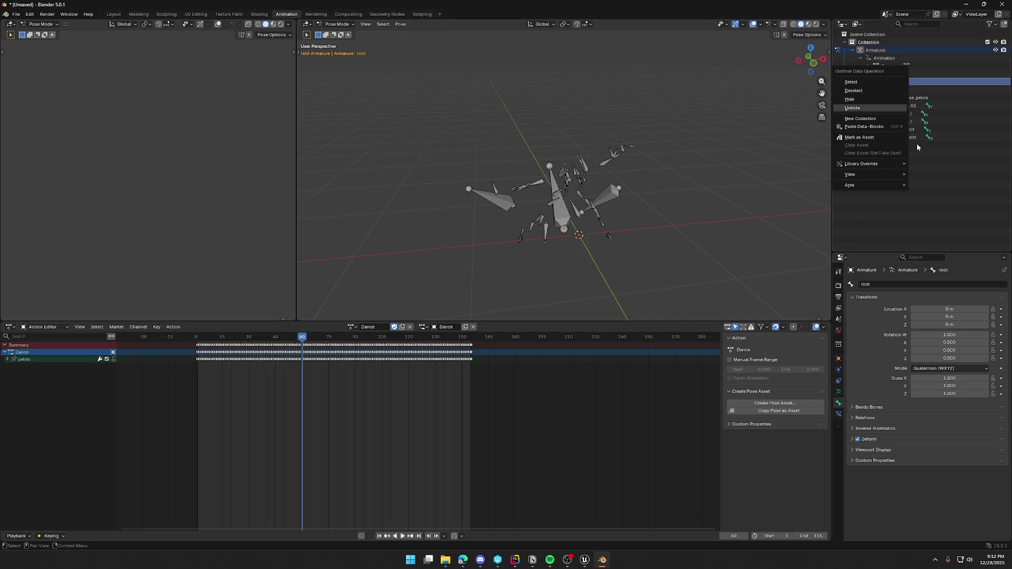
click(907, 90)
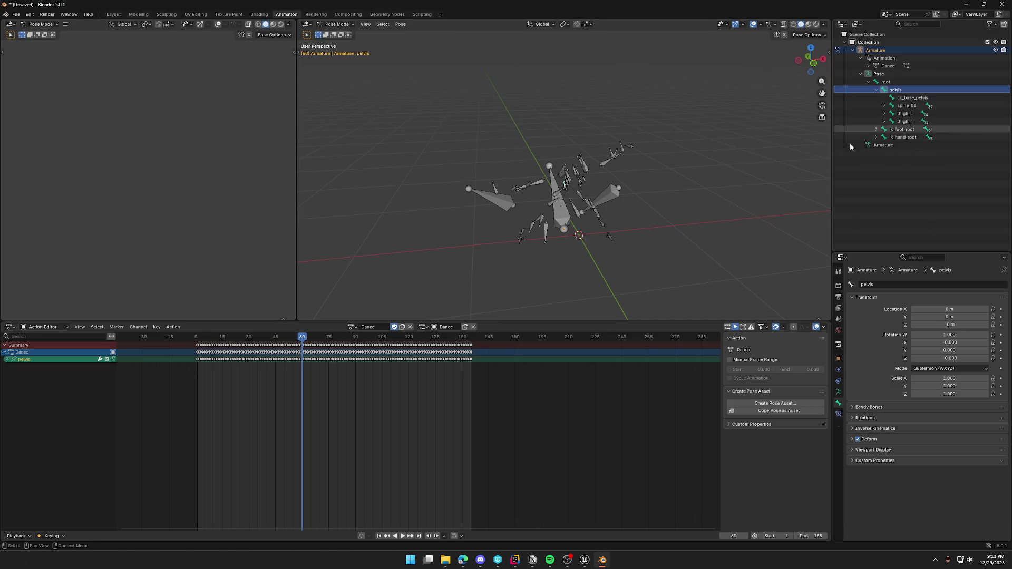
mouse_move(304, 338)
mouse_down()
mouse_move(253, 340)
mouse_move(296, 342)
mouse_up()
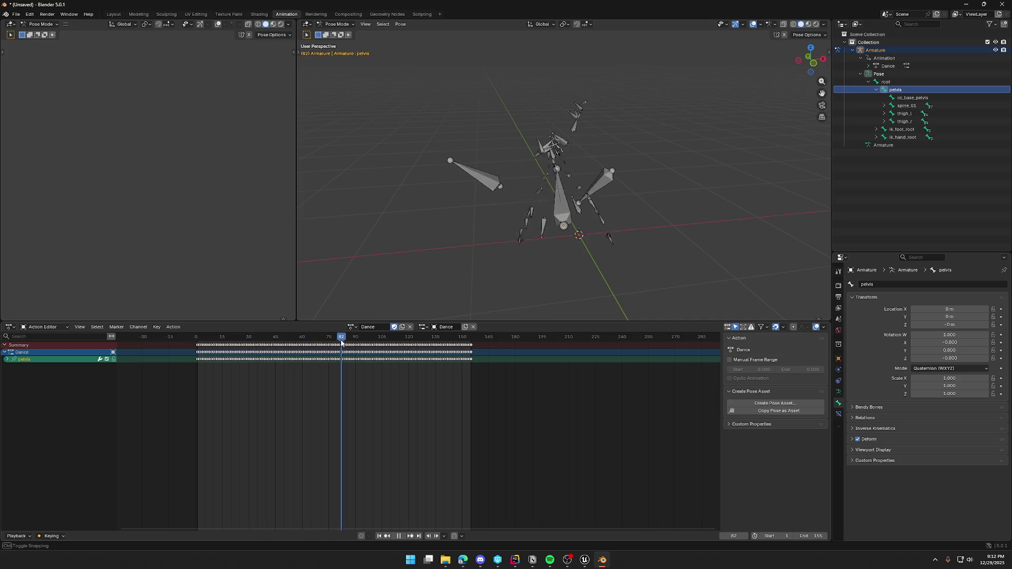
key(Escape)
scroll(580, 264, up, 5)
middle_drag(580, 263, 642, 235)
mouse_move(316, 338)
mouse_down()
mouse_move(255, 338)
mouse_move(378, 337)
mouse_up()
click(16, 14)
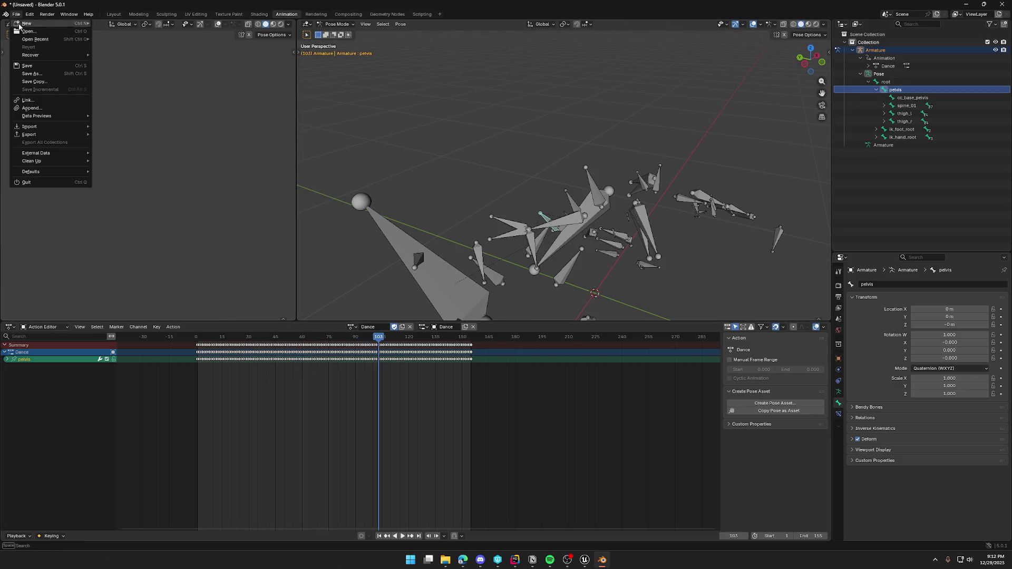
- Re-export Dancing_Fixed.fbx with All Actions unchecked, including only the current action
mouse_move(30, 134)
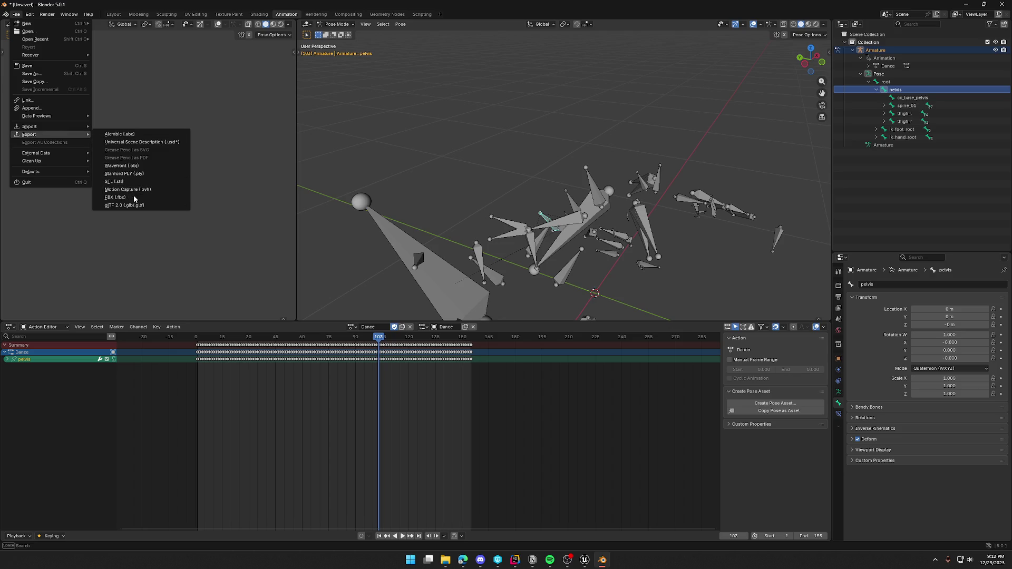
click(122, 197)
click(637, 327)
scroll(633, 321, down, 2)
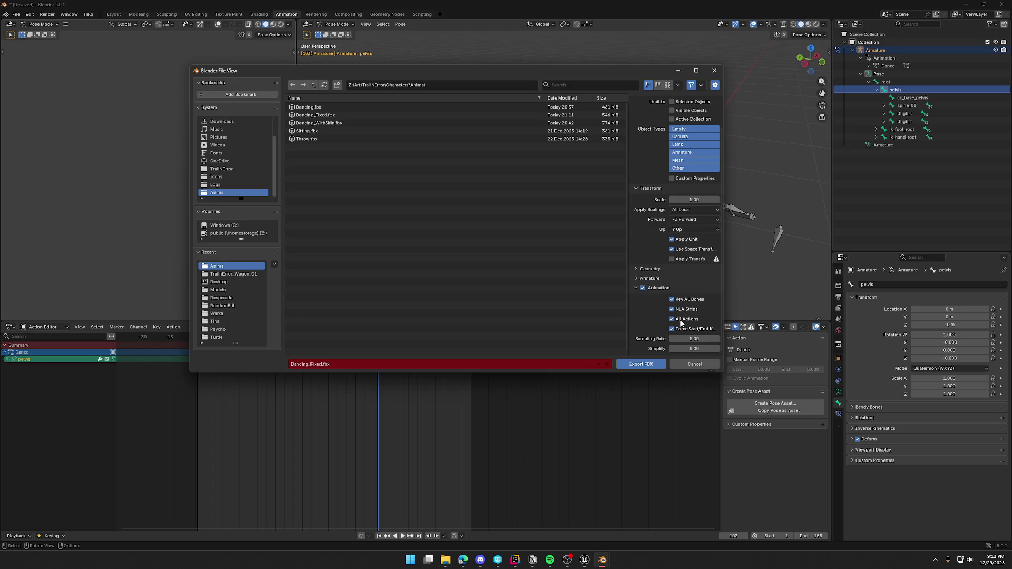
click(672, 319)
click(642, 365)
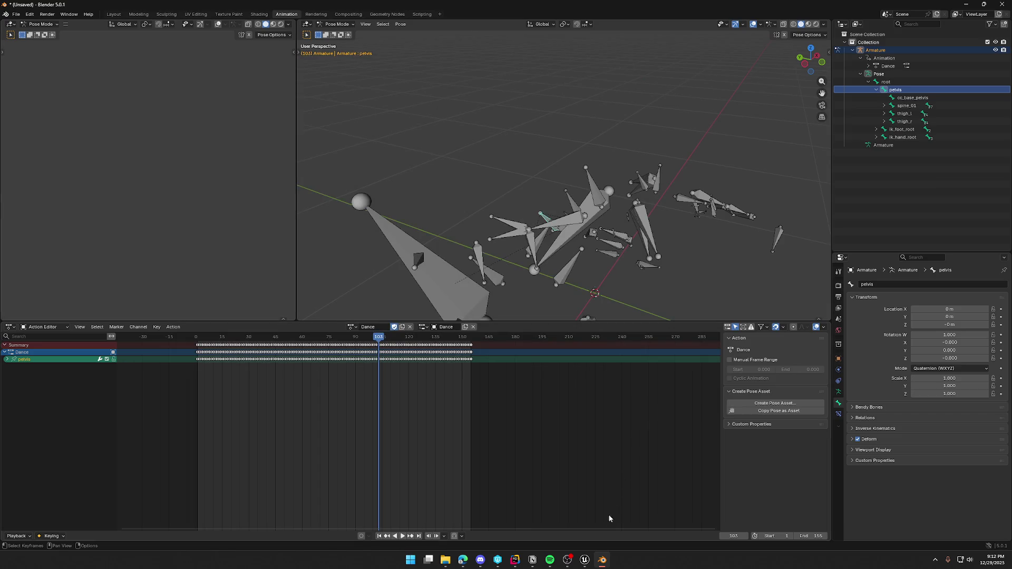
click(586, 561)
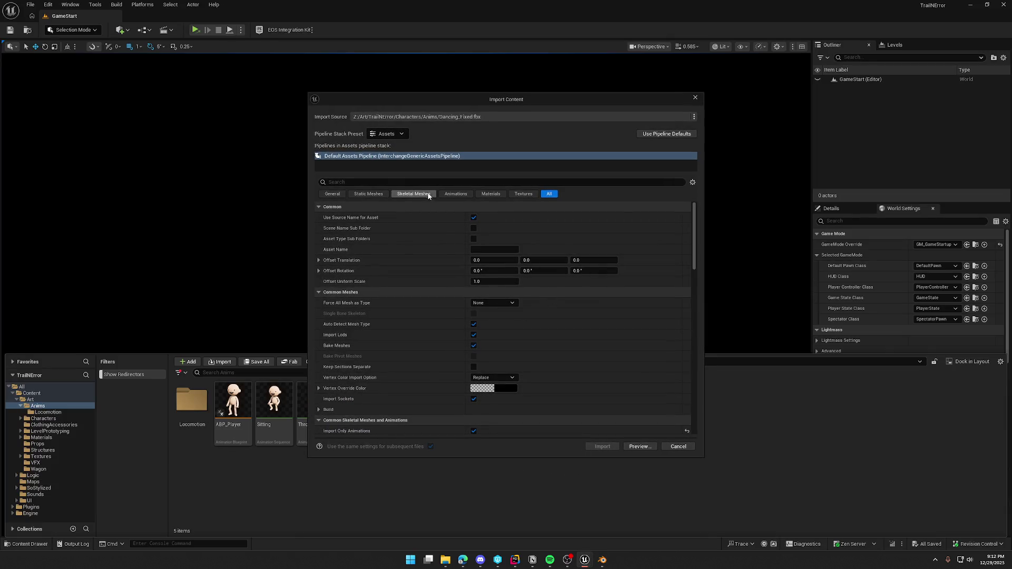
- Import Dancing_Fixed as an animation on SK_Char_Male_Naked_Skeleton with Use T0 As Ref Pose checked
click(455, 193)
click(519, 228)
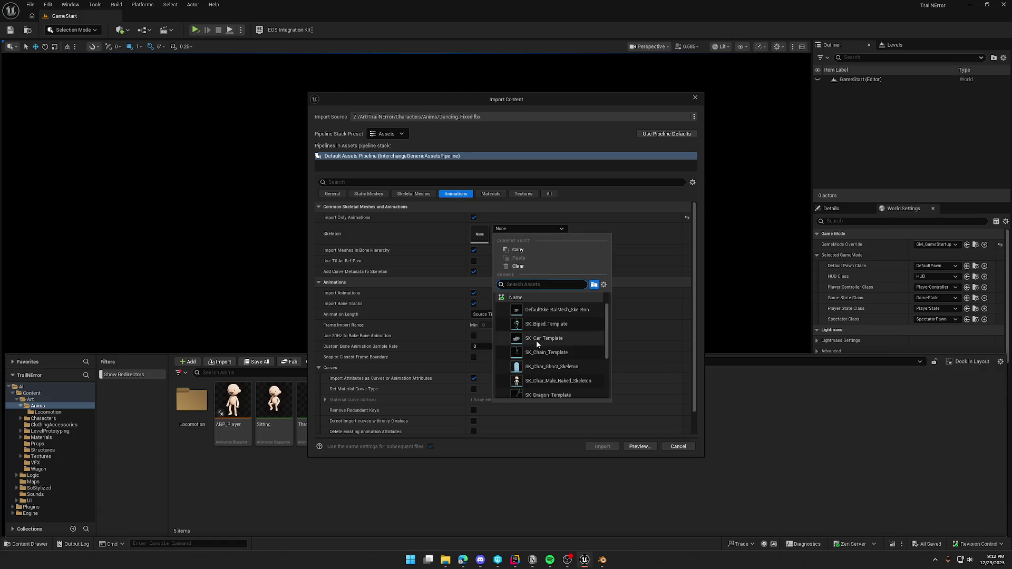
click(558, 381)
click(473, 261)
click(589, 447)
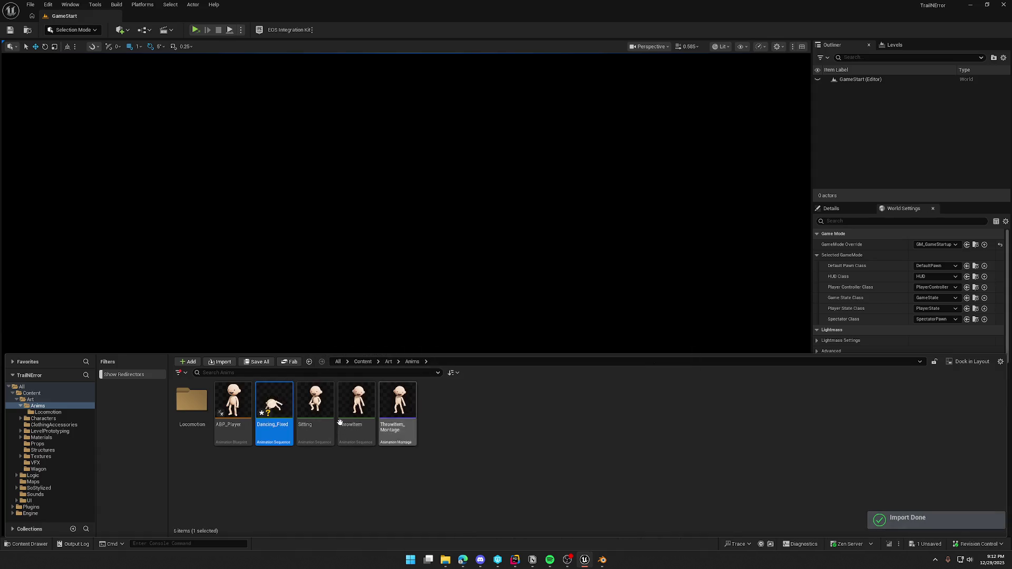
- Preview the Dancing_Fixed animation, close its editor, and delete the asset
double_click(384, 387)
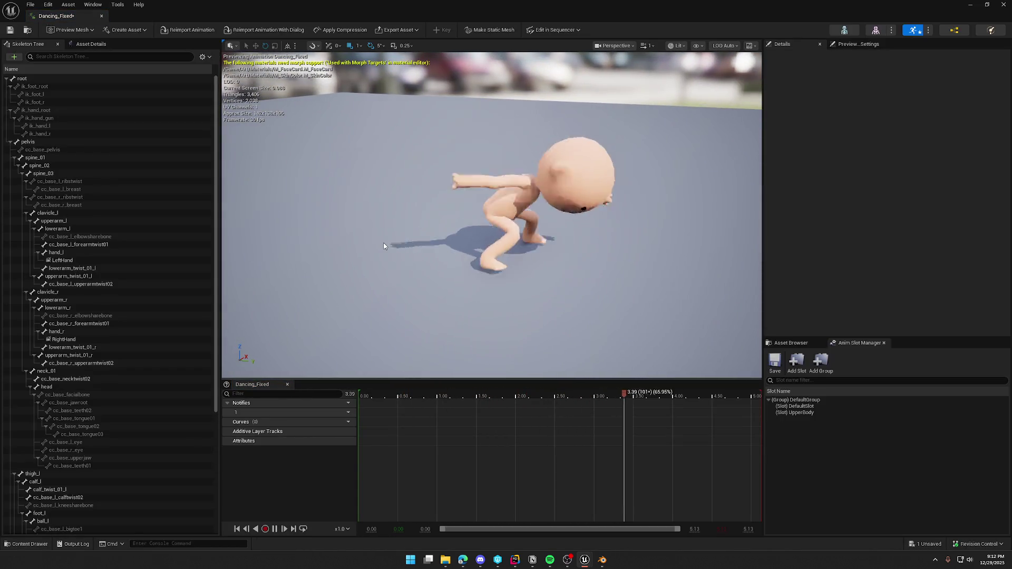
click(101, 16)
click(274, 428)
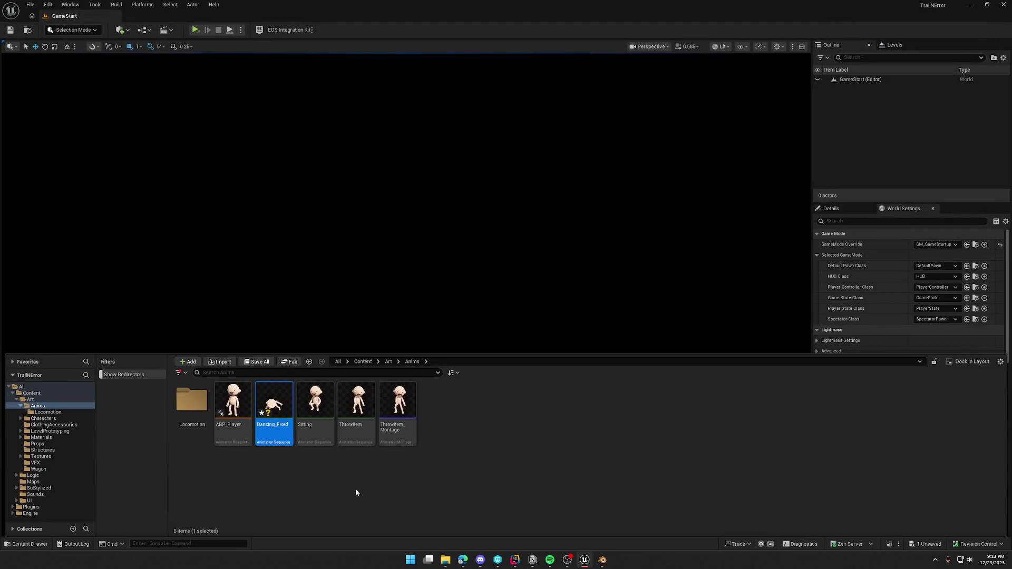
key(Delete)
- Force-delete Dancing_Fixed, then in Blender select the cc_base_pelvis and spine_01 bones
click(442, 407)
click(603, 561)
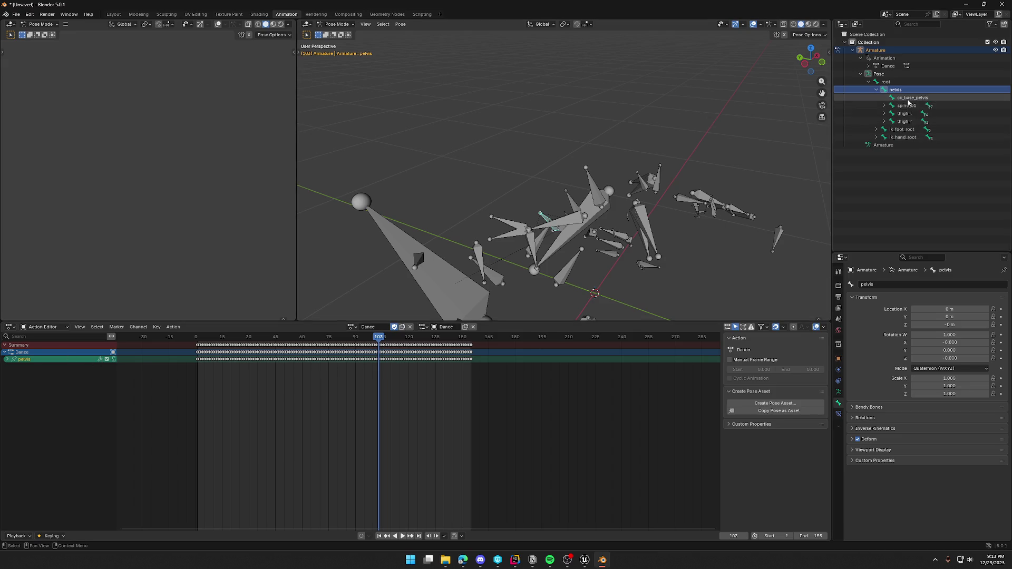
click(907, 98)
click(906, 107)
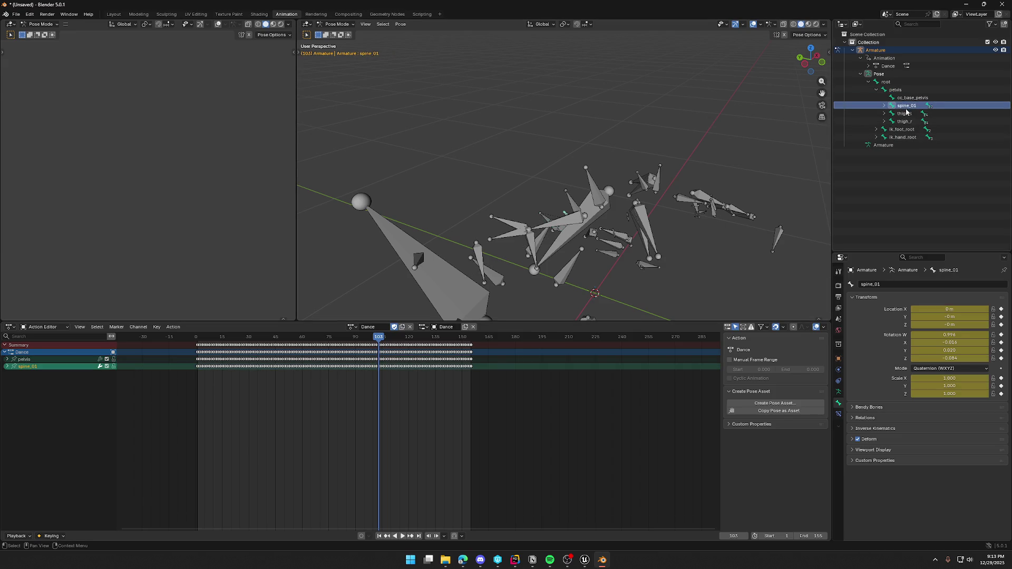
- Mute the pelvis channel and play the Dance action to watch the armature move
click(106, 360)
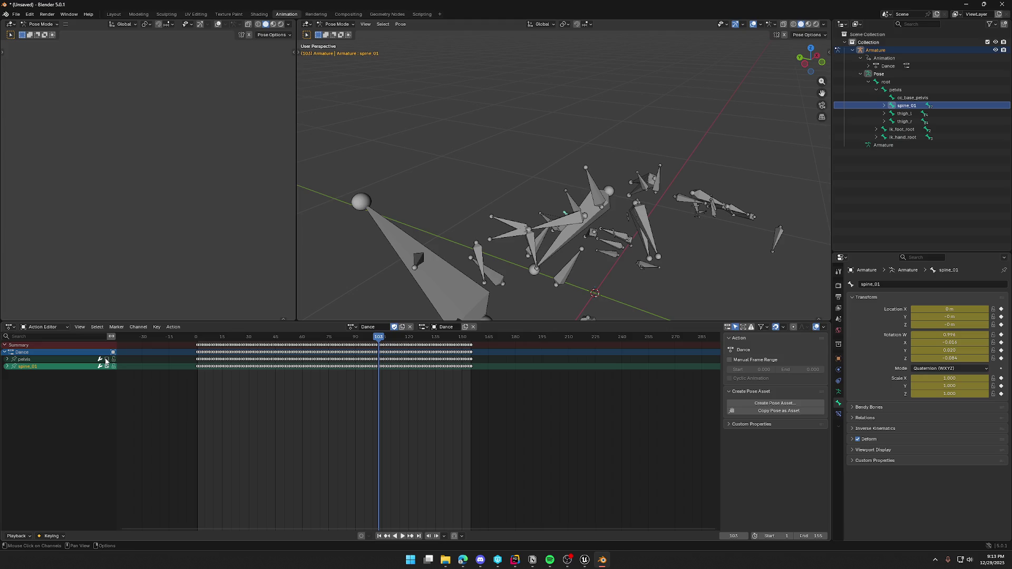
click(403, 536)
mouse_move(639, 253)
middle_down()
mouse_move(602, 241)
mouse_move(595, 229)
mouse_move(609, 226)
middle_up()
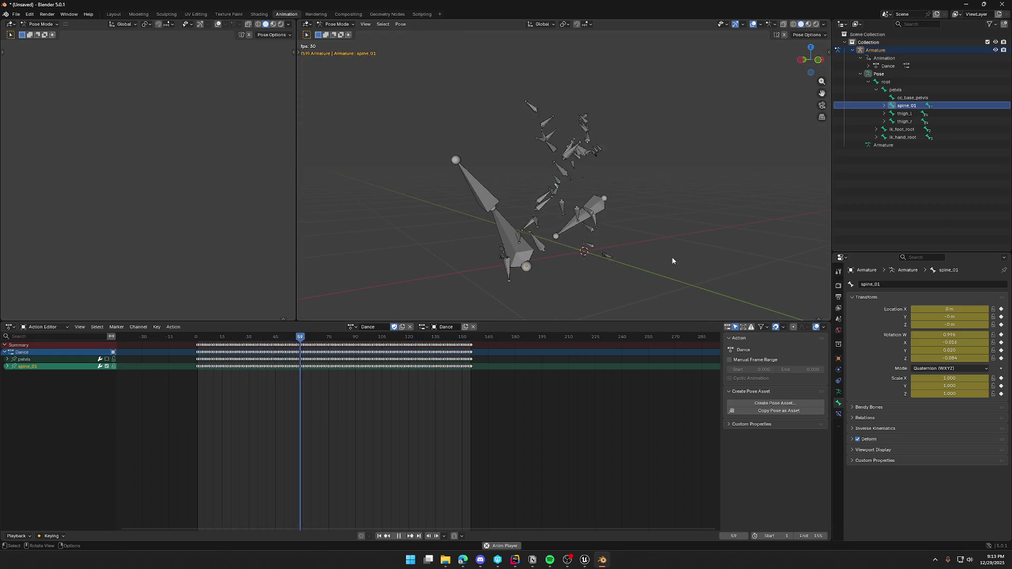
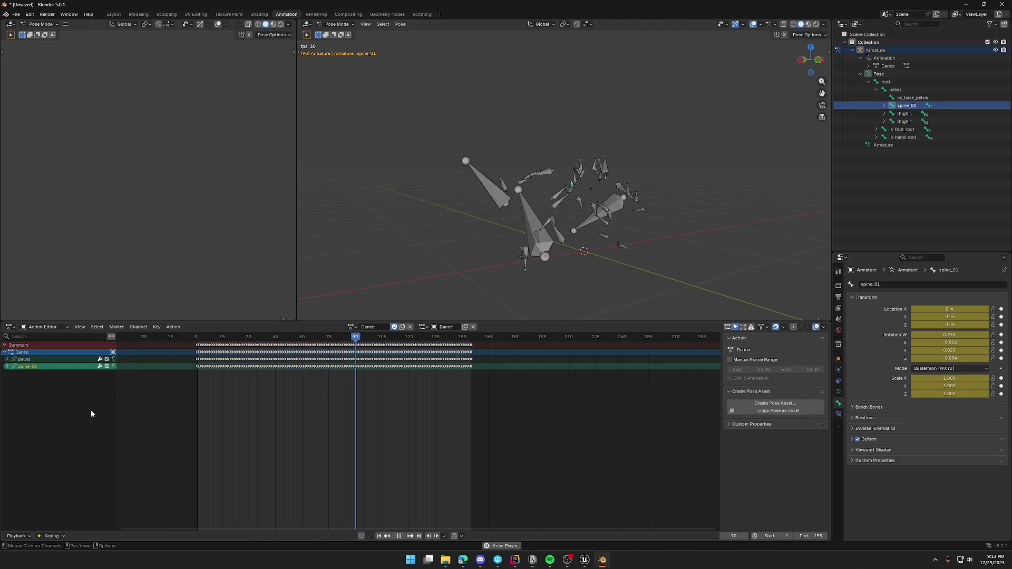
- With root selected, stop the dance, rewind it to frame 0 and select all bones
middle_drag(453, 284, 496, 283)
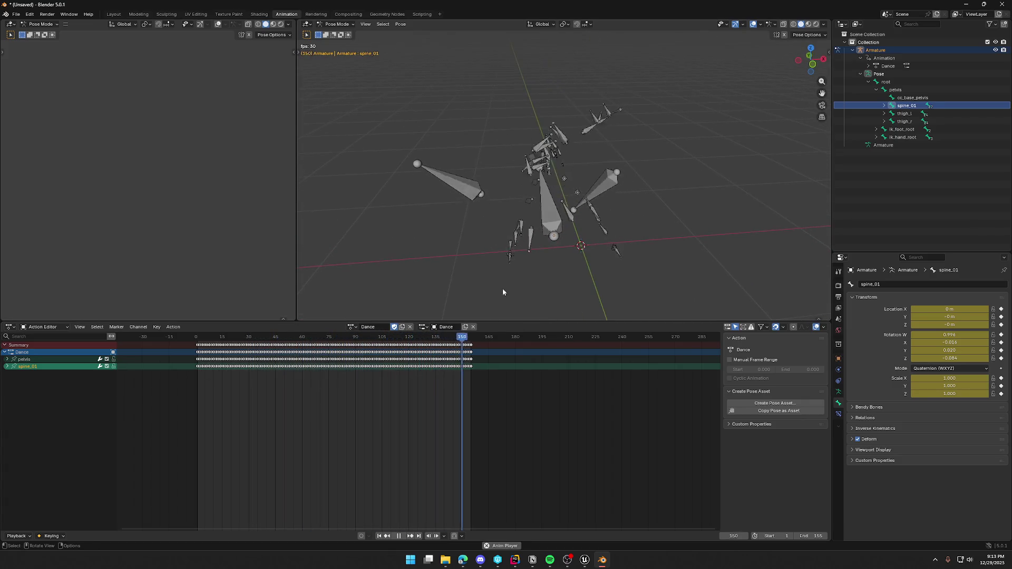
click(893, 83)
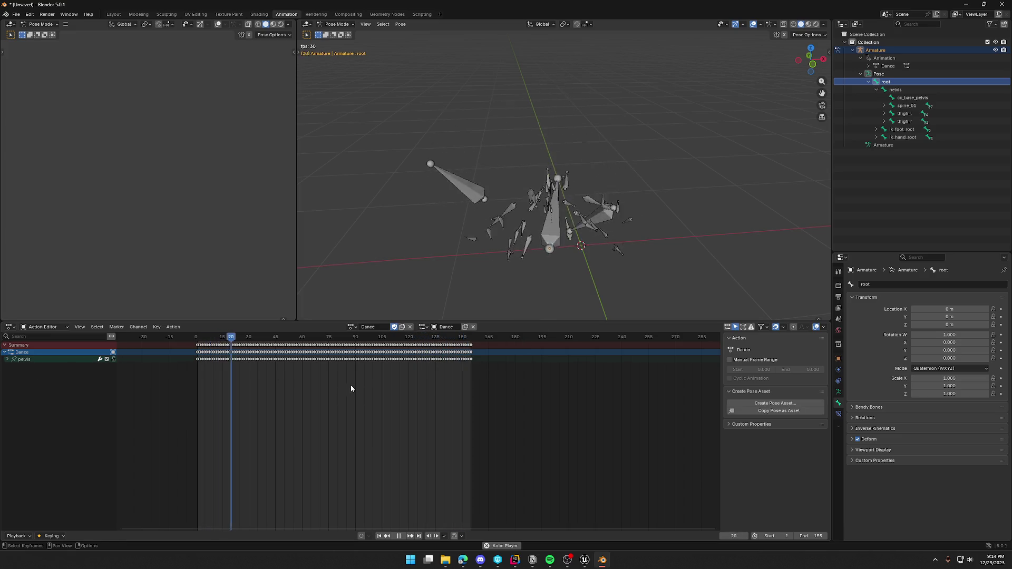
click(399, 536)
key(space)
drag(320, 336, 196, 344)
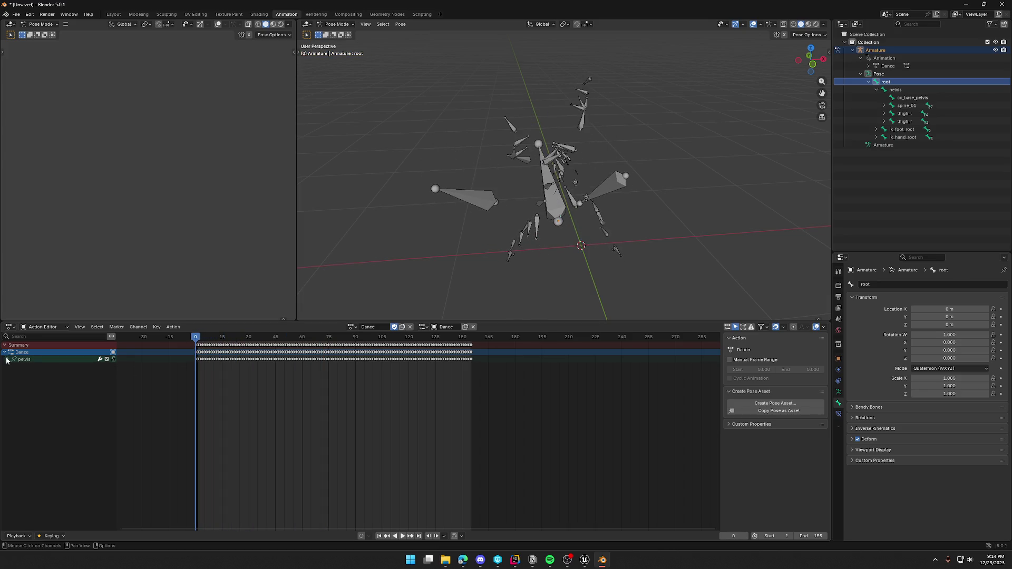
key(a)
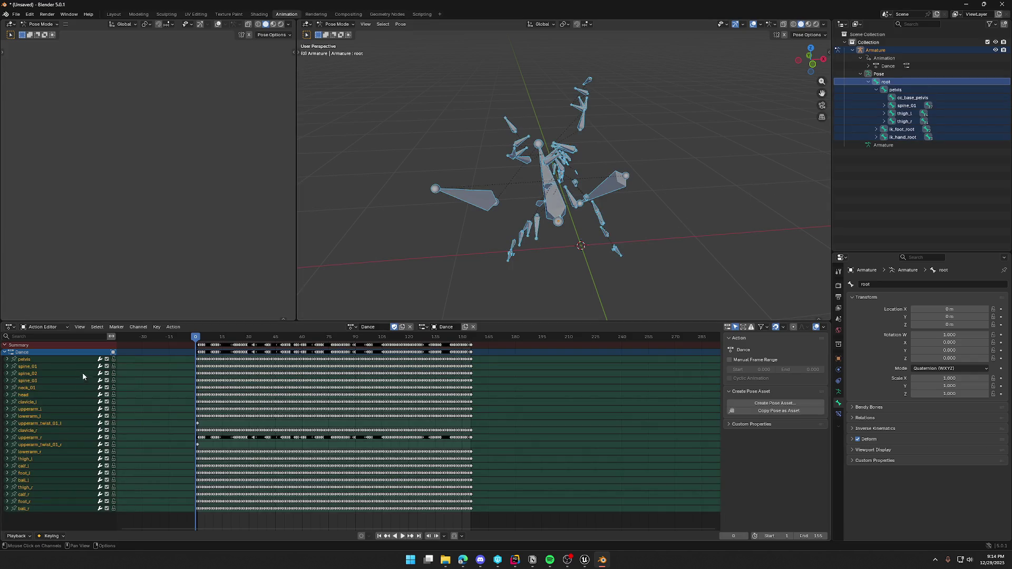
right_click(44, 521)
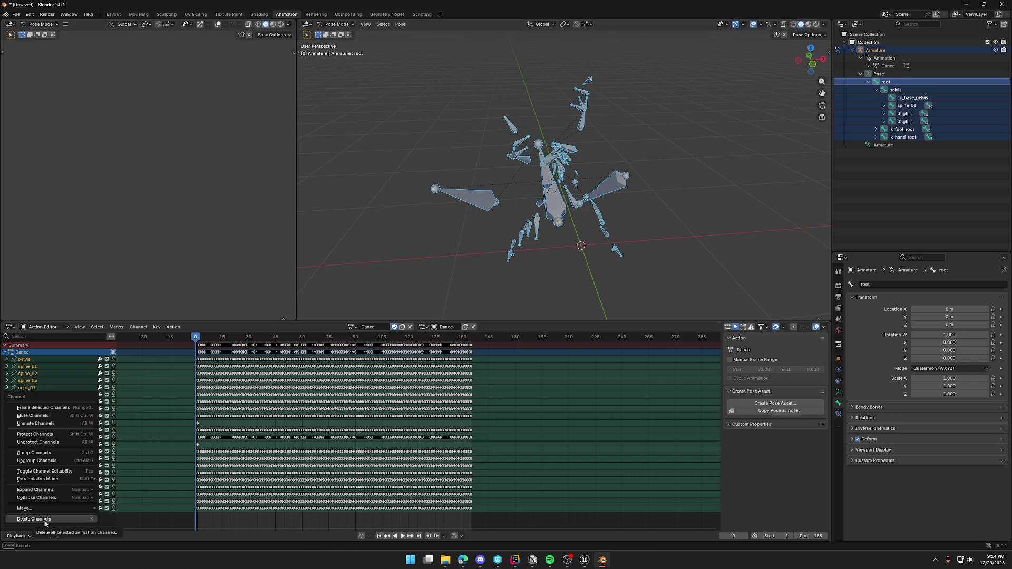
mouse_move(32, 508)
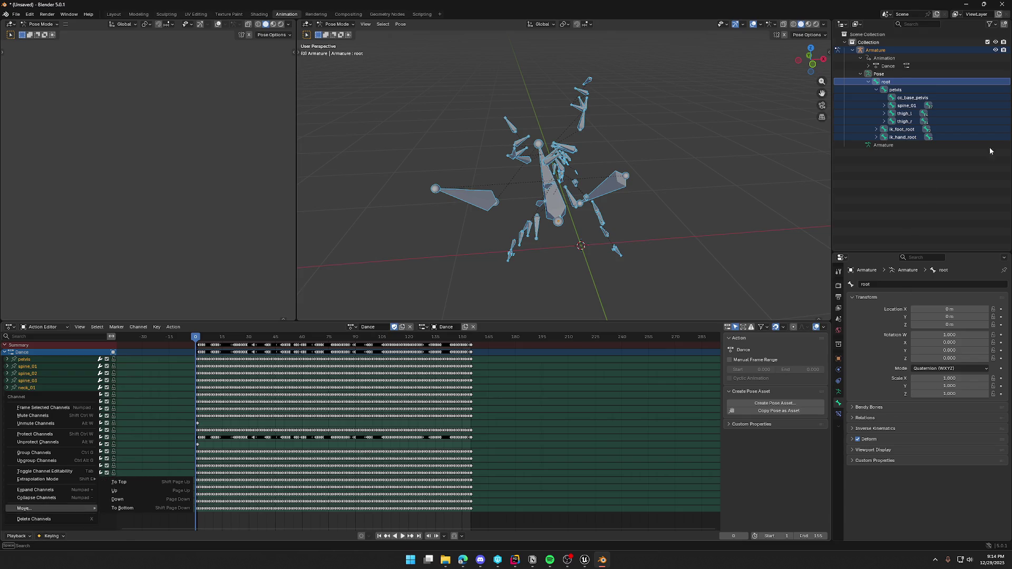
right_click(899, 81)
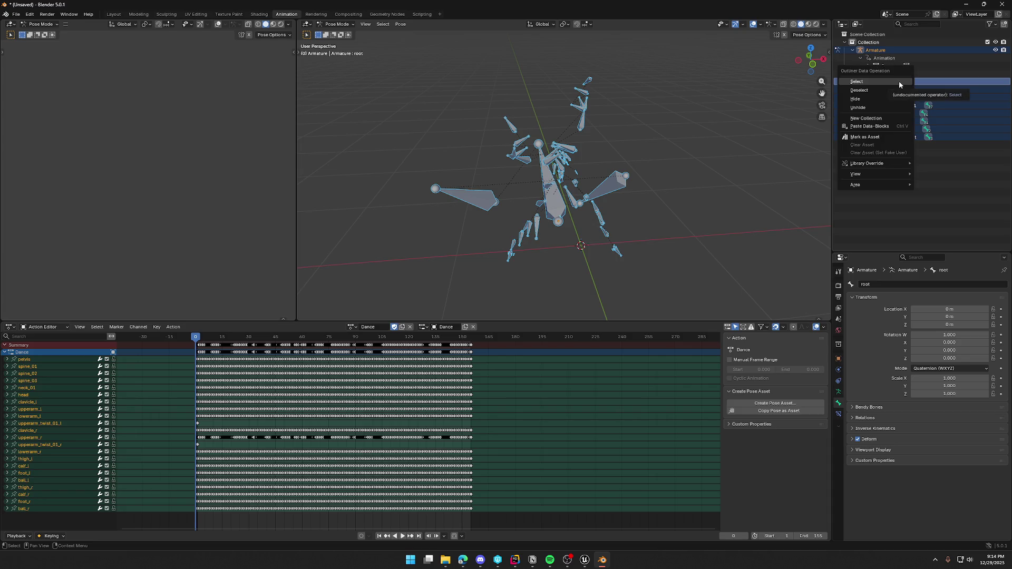
click(859, 90)
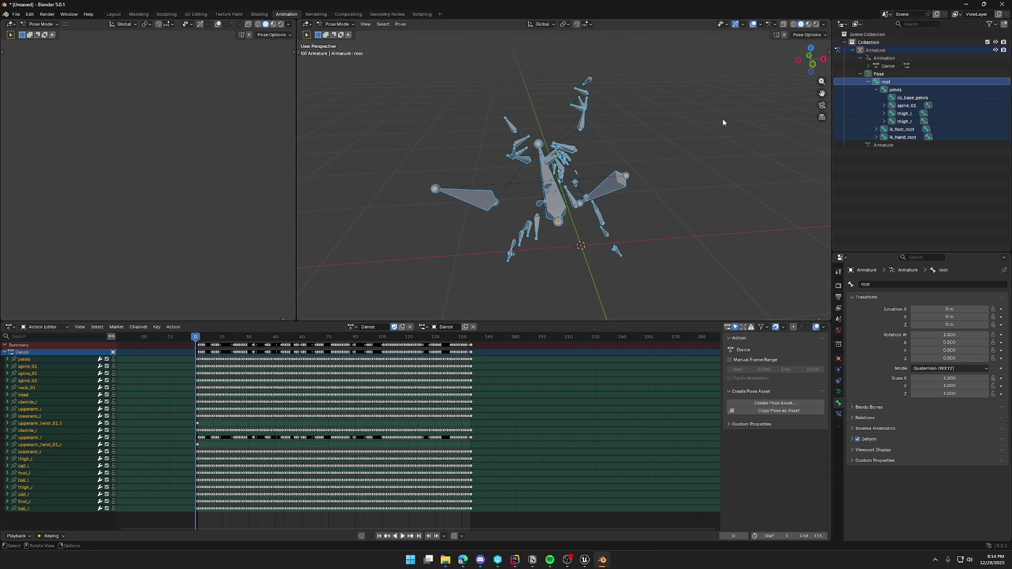
click(895, 83)
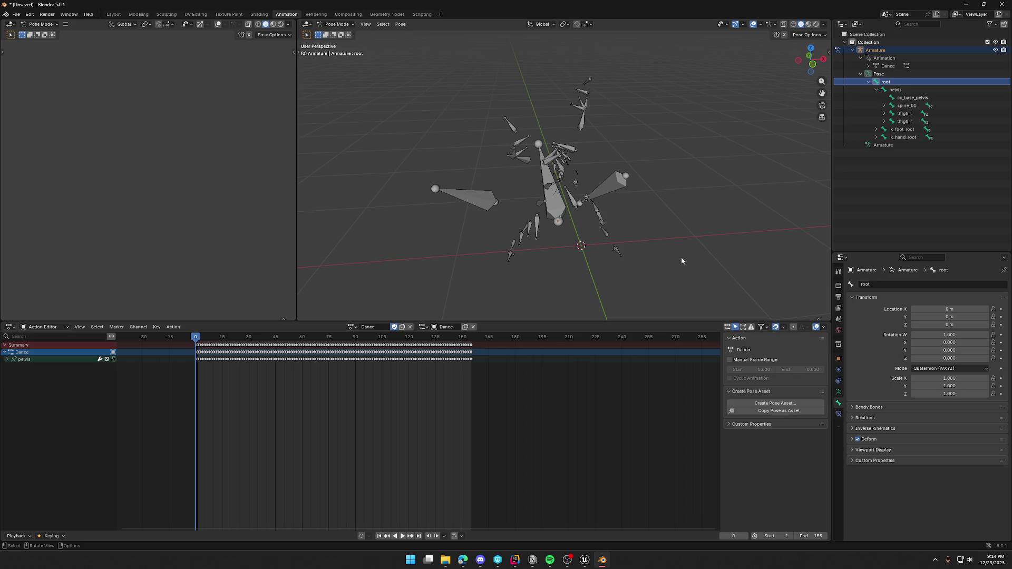
mouse_move(683, 255)
middle_down()
mouse_move(763, 240)
mouse_move(701, 251)
mouse_move(744, 191)
middle_up()
- Select all armature bones, then open and cancel the Ctrl+A Apply menu
key(a)
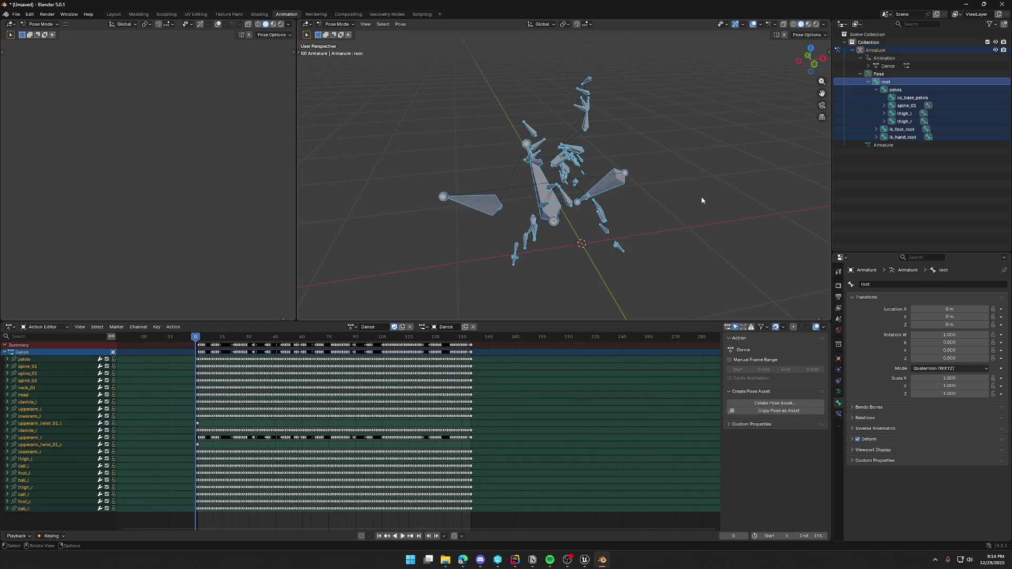
key(ctrl+a)
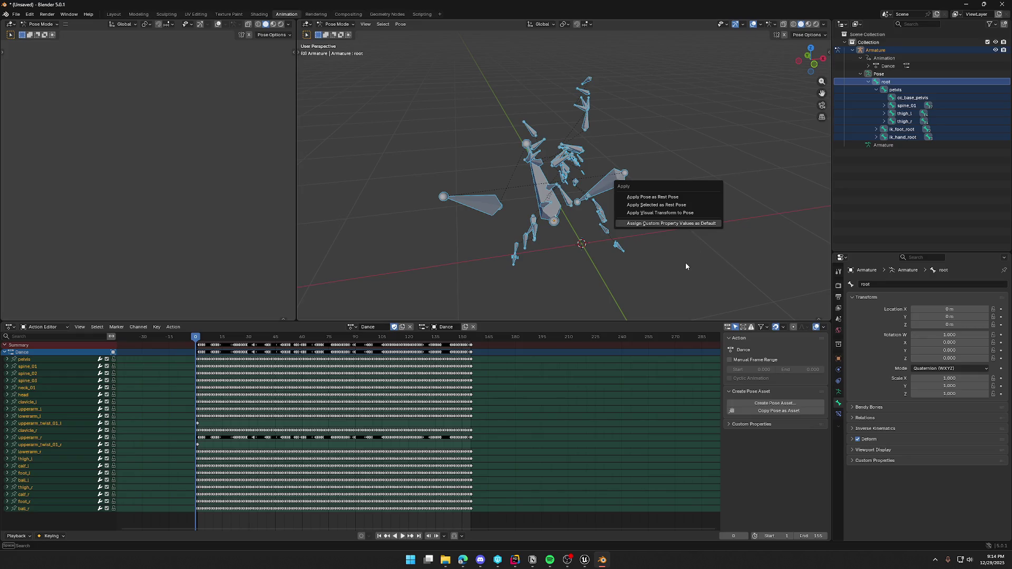
click(687, 248)
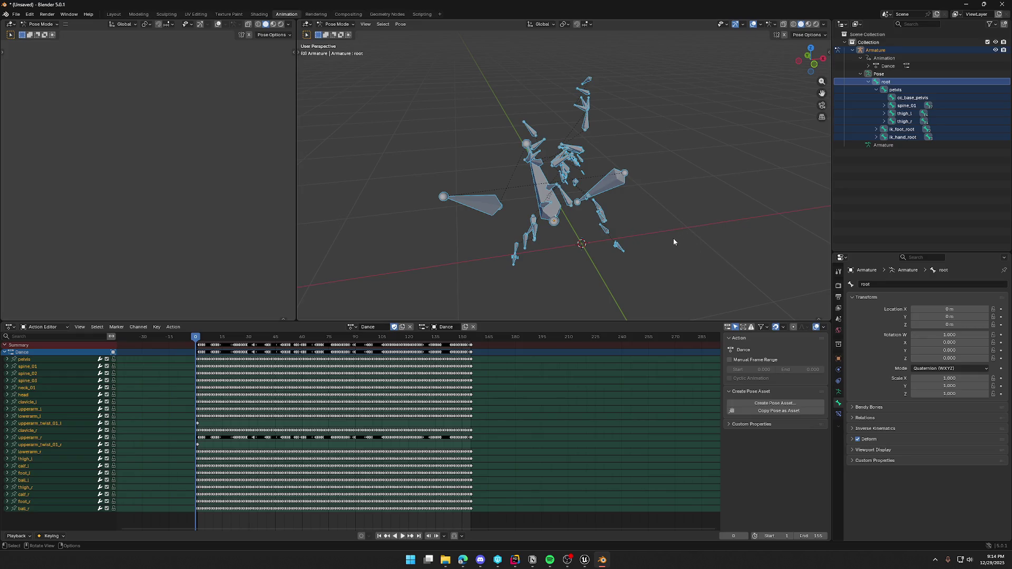
middle_drag(671, 174, 681, 175)
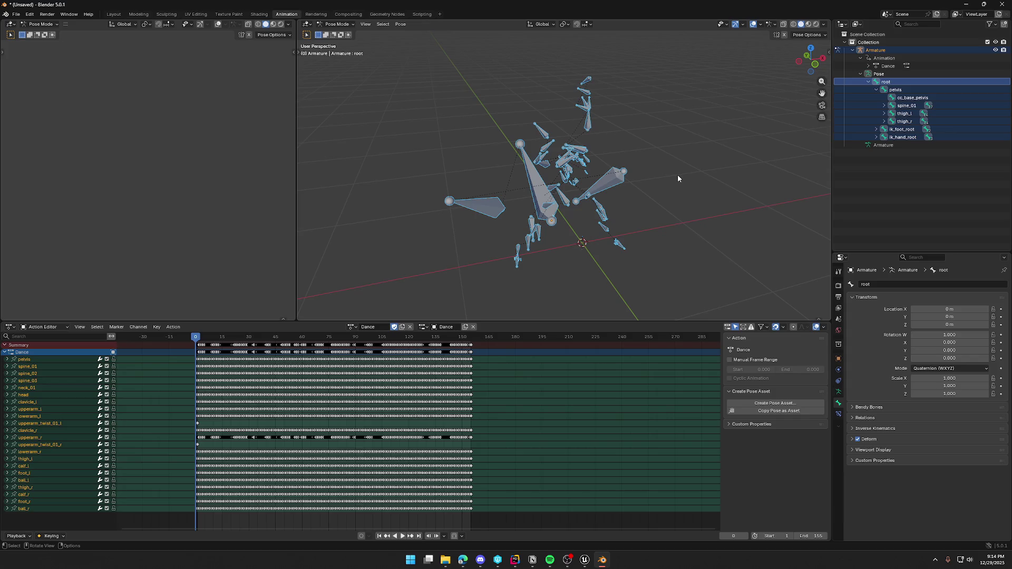
mouse_move(678, 176)
middle_down()
mouse_move(725, 185)
mouse_move(598, 176)
mouse_move(647, 175)
mouse_move(668, 205)
middle_up()
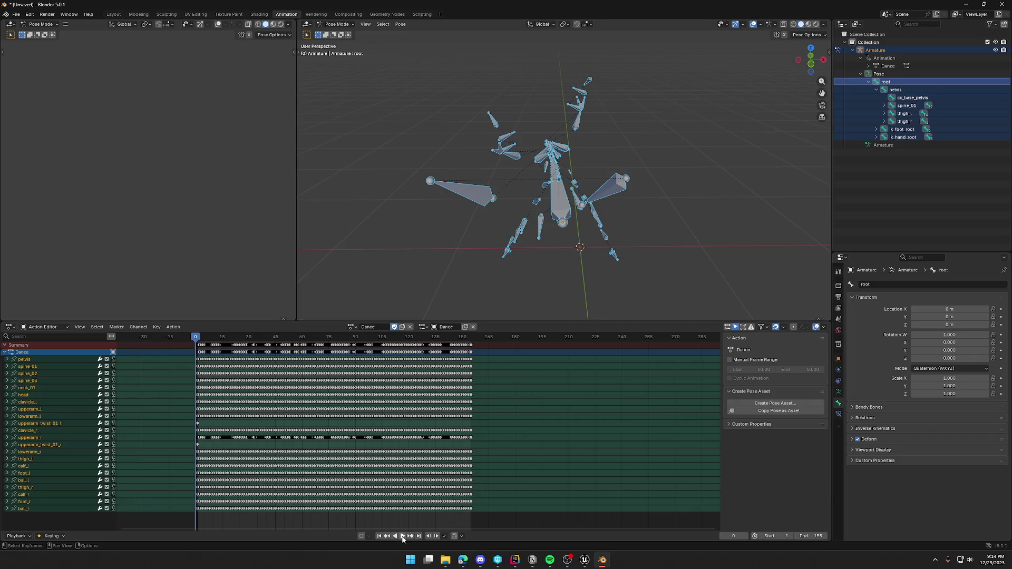
- Play the dance briefly, stop it, scrub back to frame 0 and bring up the Apply menu
click(404, 536)
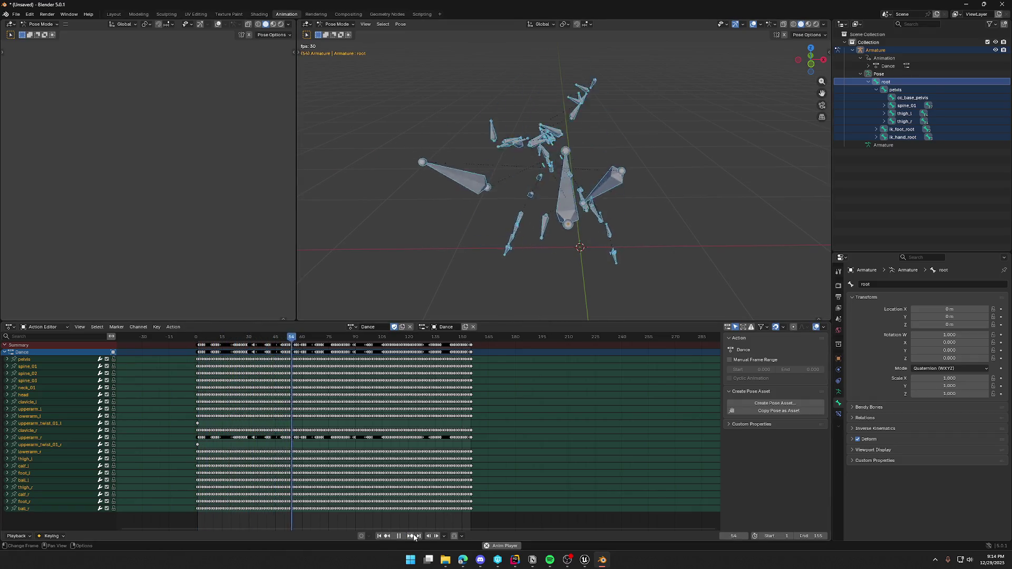
key(space)
drag(320, 340, 196, 351)
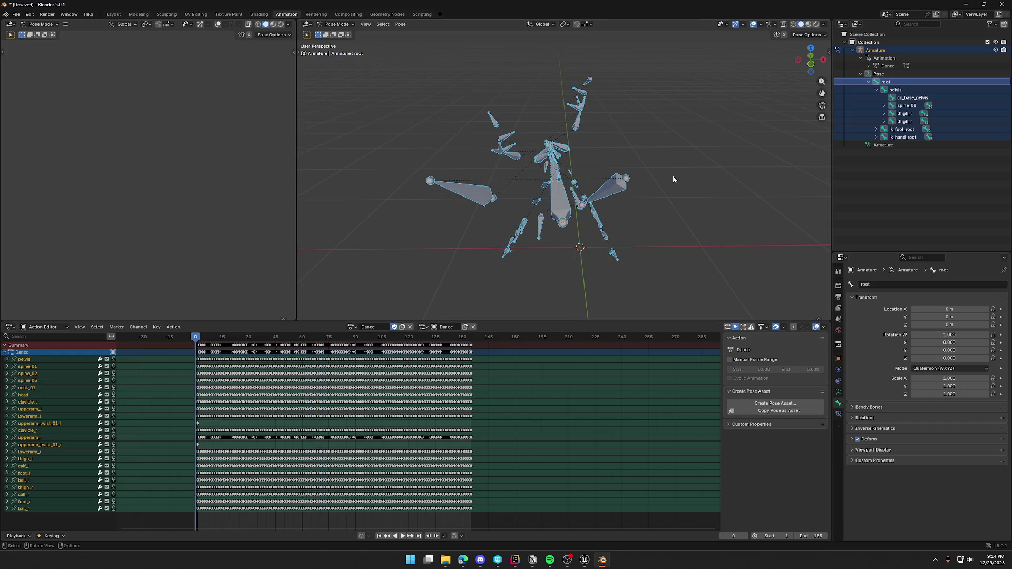
middle_drag(672, 175, 688, 183)
key(ctrl+a)
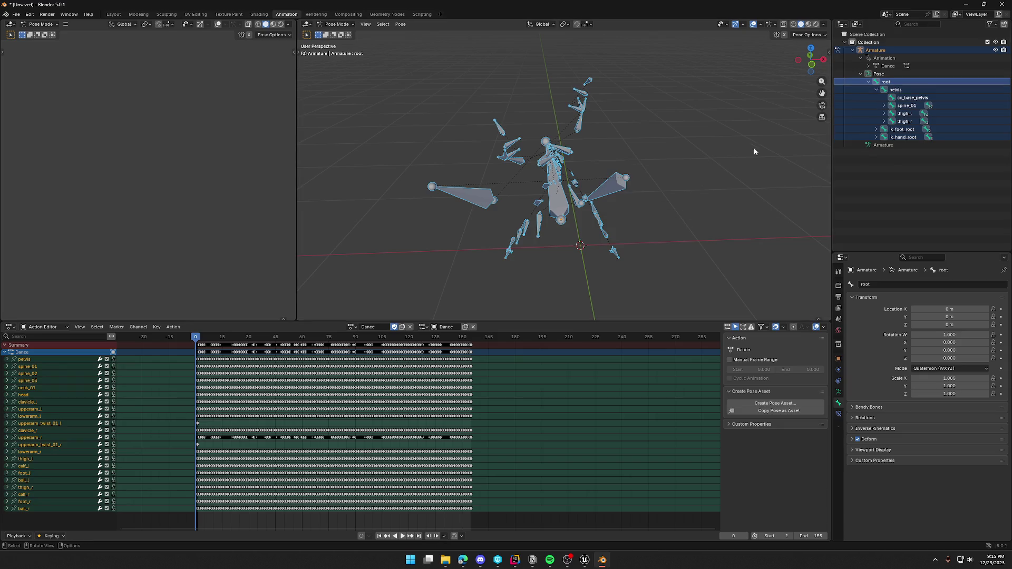
- Open the sidebar's Item tab and check the transforms of pelvis, spine_01, thigh_r and root
key(n)
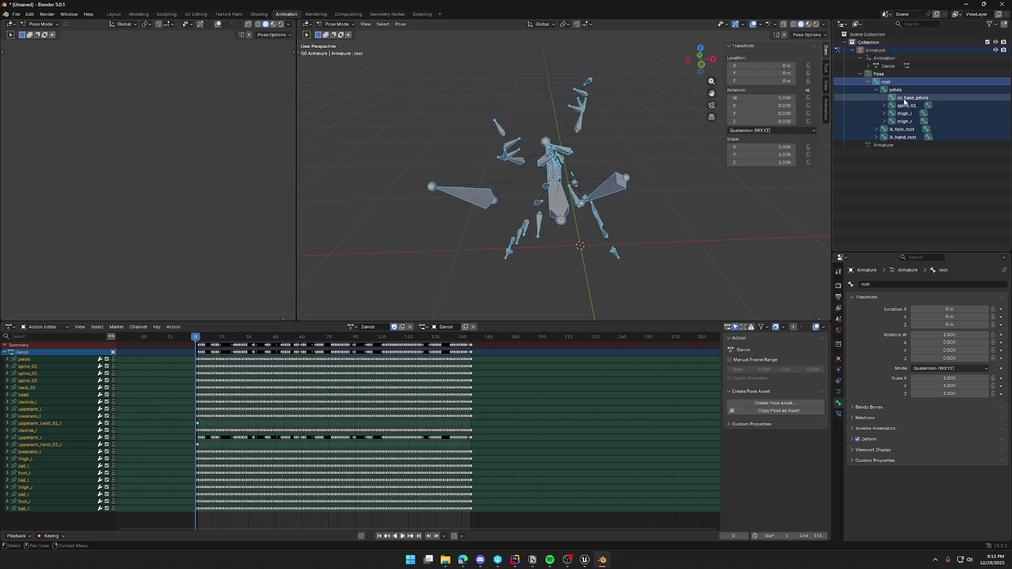
click(896, 90)
ctrl+click(901, 106)
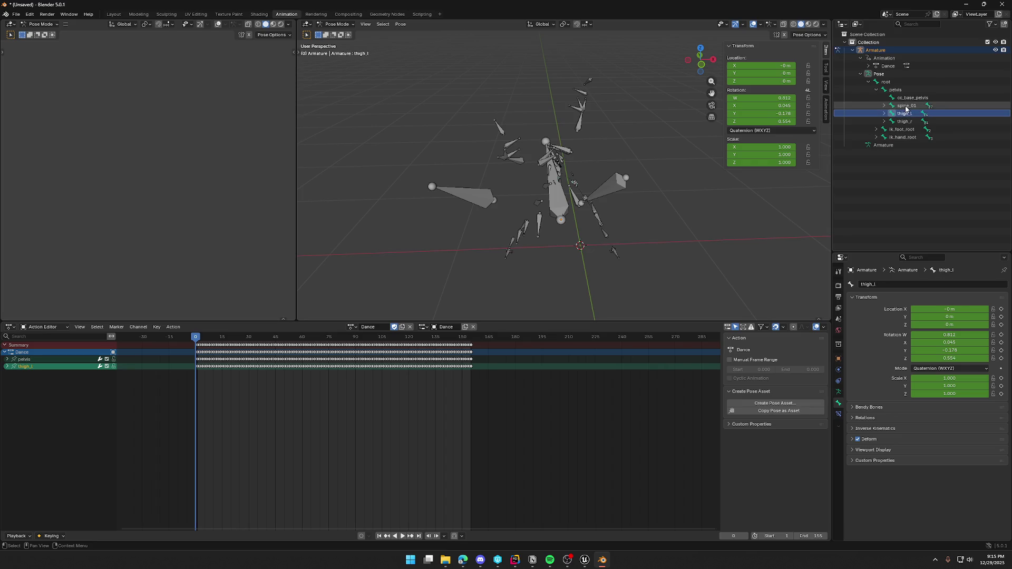
click(895, 90)
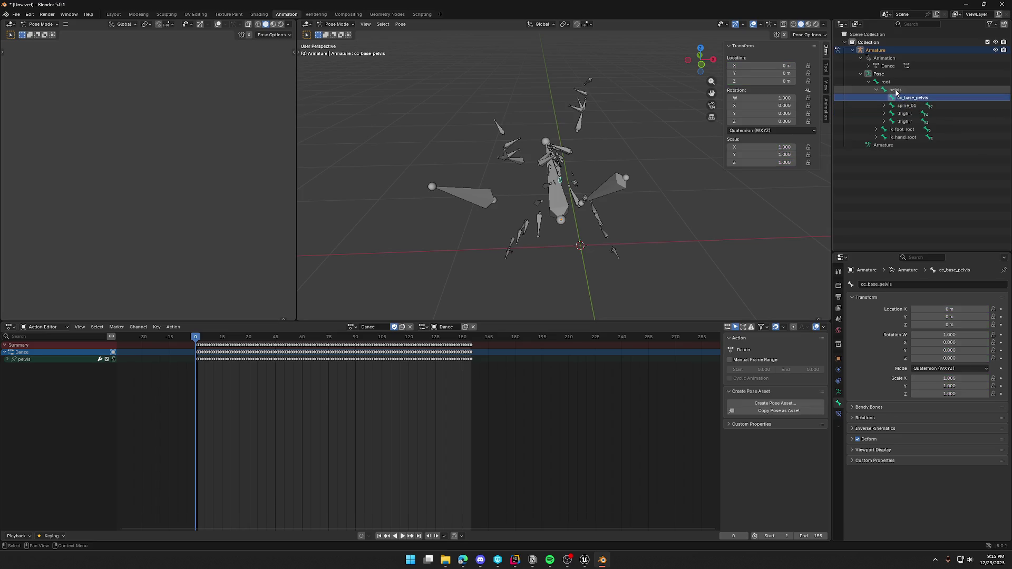
ctrl+click(901, 106)
click(904, 122)
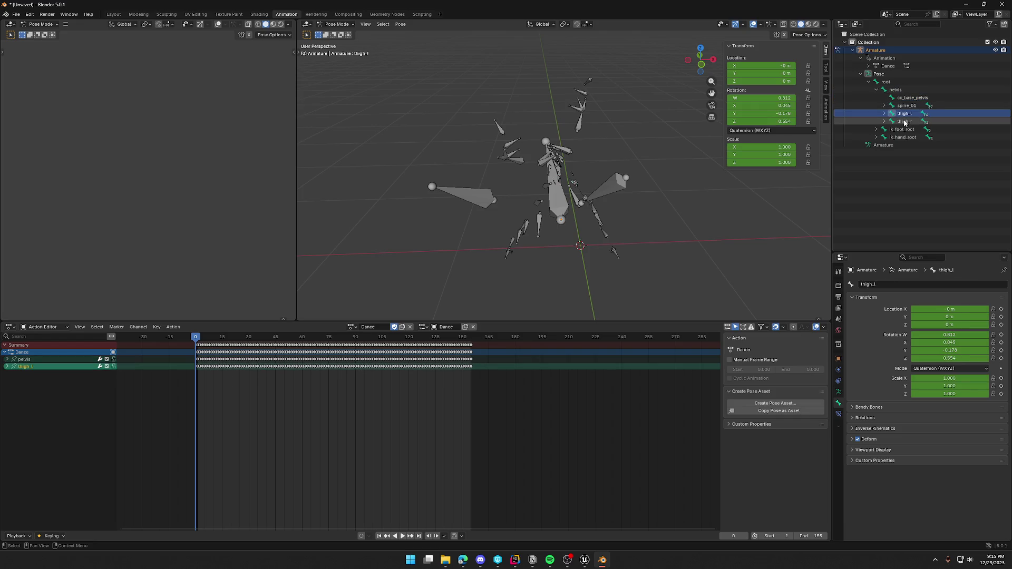
click(895, 90)
click(886, 82)
click(896, 90)
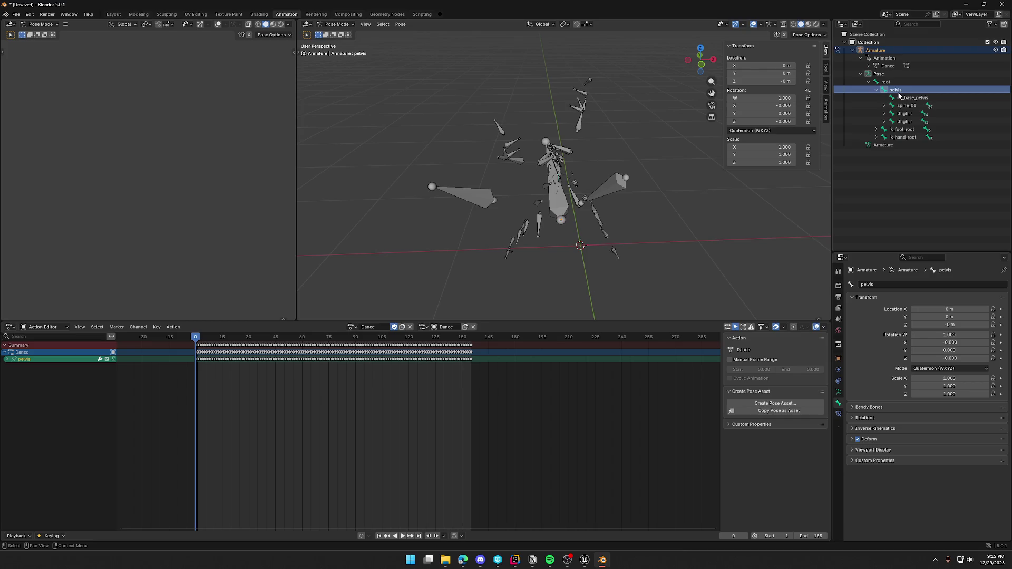
- Bring up the pelvis entry's options and the Pose context menu in the viewport
right_click(898, 95)
mouse_move(712, 203)
middle_down()
mouse_move(724, 207)
mouse_move(710, 206)
middle_up()
right_click(369, 77)
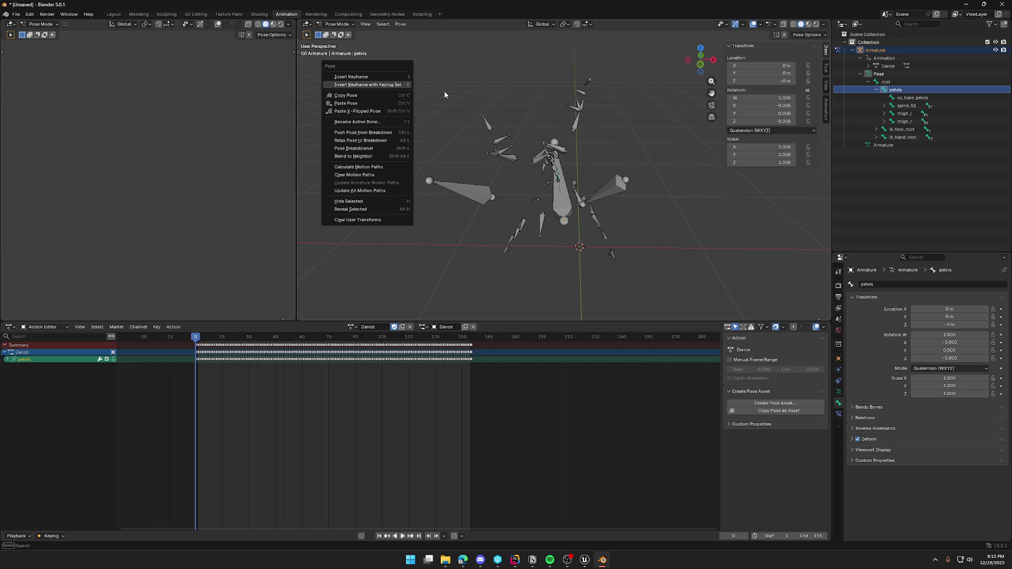
- Close the Pose menu, scrub the dance to frame 28 and back, and toggle the pelvis channel mute
middle_drag(448, 91, 451, 88)
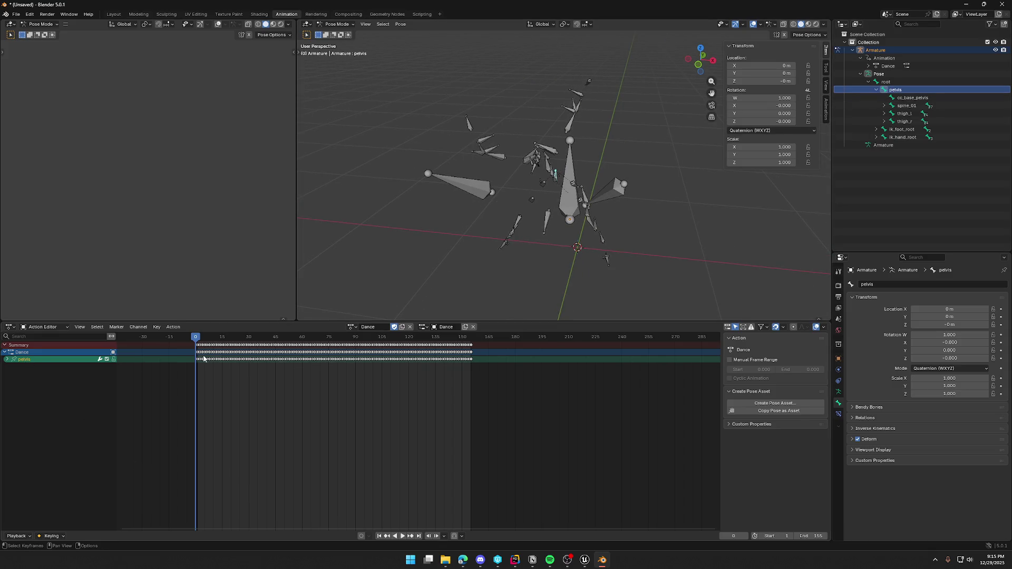
drag(193, 343, 245, 340)
mouse_move(256, 340)
mouse_down()
mouse_move(224, 340)
mouse_move(411, 342)
mouse_move(199, 350)
mouse_move(443, 351)
mouse_move(199, 347)
mouse_up()
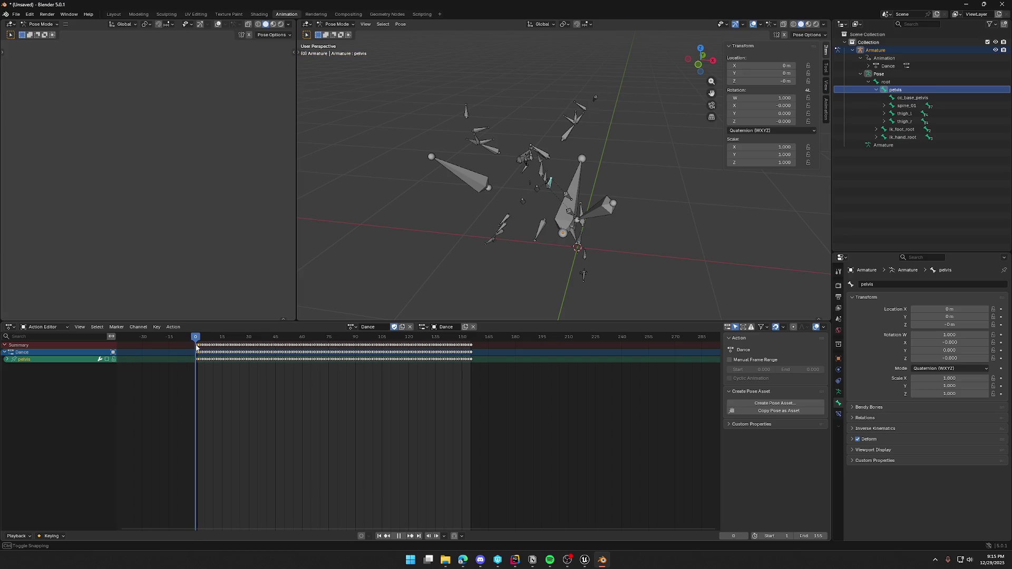
click(107, 359)
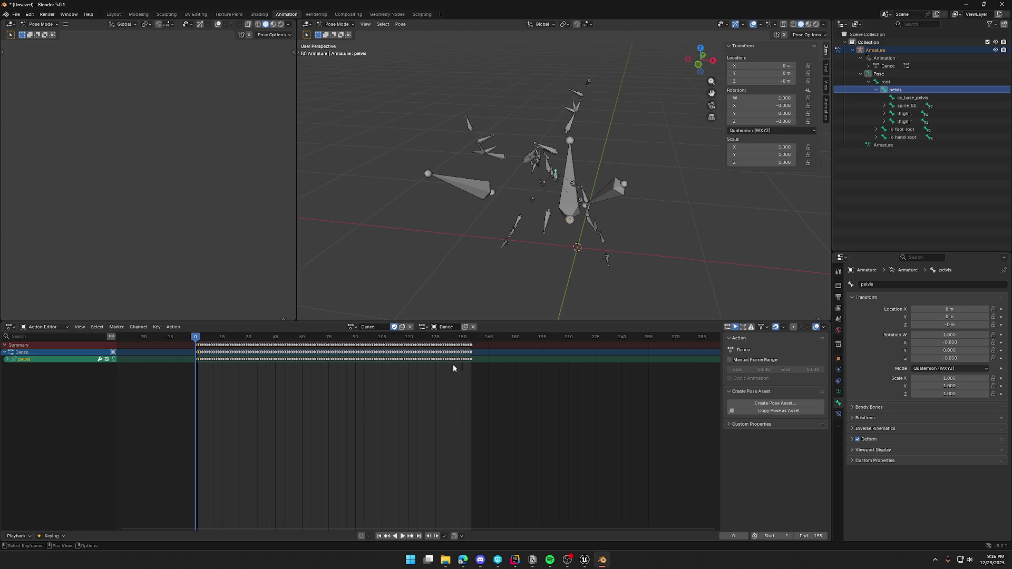
- Reselect root and then pelvis in the Outliner and open the pelvis entry's options
click(896, 83)
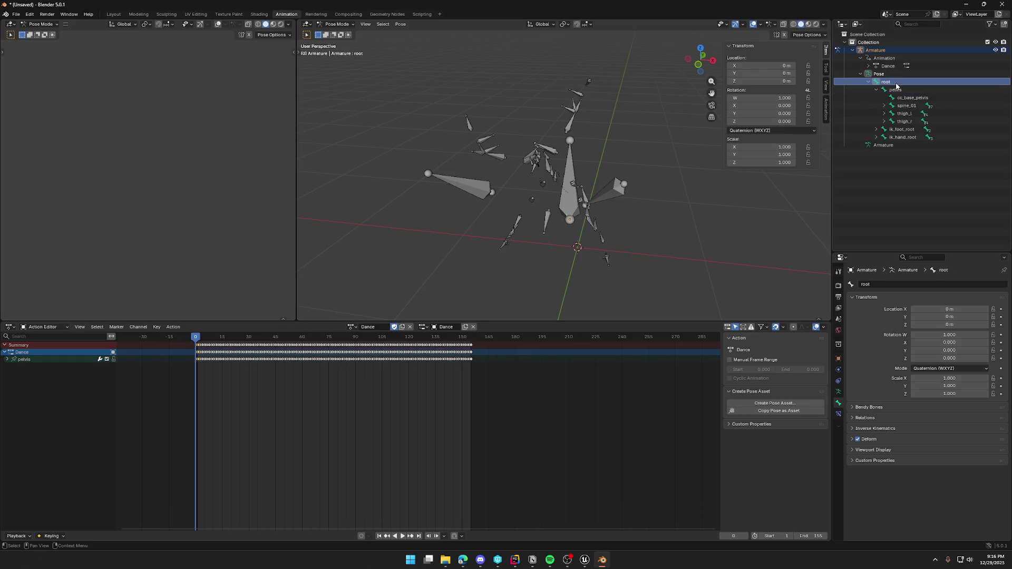
click(903, 90)
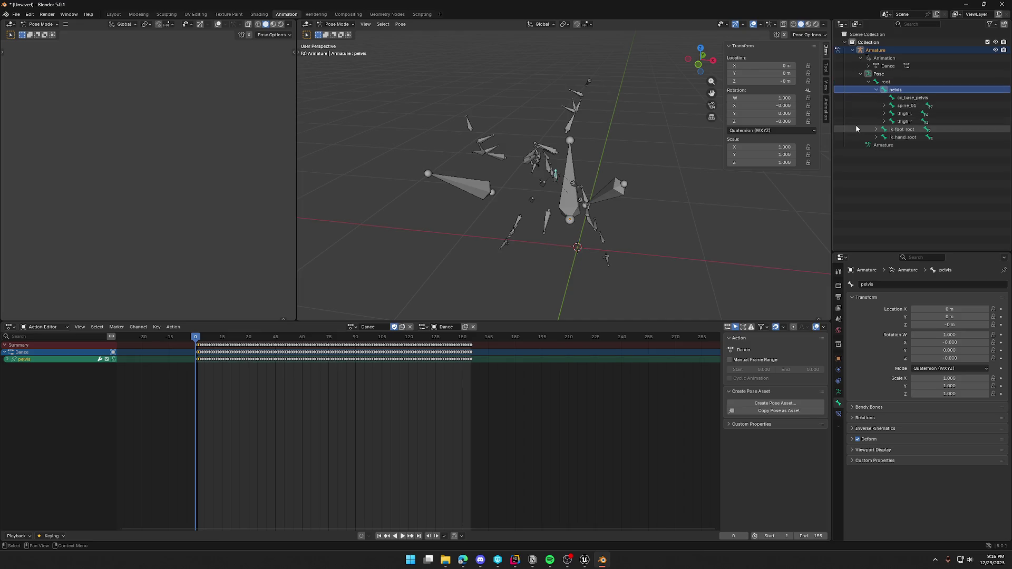
right_click(896, 94)
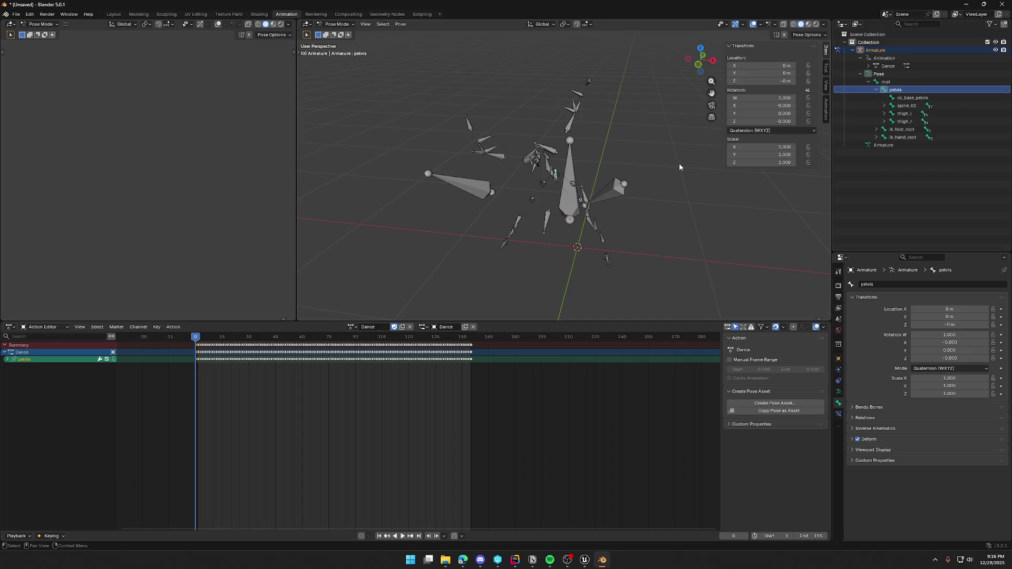
middle_drag(681, 164, 687, 163)
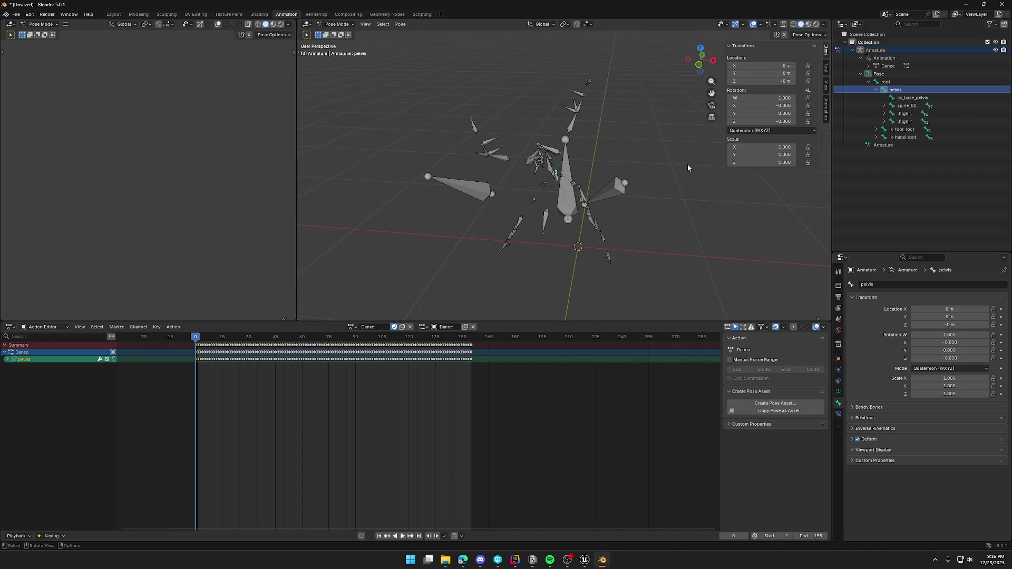
- Select root and clear its pose with Pose > Clear Transform > All
click(396, 25)
mouse_move(441, 35)
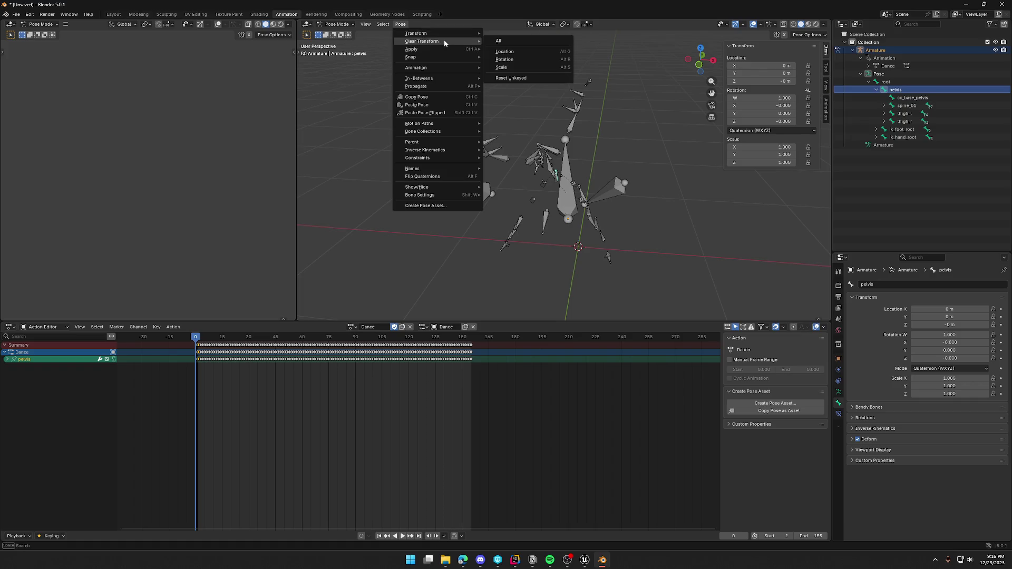
click(890, 83)
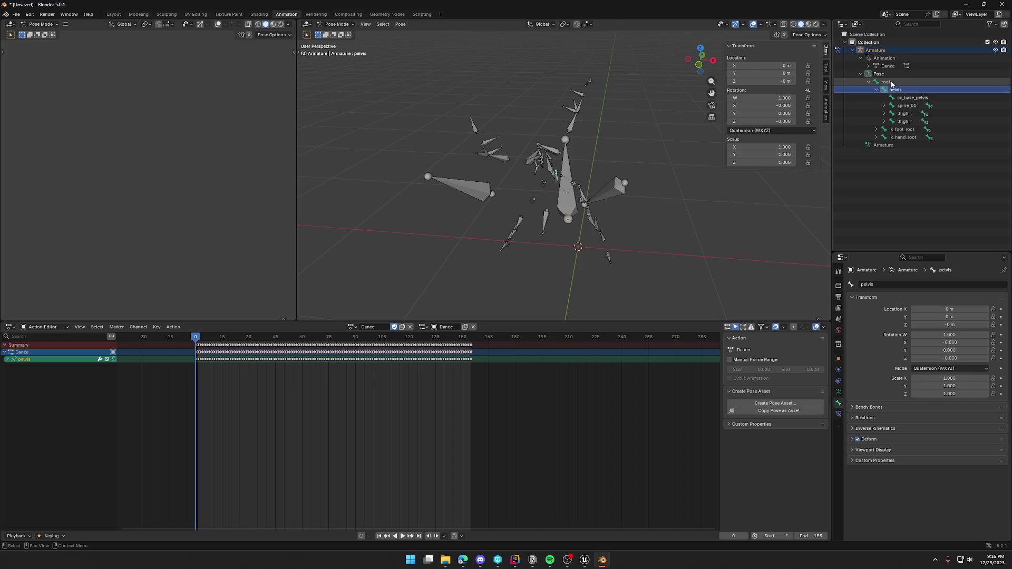
click(400, 24)
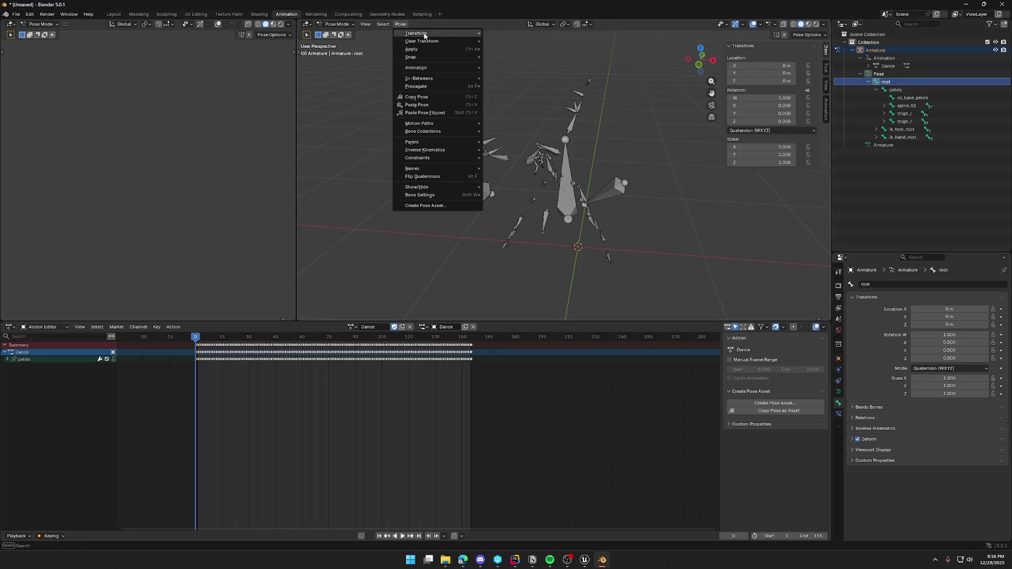
key(Escape)
click(400, 28)
mouse_move(417, 42)
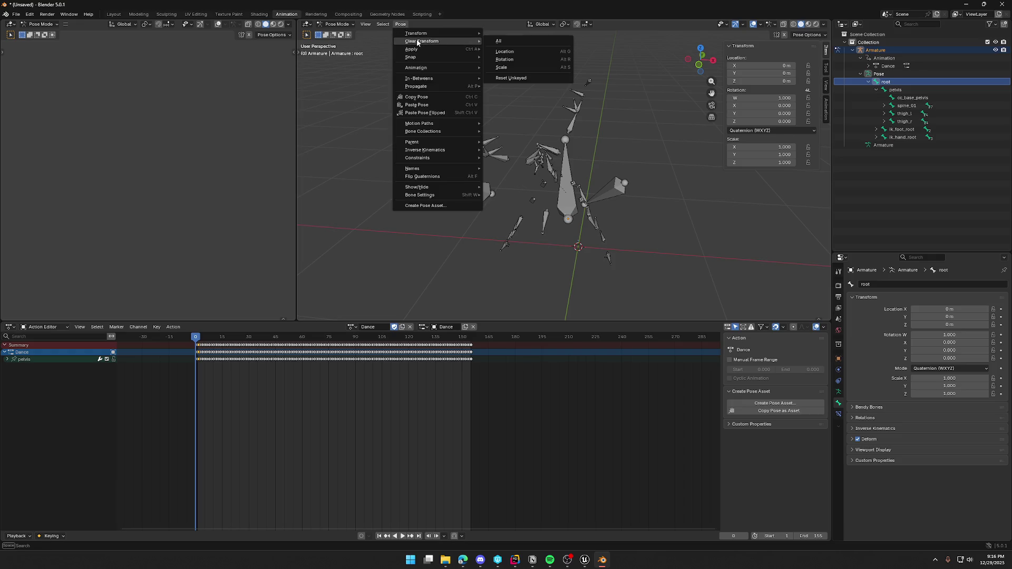
click(520, 42)
mouse_move(476, 158)
middle_down()
mouse_move(484, 196)
mouse_move(529, 218)
mouse_move(573, 211)
mouse_move(551, 187)
mouse_move(564, 190)
mouse_move(535, 215)
mouse_move(571, 217)
mouse_move(582, 194)
mouse_move(573, 213)
middle_up()
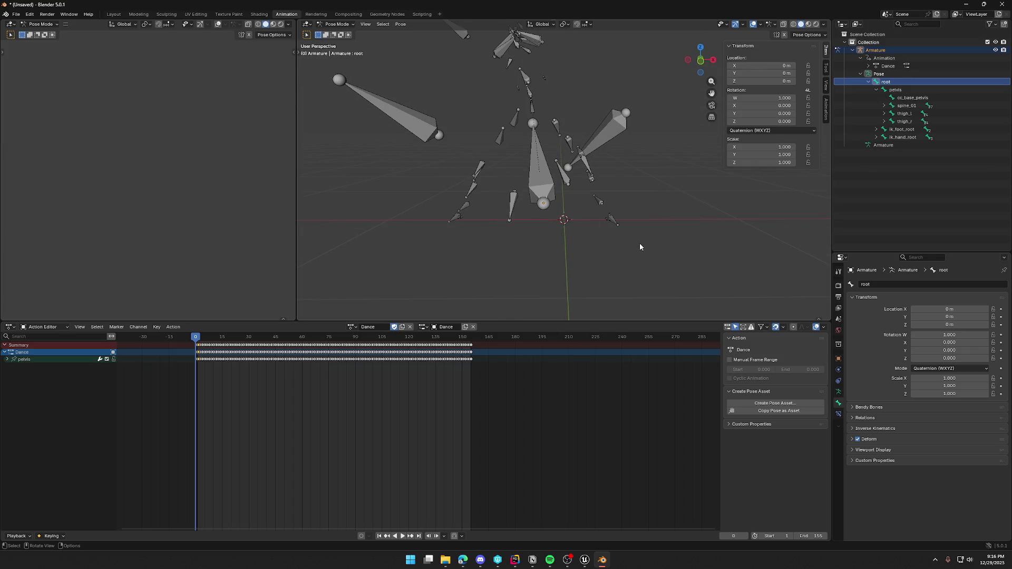
- Reselect the root bone, then start and cancel a pose transform on it
click(909, 90)
click(886, 82)
key(r)
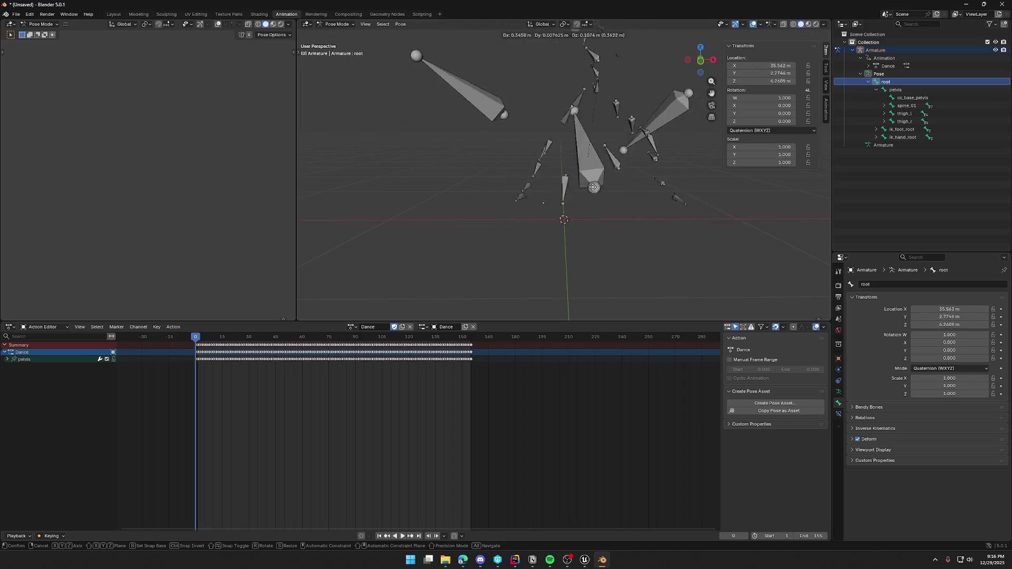
key(Escape)
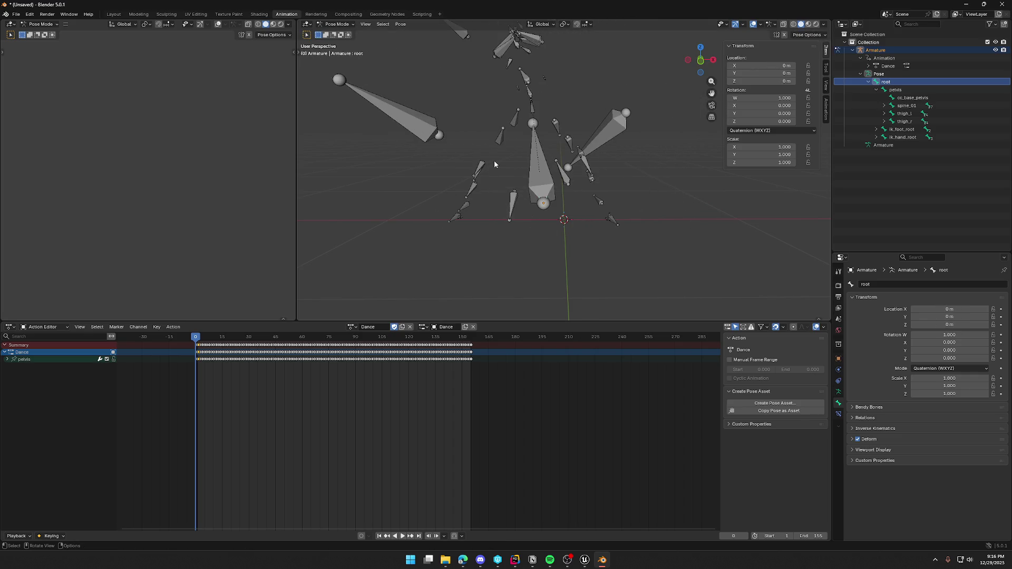
- Enter Edit Mode, move the root bone's rest position, then undo the move
key(Tab)
key(g)
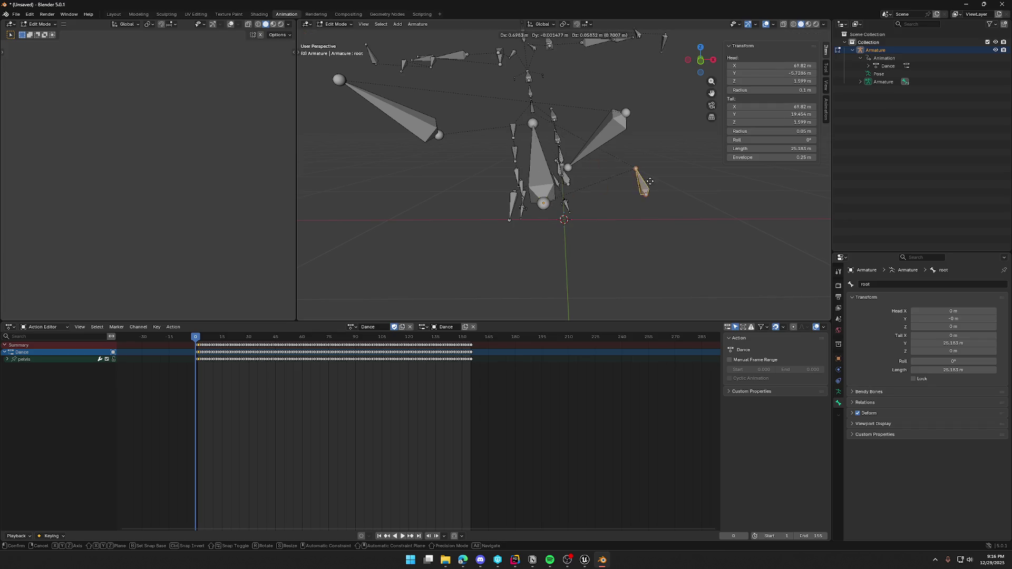
click(624, 205)
mouse_move(624, 205)
middle_down()
mouse_move(688, 226)
mouse_move(657, 219)
mouse_move(627, 193)
mouse_move(682, 201)
mouse_move(752, 228)
mouse_move(686, 226)
mouse_move(661, 198)
mouse_move(573, 203)
mouse_move(664, 228)
middle_up()
key(ctrl+z)
scroll(686, 226, up, 4)
- Return to Pose Mode, play the Dance animation, and start then cancel renaming root
key(ctrl+Tab)
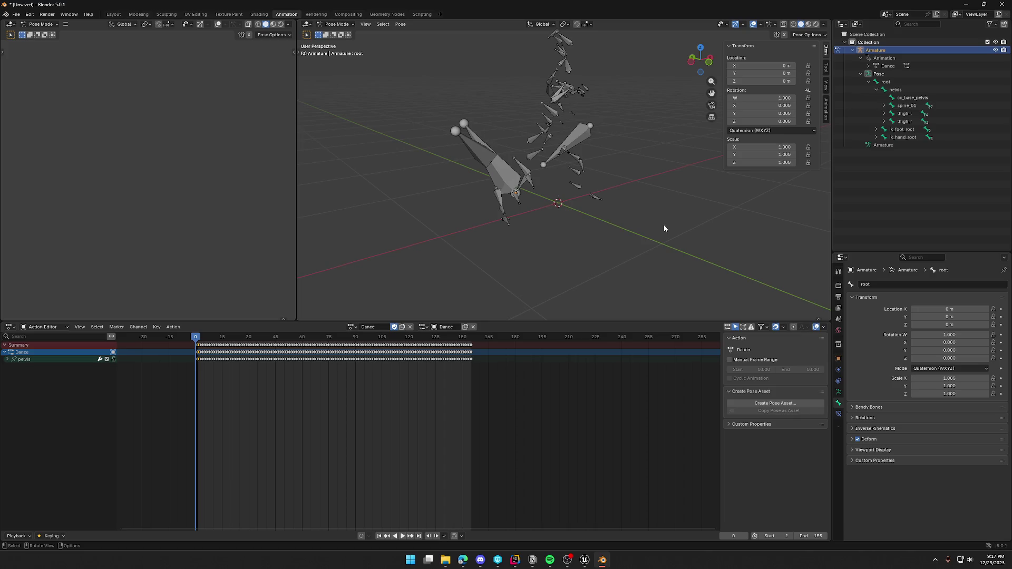
mouse_move(664, 228)
middle_down()
mouse_move(675, 208)
mouse_move(641, 234)
middle_up()
key(space)
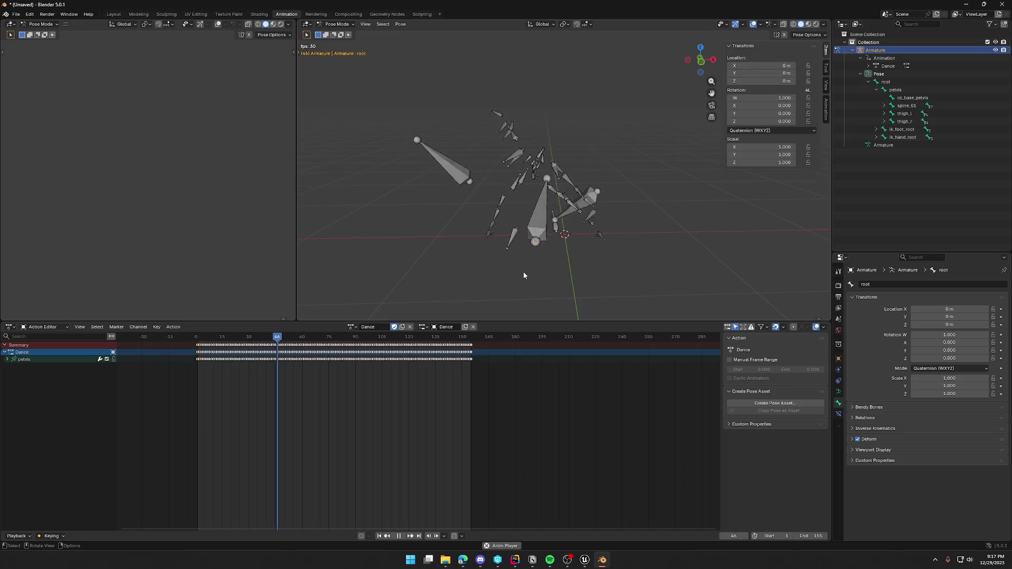
click(886, 82)
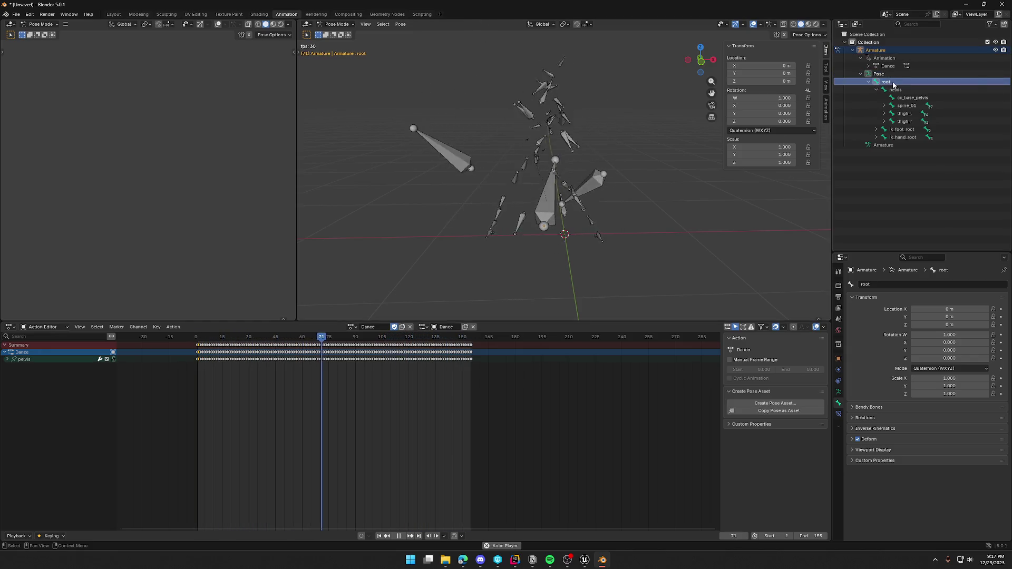
double_click(881, 82)
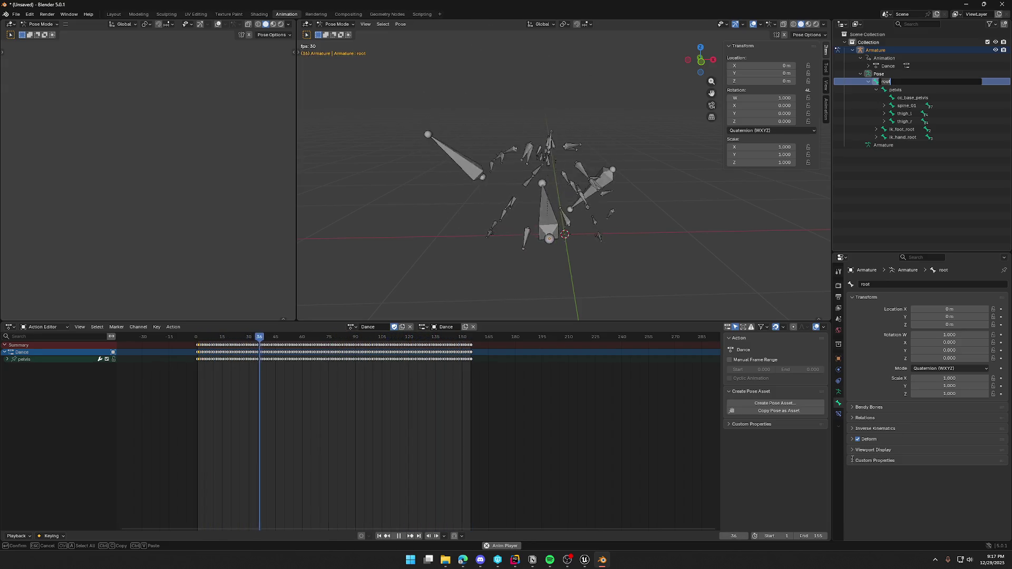
key(Return)
- Inspect the armature data properties and mute, then unmute, the pelvis channel
click(838, 393)
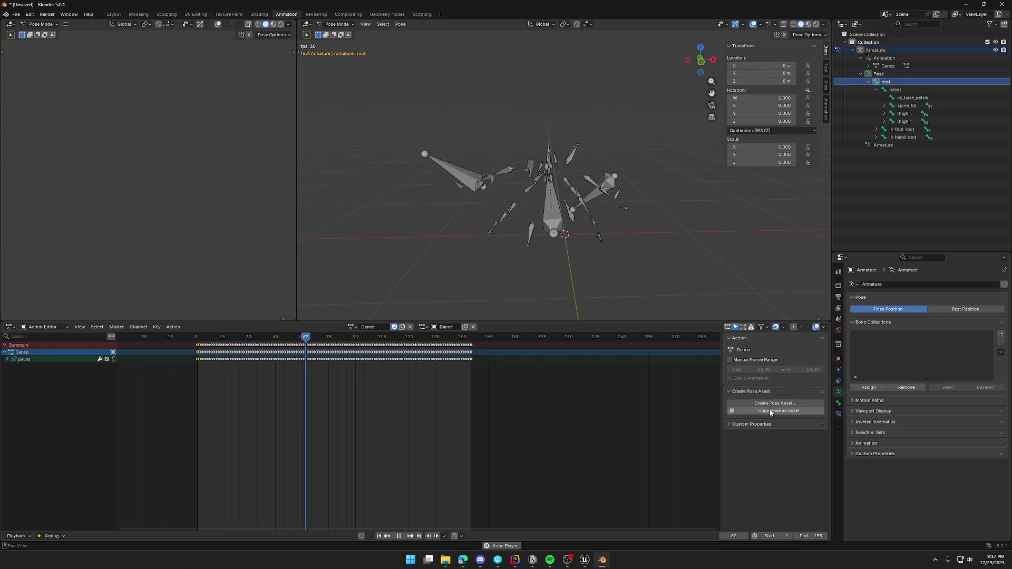
click(731, 424)
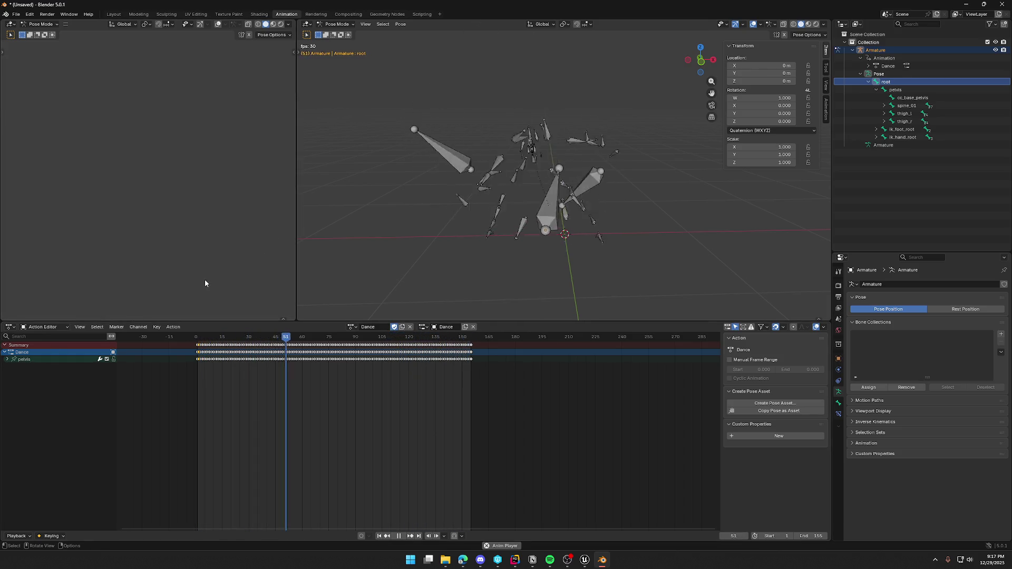
middle_drag(477, 198, 511, 207)
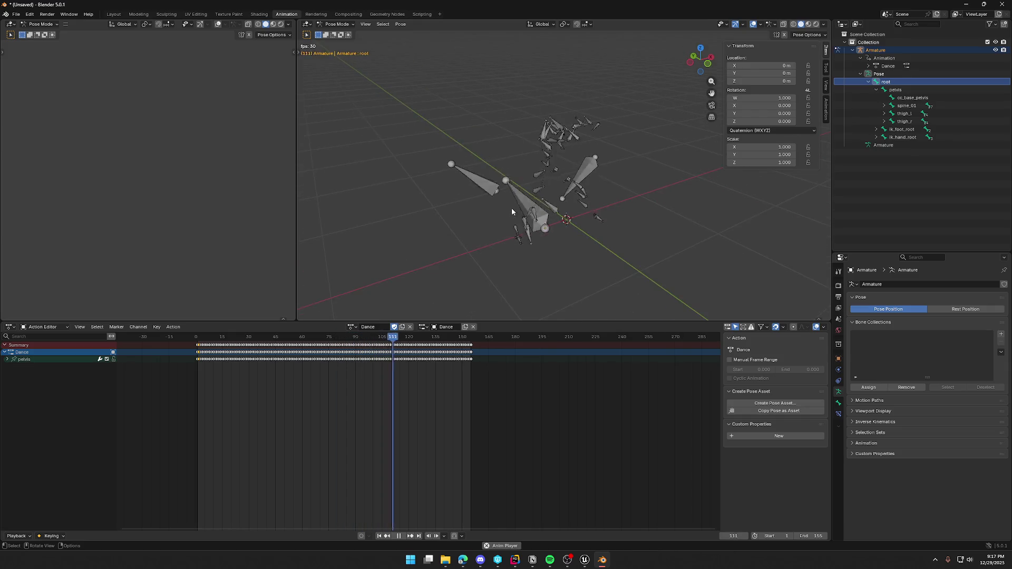
click(106, 359)
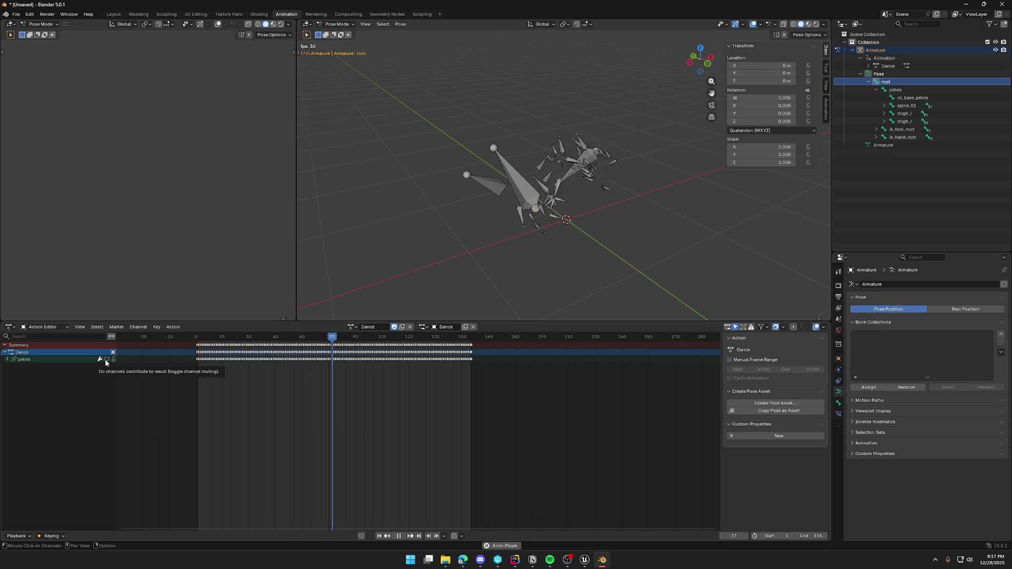
click(107, 359)
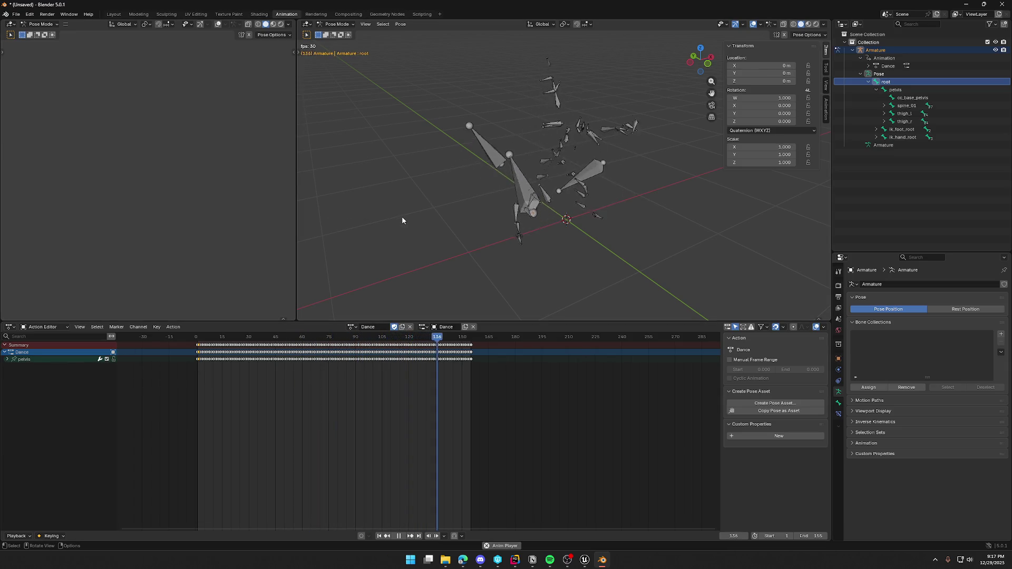
click(26, 359)
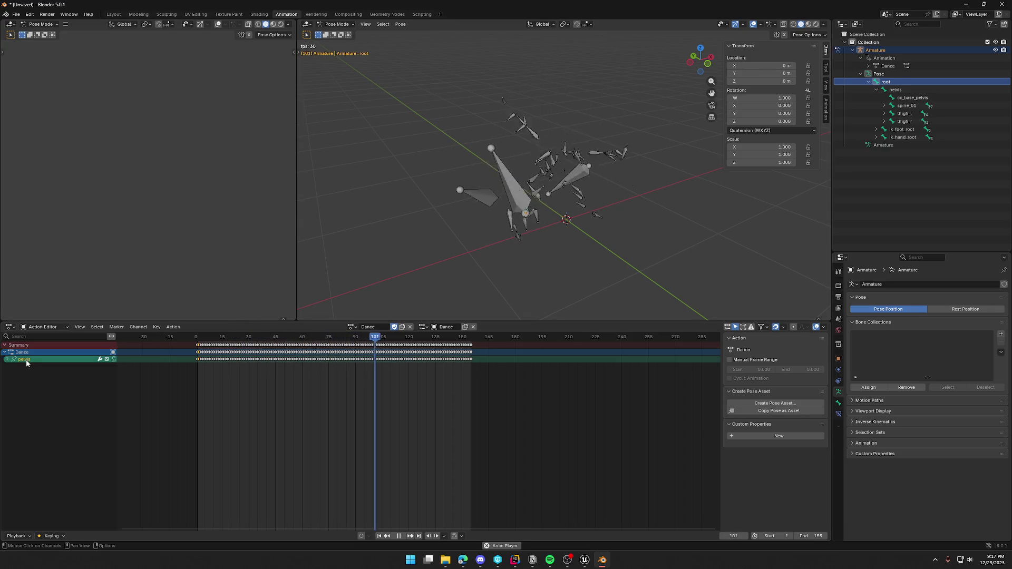
click(15, 14)
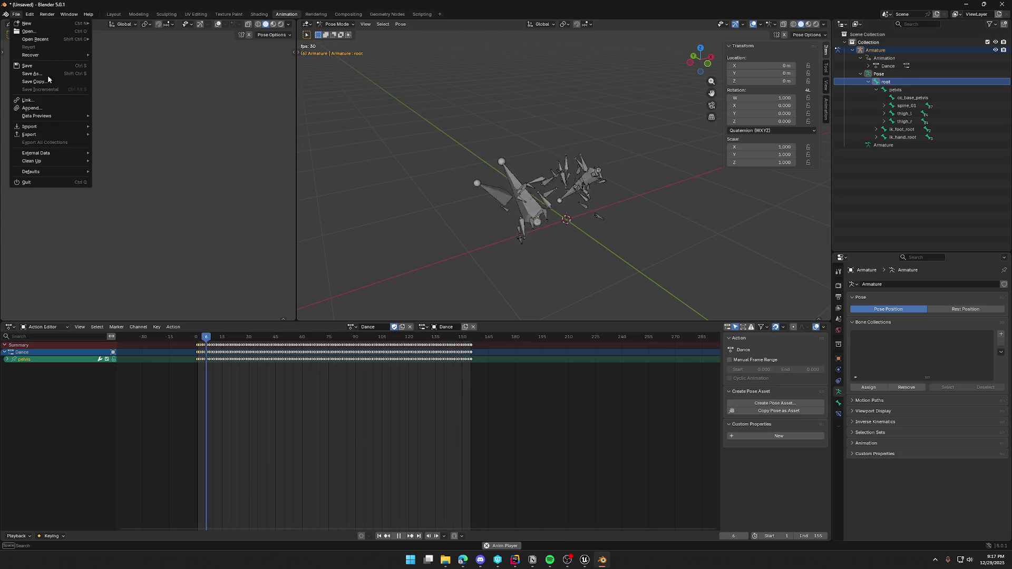
- Review the FBX export's Animation options for Dancing_Fixed.fbx, then close the export window
mouse_move(54, 135)
click(121, 199)
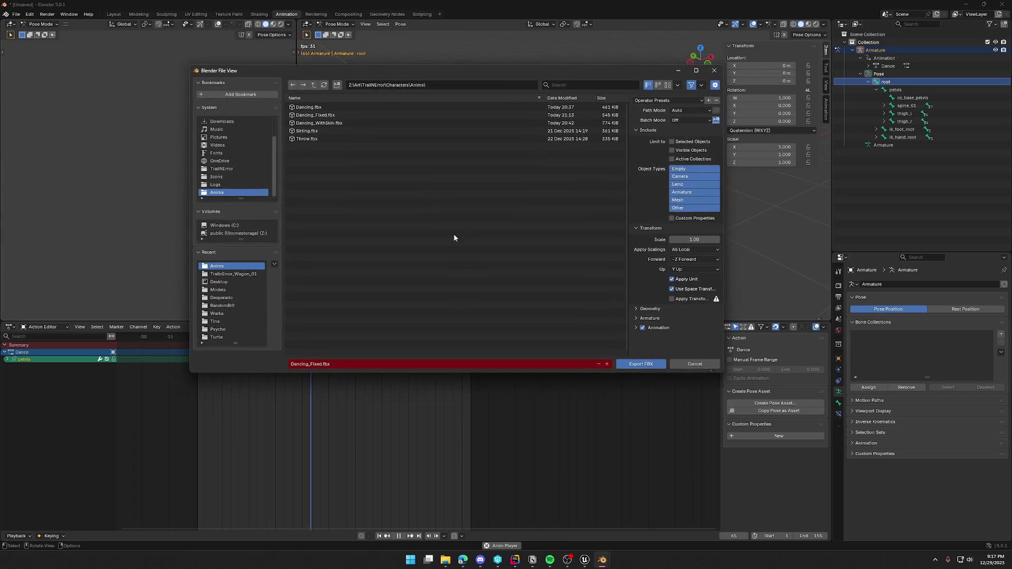
click(635, 327)
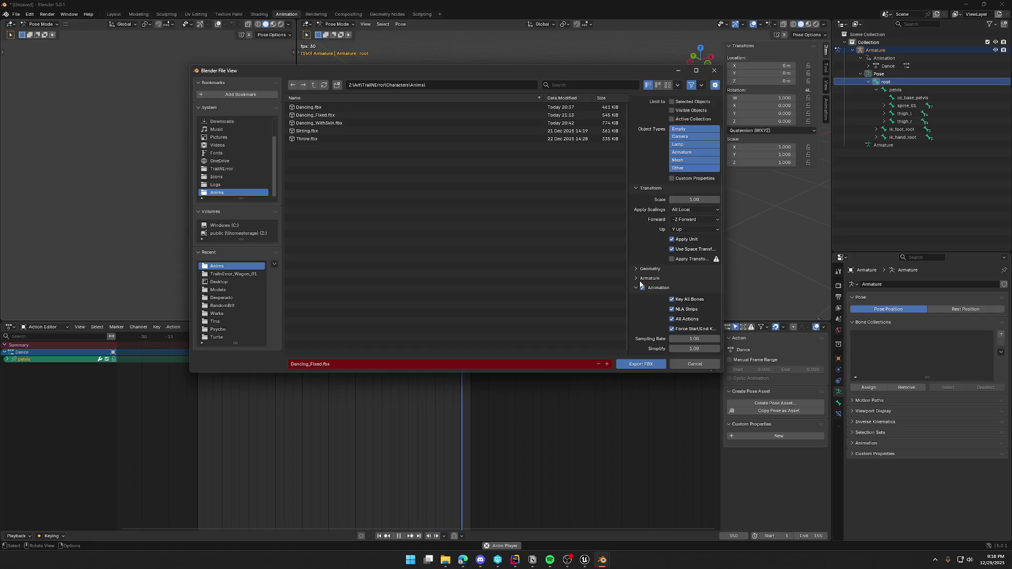
scroll(650, 298, up, 2)
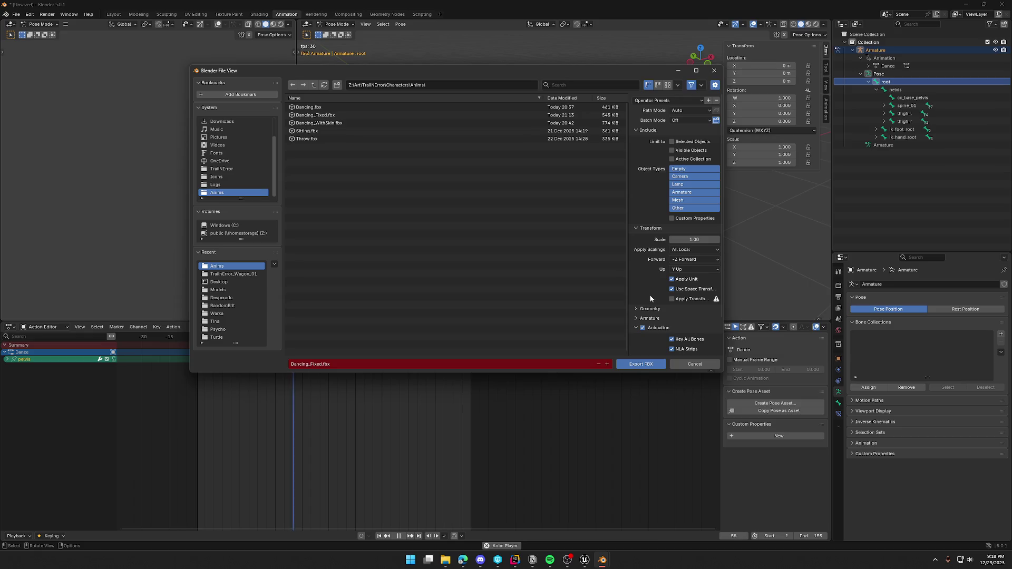
drag(628, 281, 562, 284)
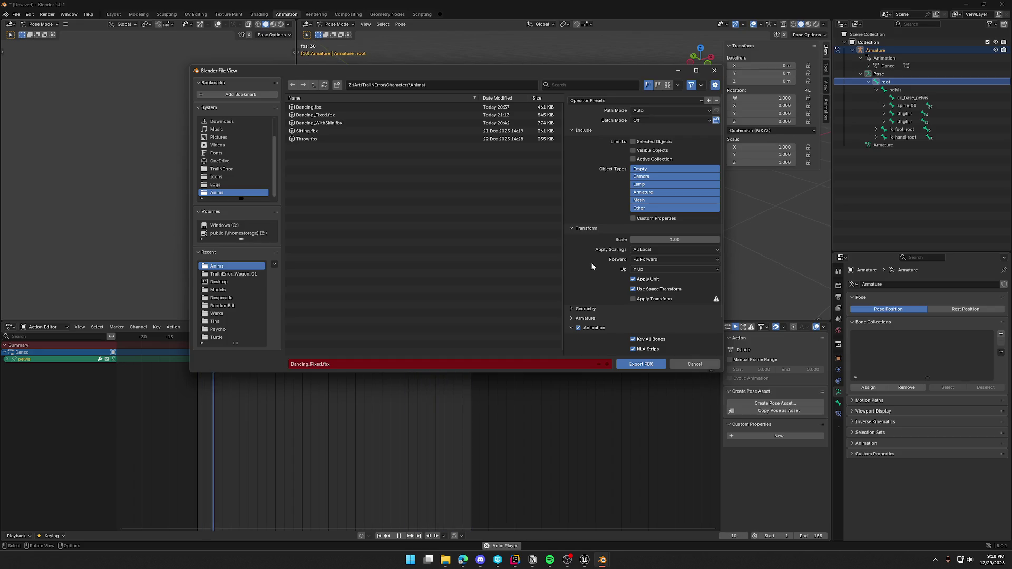
click(712, 76)
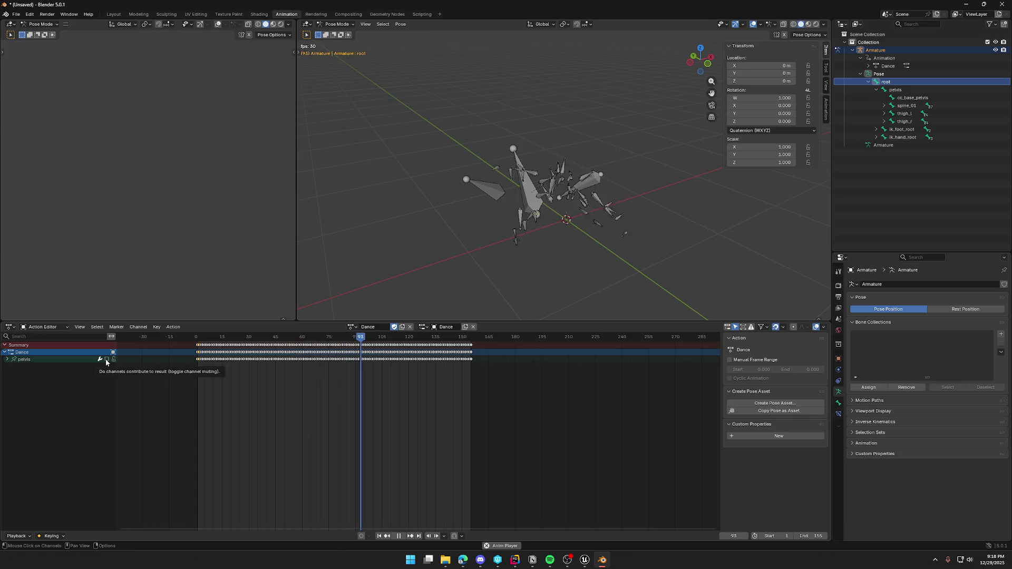
- Expand and collapse the pelvis channel in the Action Editor, dismissing its channel menu
mouse_move(480, 200)
middle_down()
mouse_move(473, 172)
mouse_move(459, 184)
middle_up()
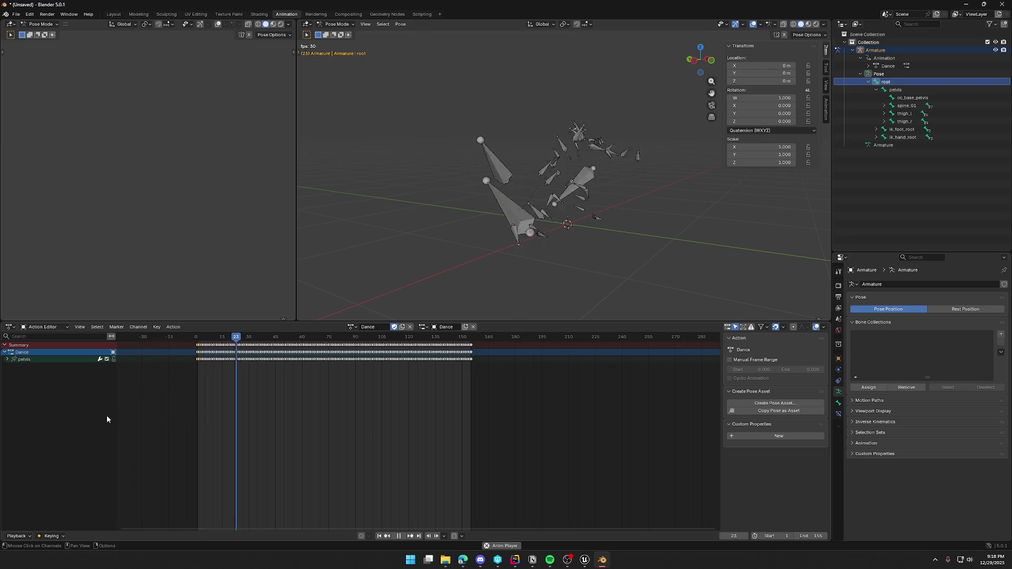
click(35, 361)
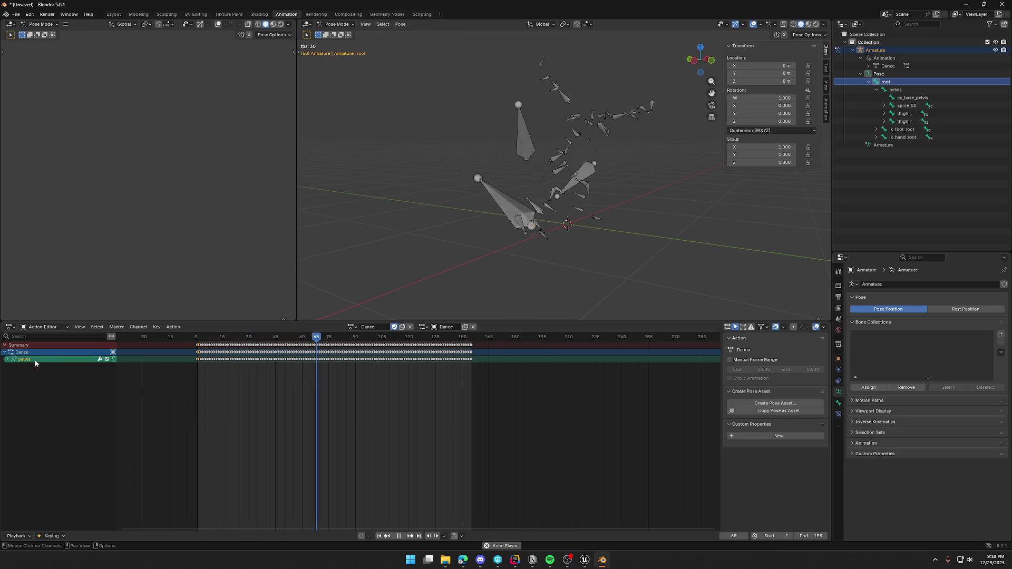
click(8, 360)
click(7, 360)
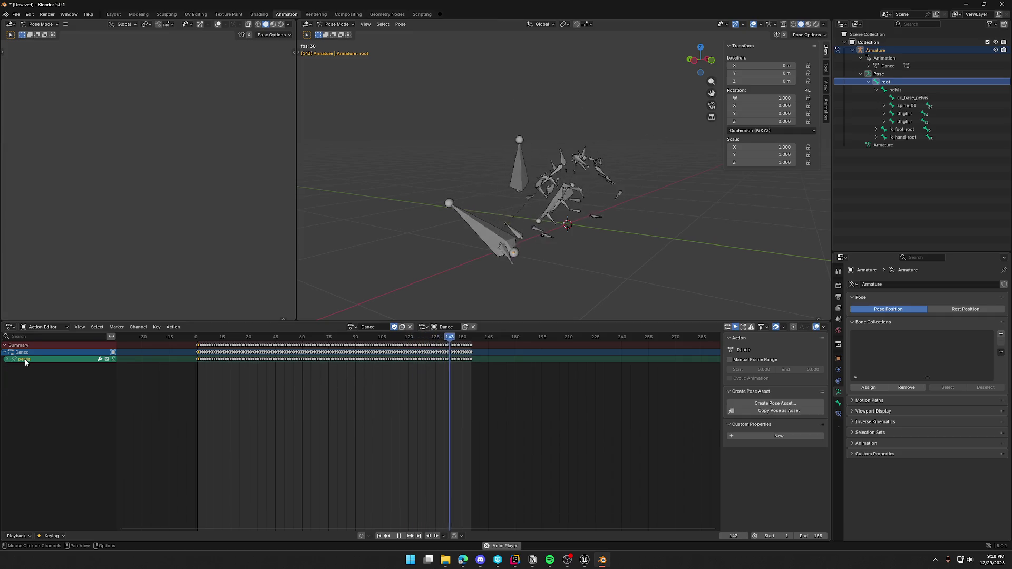
right_click(24, 359)
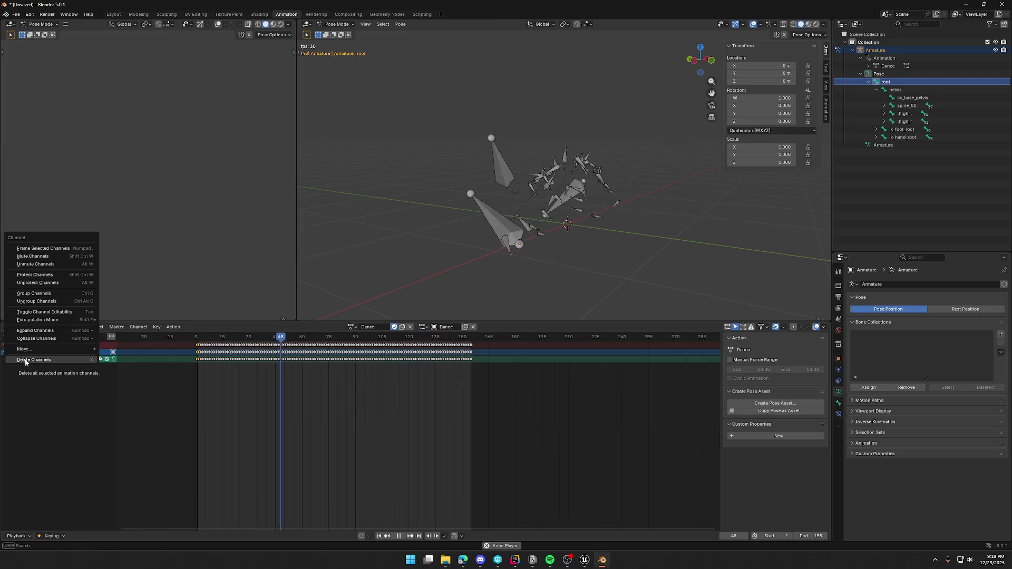
click(72, 424)
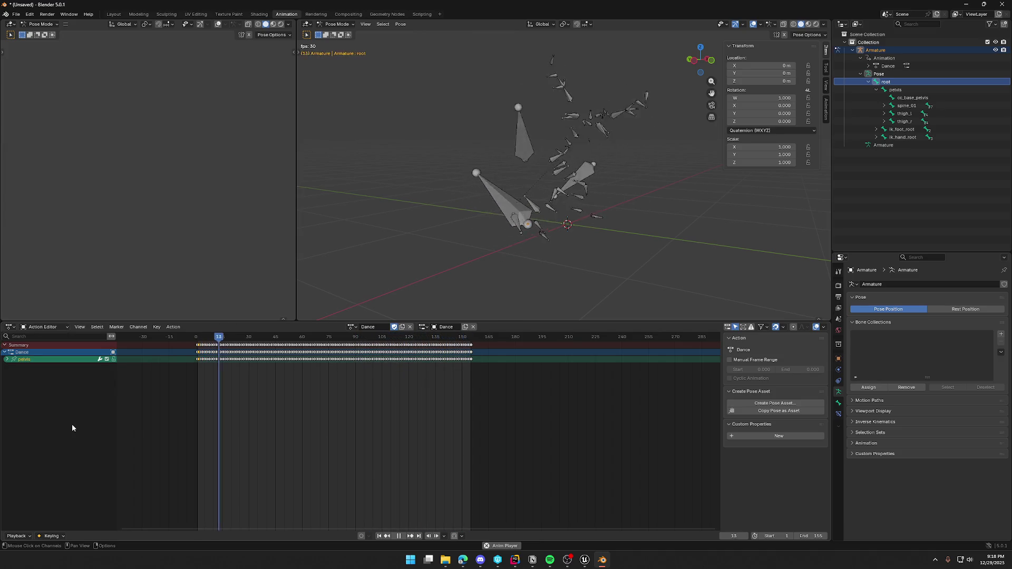
- Select the pelvis bone in the Outliner, collapsing its child bones and opening its options
click(880, 144)
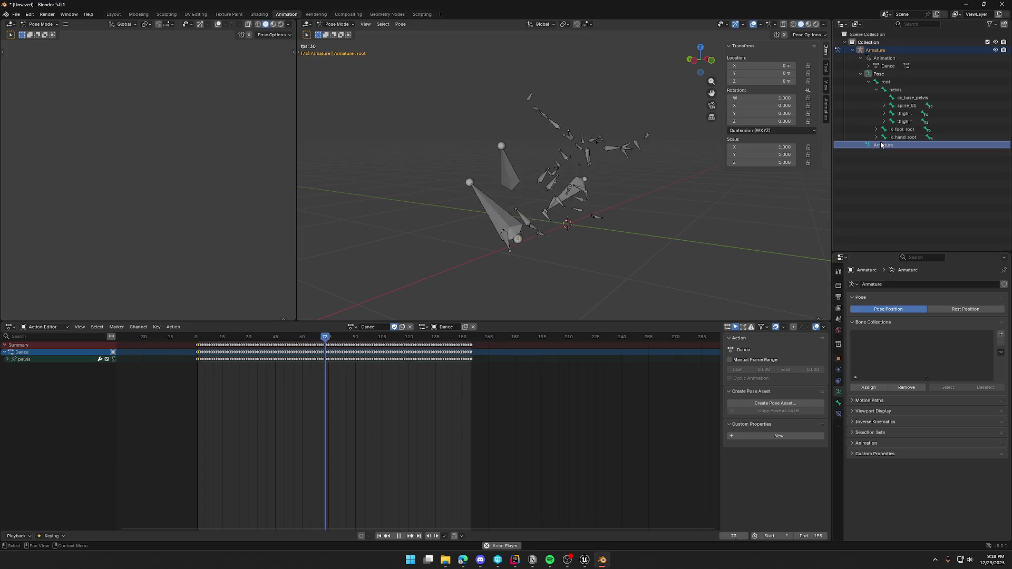
click(900, 91)
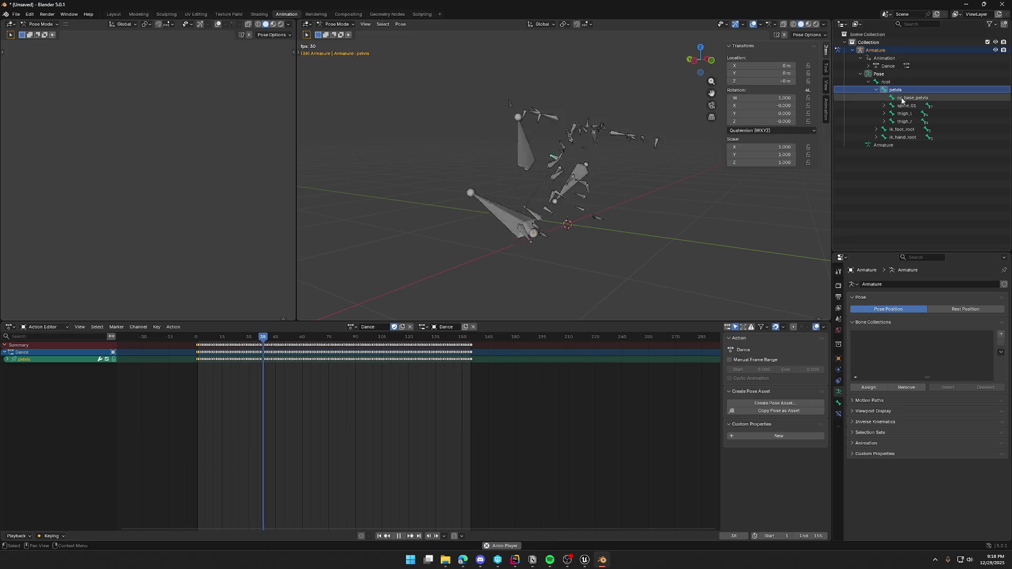
click(876, 90)
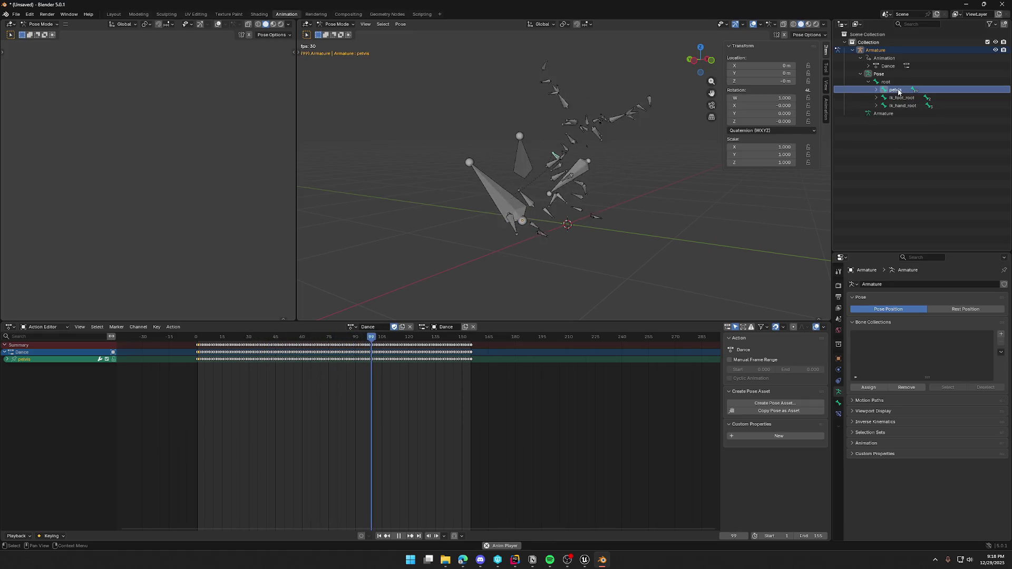
right_click(898, 91)
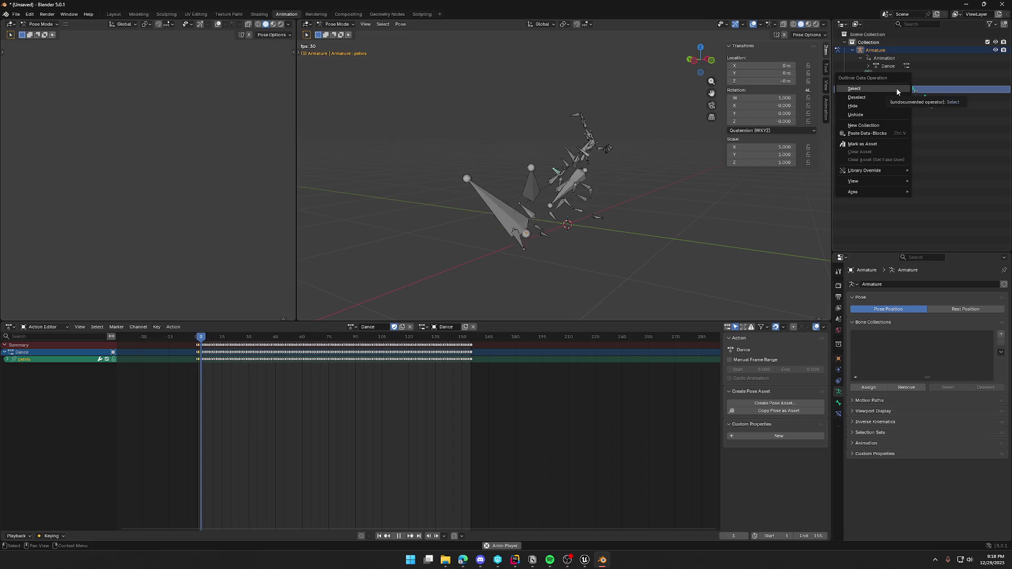
click(896, 87)
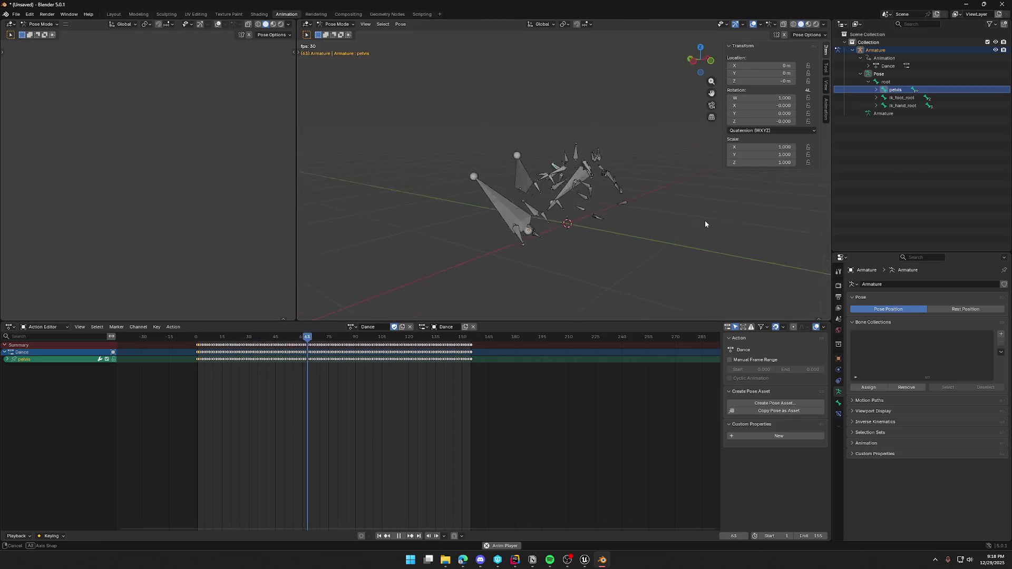
- Rewind the Dance action to frame 1 and apply the visual transform to the pose
key(ctrl+a)
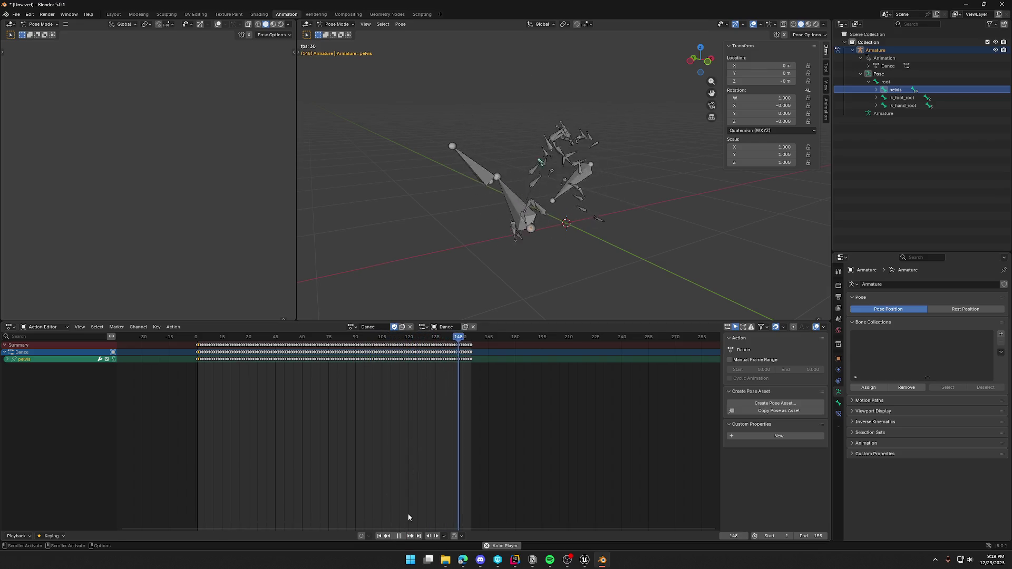
key(space)
drag(220, 337, 198, 339)
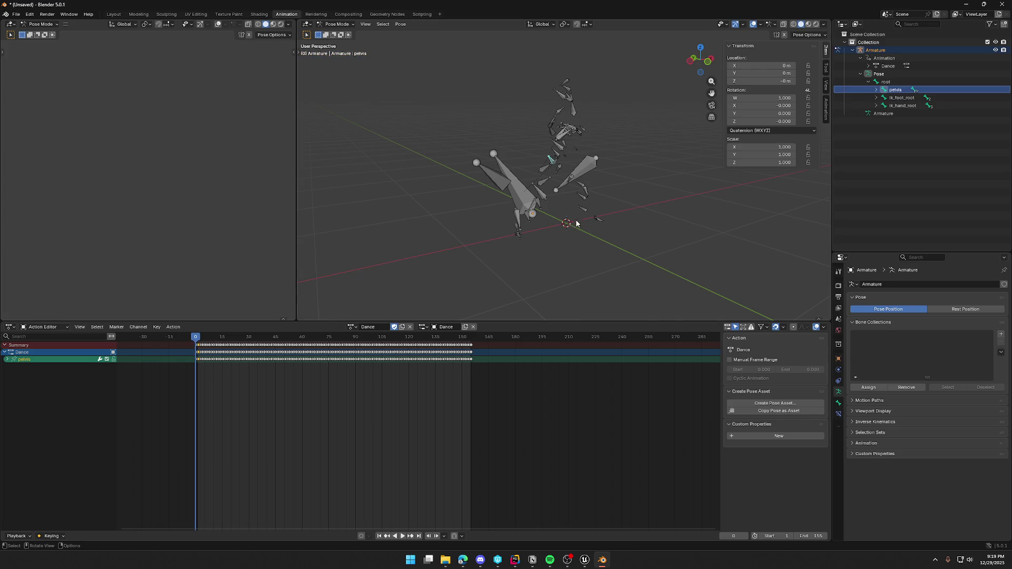
middle_drag(574, 224, 586, 235)
key(ctrl+a)
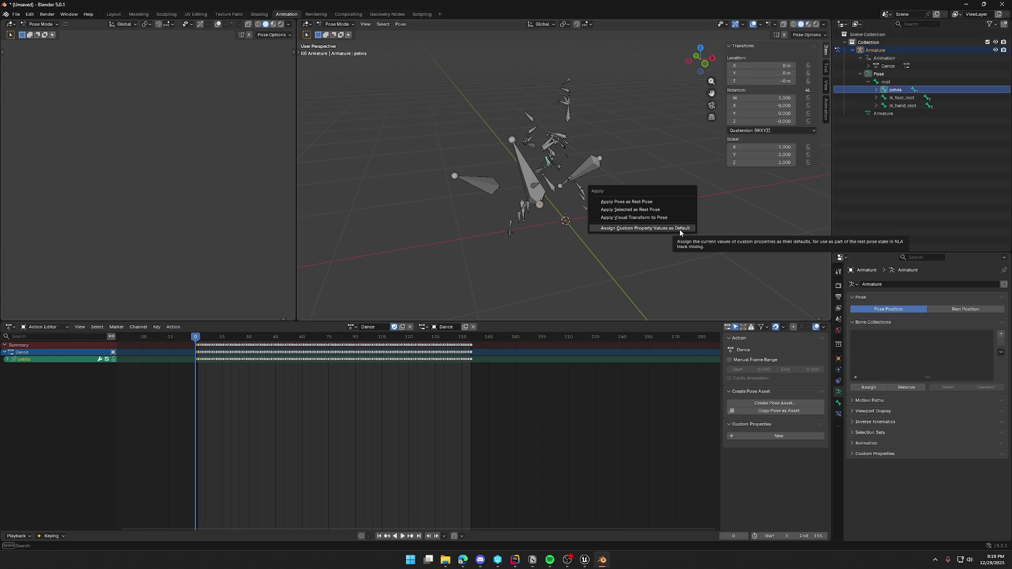
click(649, 219)
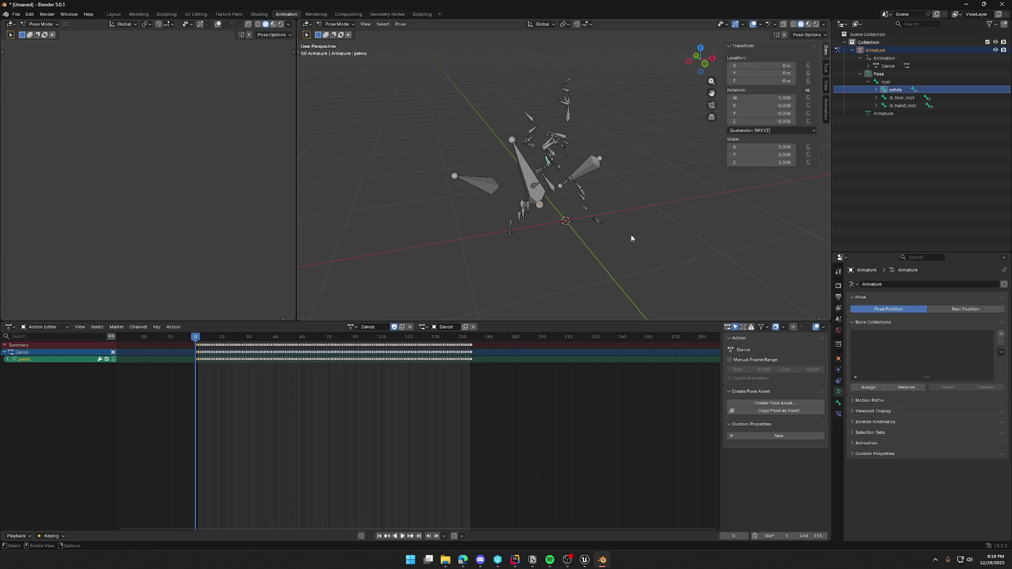
- Replay the Dance animation to check the motion, then switch to Unreal Engine
key(space)
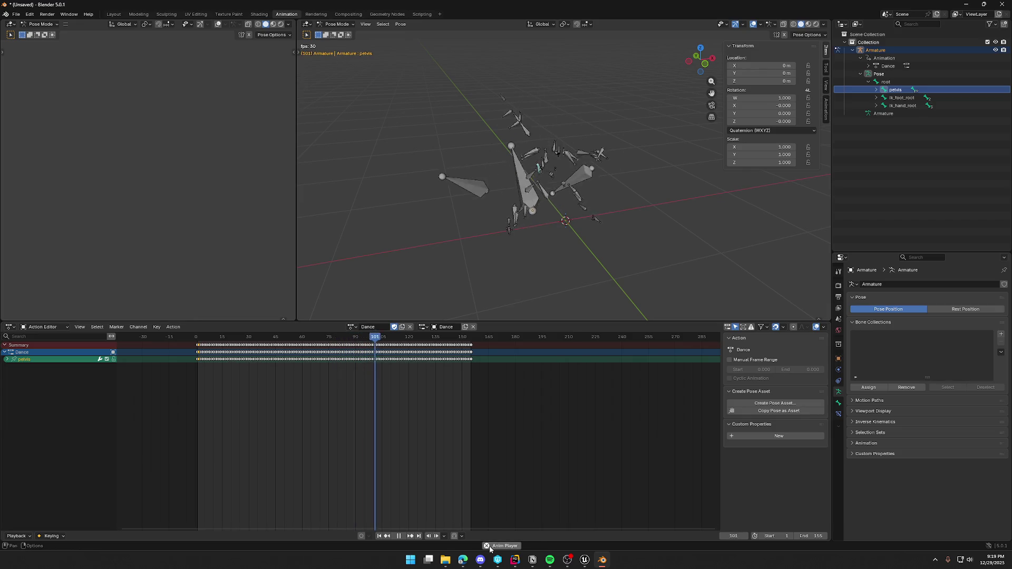
click(402, 537)
click(584, 566)
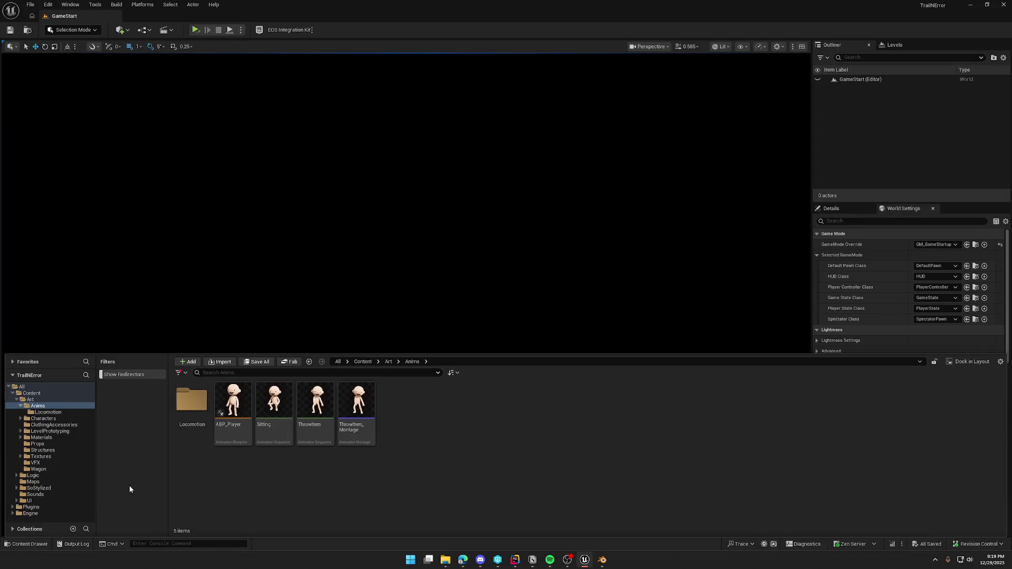
- In the Anims folder, target SK_Mannequin for Dancing.fbx, then cancel that import
click(31, 407)
drag(509, 420, 509, 420)
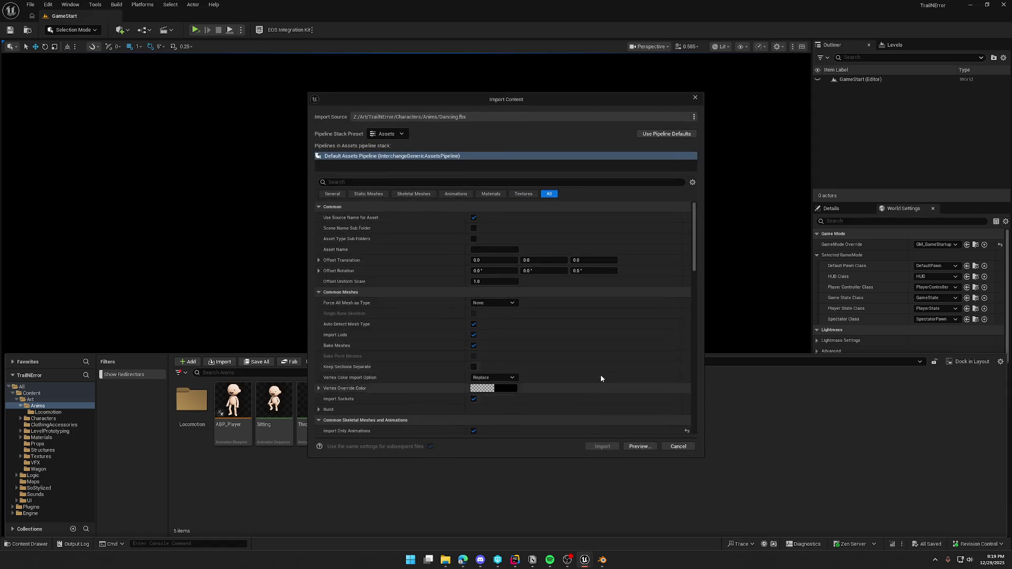
scroll(535, 377, down, 5)
click(530, 354)
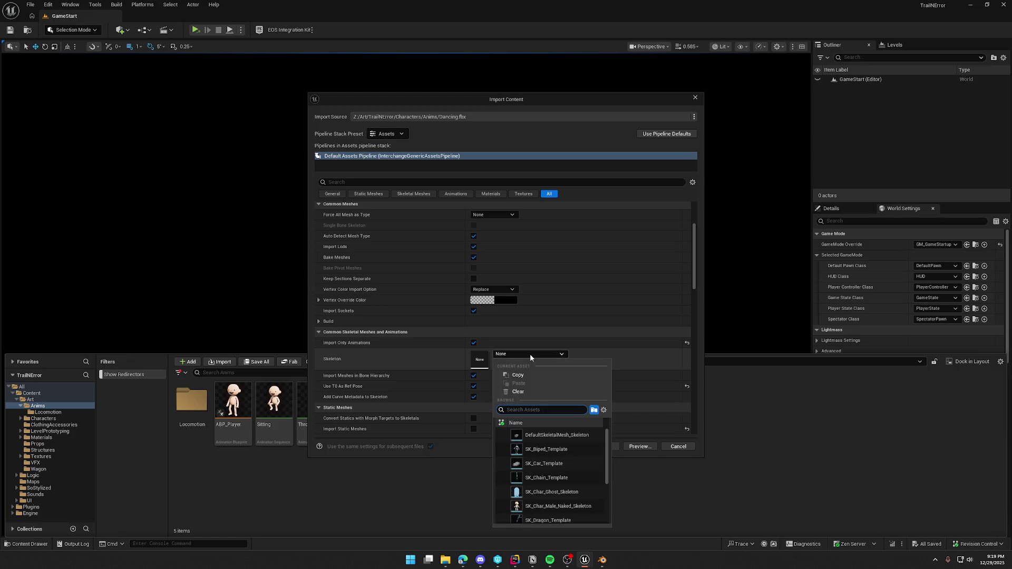
scroll(586, 457, down, 3)
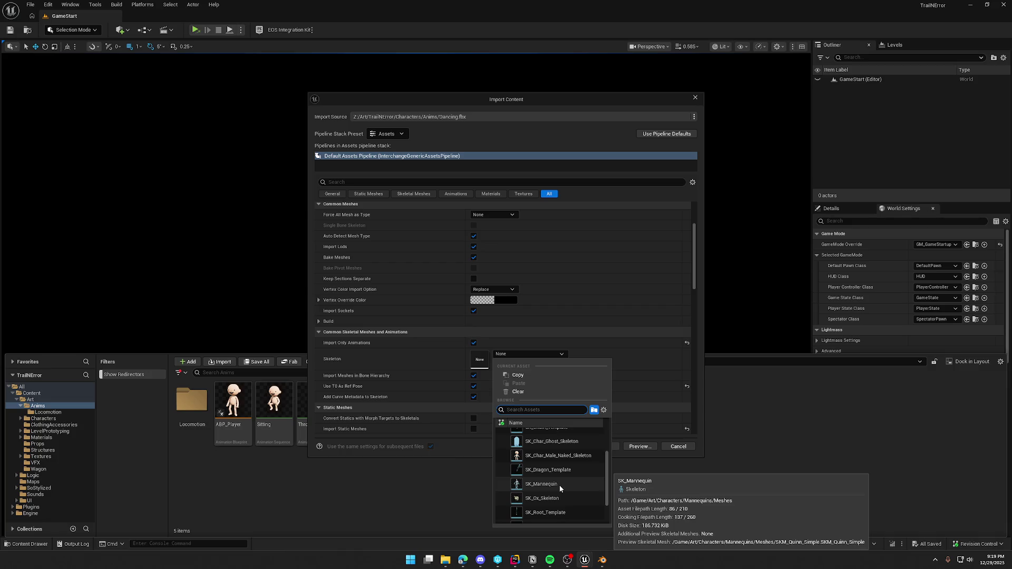
click(559, 485)
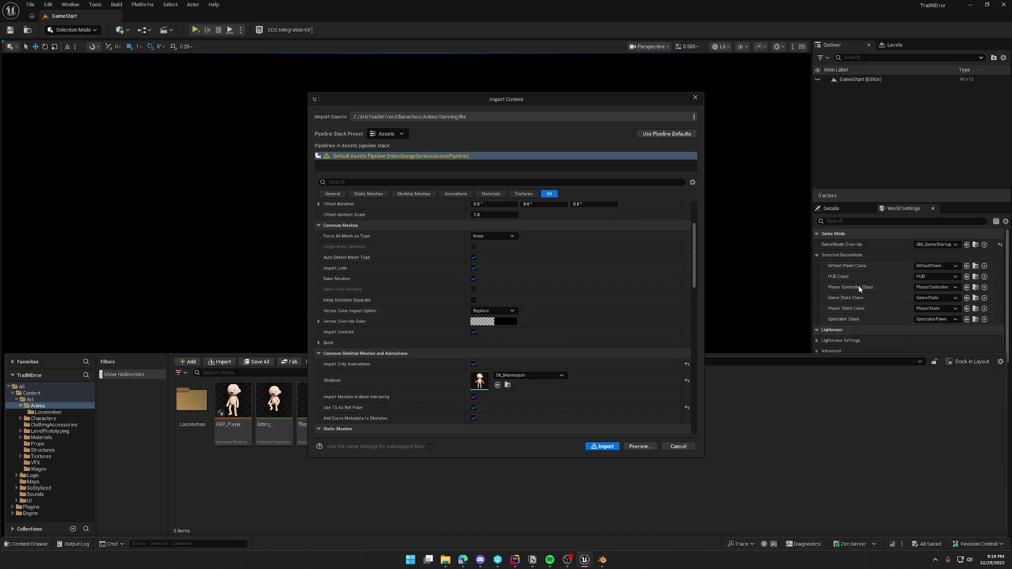
click(681, 446)
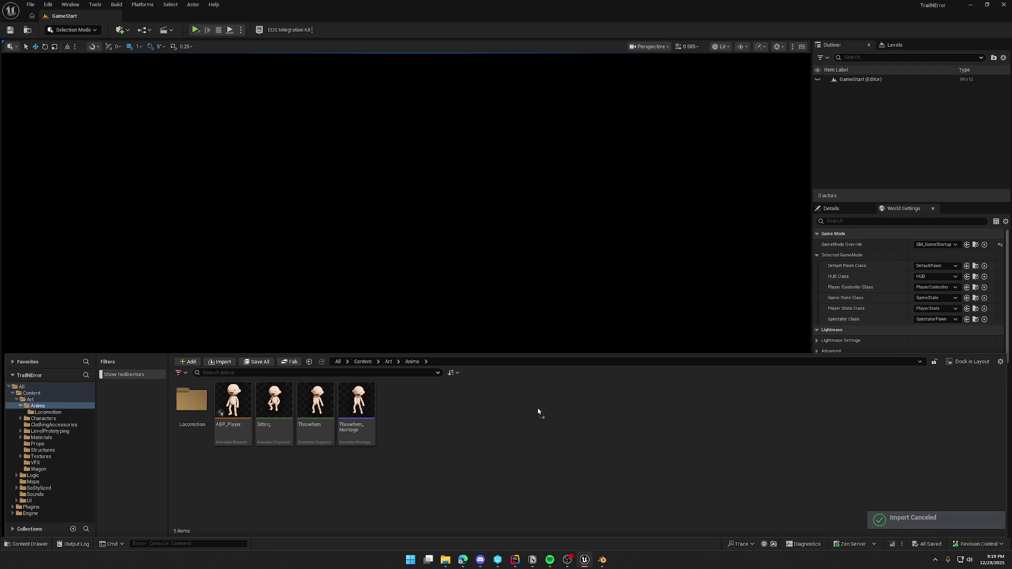
- Import Dancing_Fixed.fbx with SK_Mannequin as its target skeleton
scroll(564, 393, down, 5)
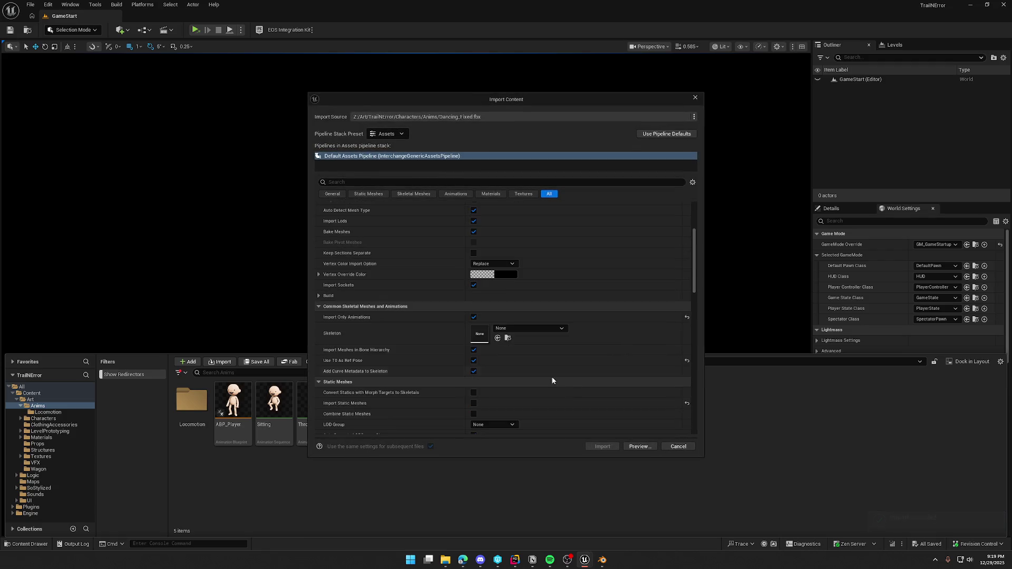
click(521, 329)
scroll(570, 431, down, 3)
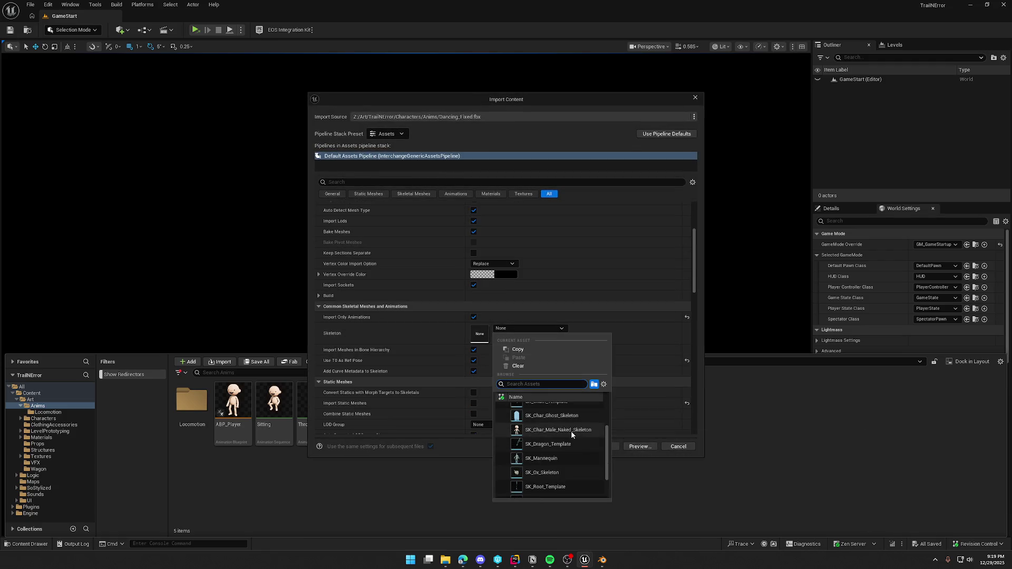
click(543, 459)
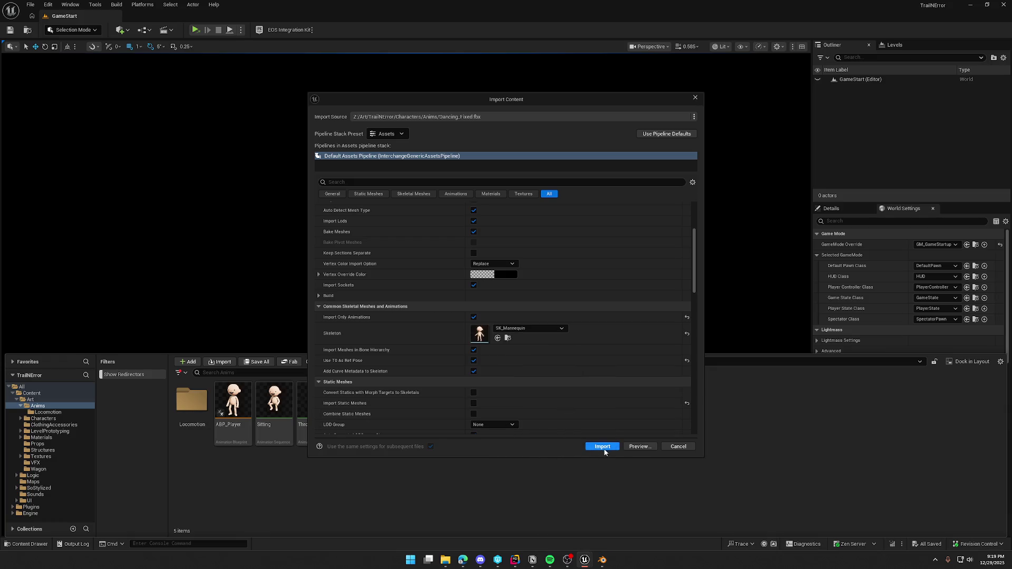
click(602, 446)
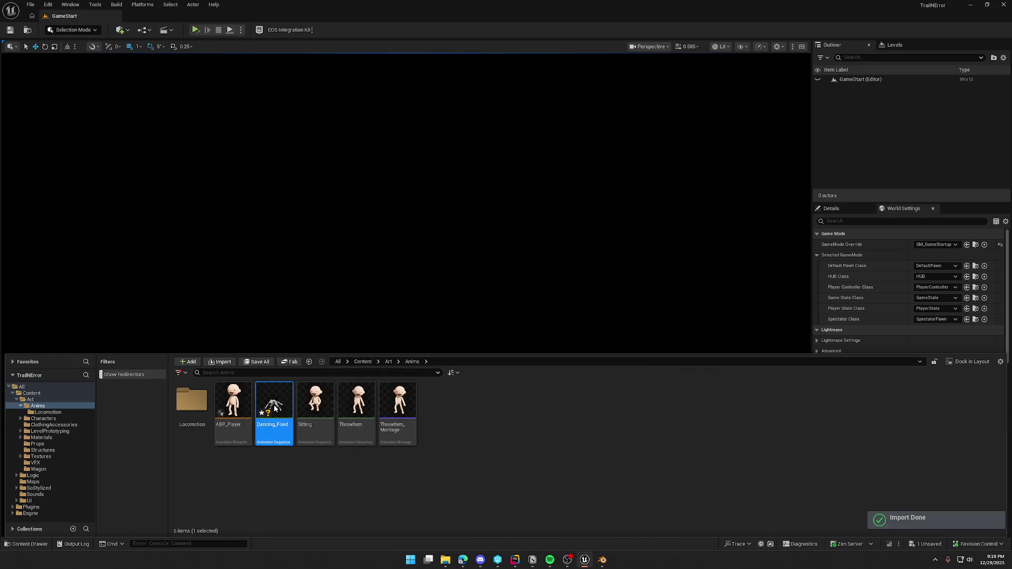
- Preview Dancing_Fixed, force-delete it from the Anims folder, and switch back to Blender
double_click(273, 404)
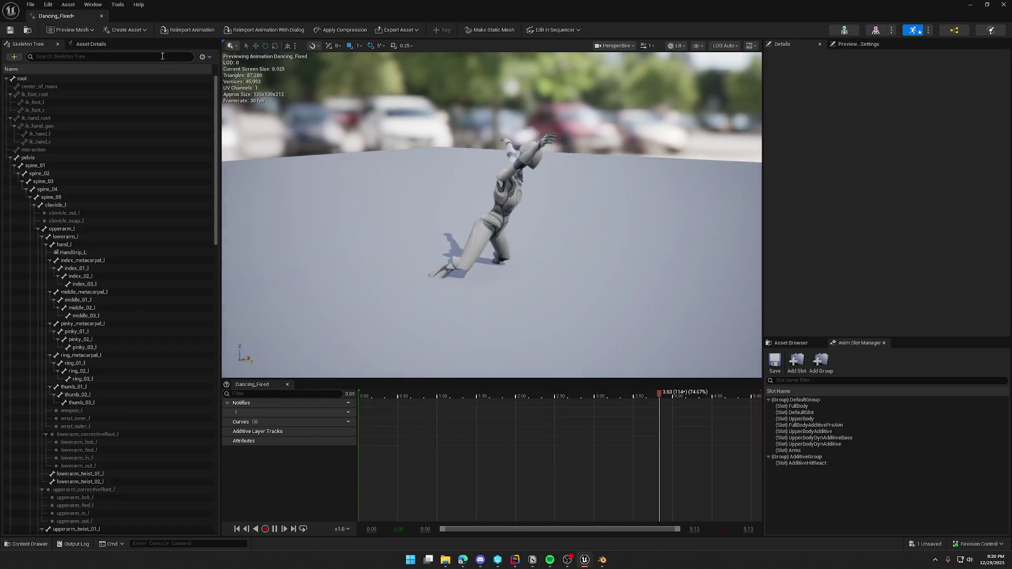
click(102, 16)
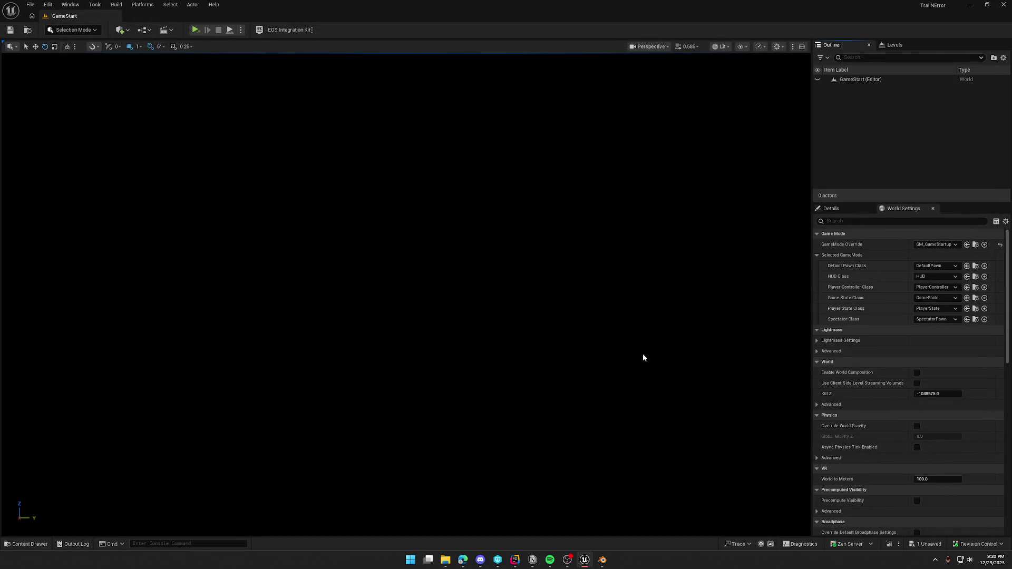
key(ctrl+space)
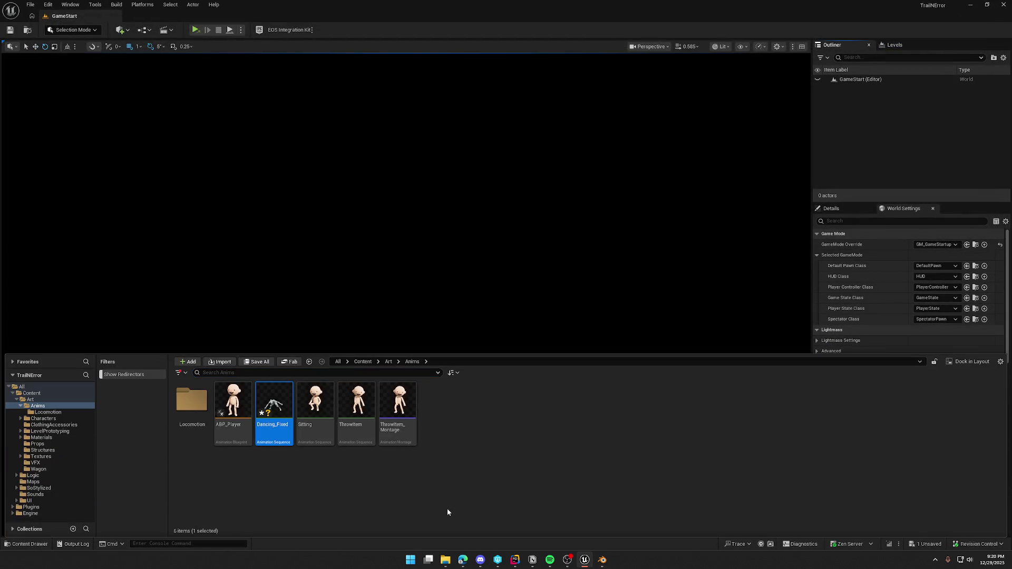
key(Delete)
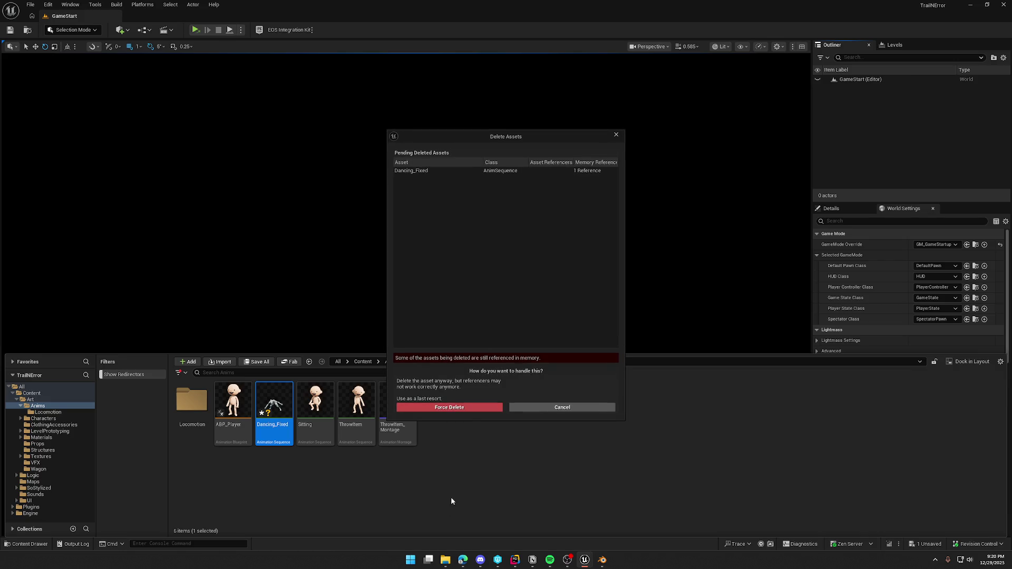
click(472, 410)
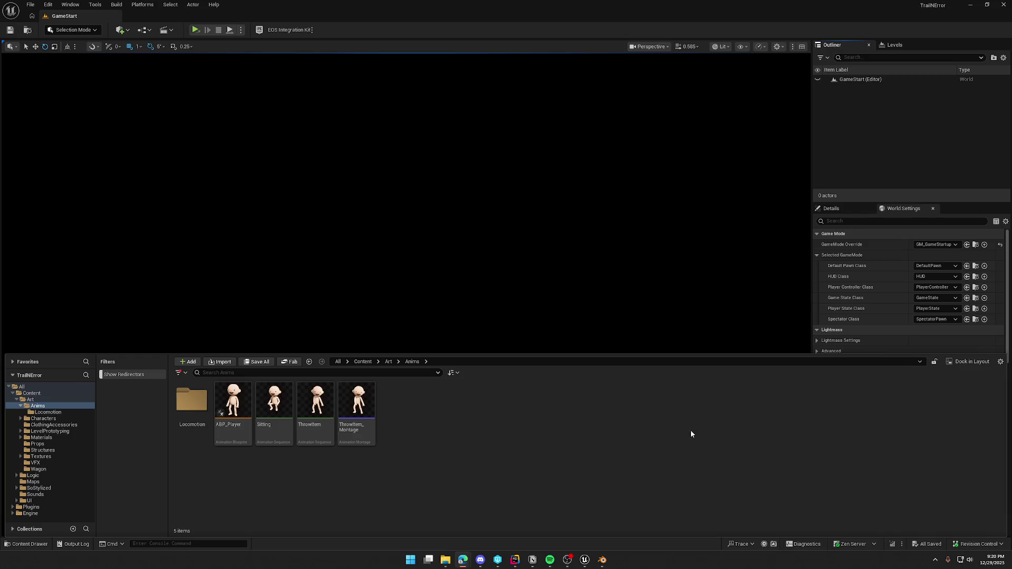
click(603, 560)
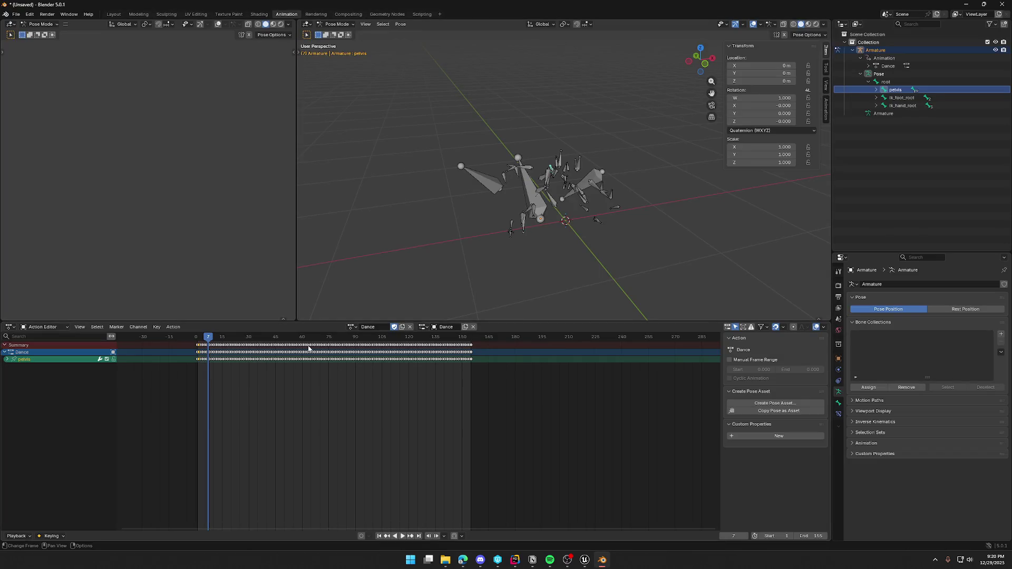
- Play the Dance action and orbit around the armature to watch its dance poses
click(402, 536)
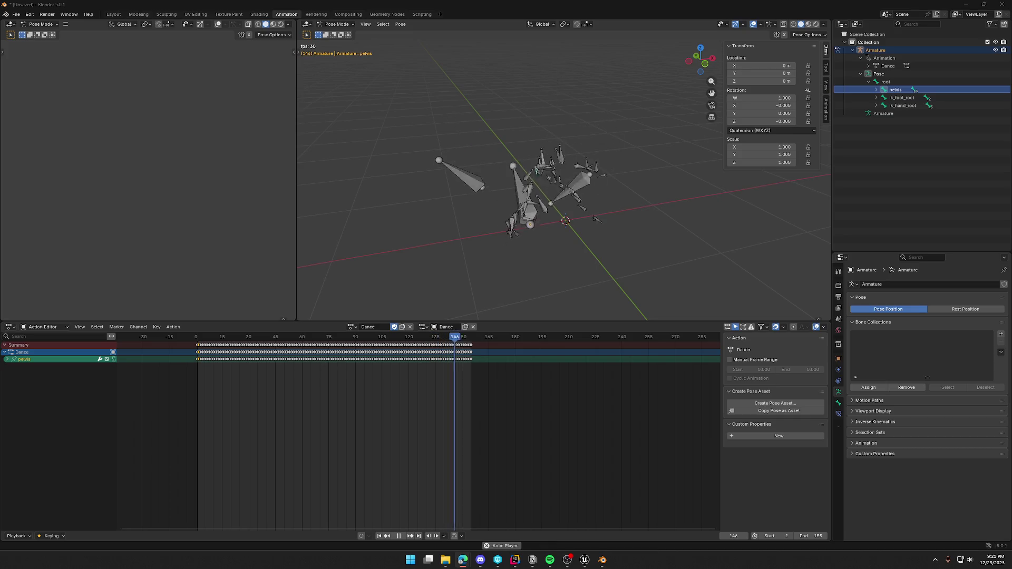
mouse_move(487, 154)
middle_down()
mouse_move(593, 190)
mouse_move(719, 179)
mouse_move(562, 198)
mouse_move(596, 201)
mouse_move(650, 244)
middle_up()
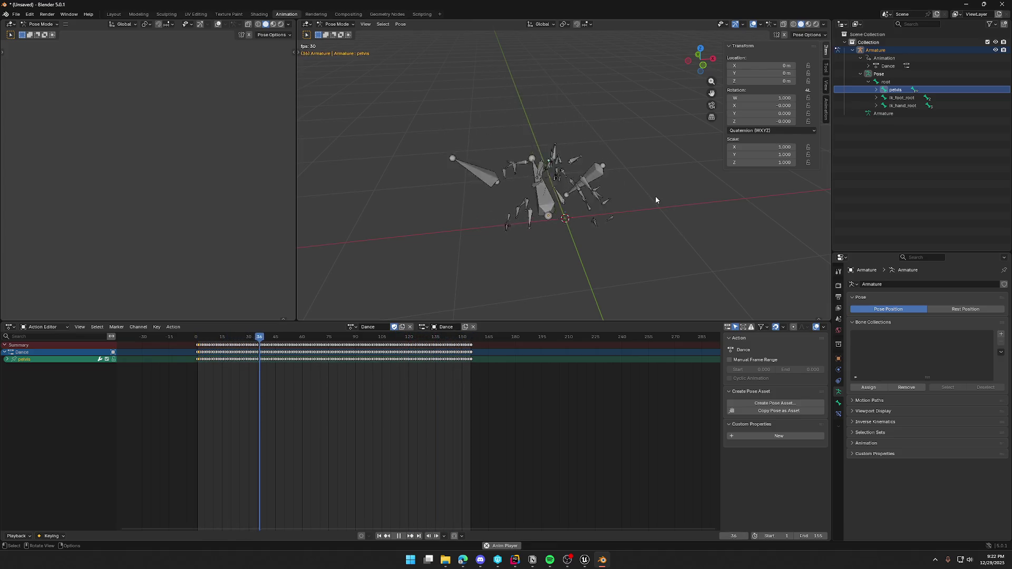
click(885, 82)
click(878, 73)
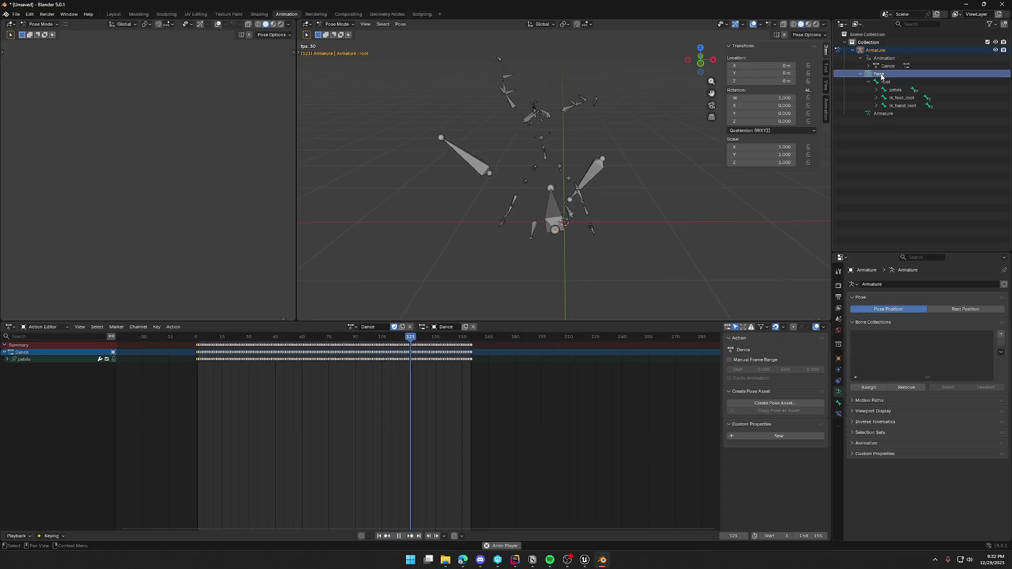
click(887, 82)
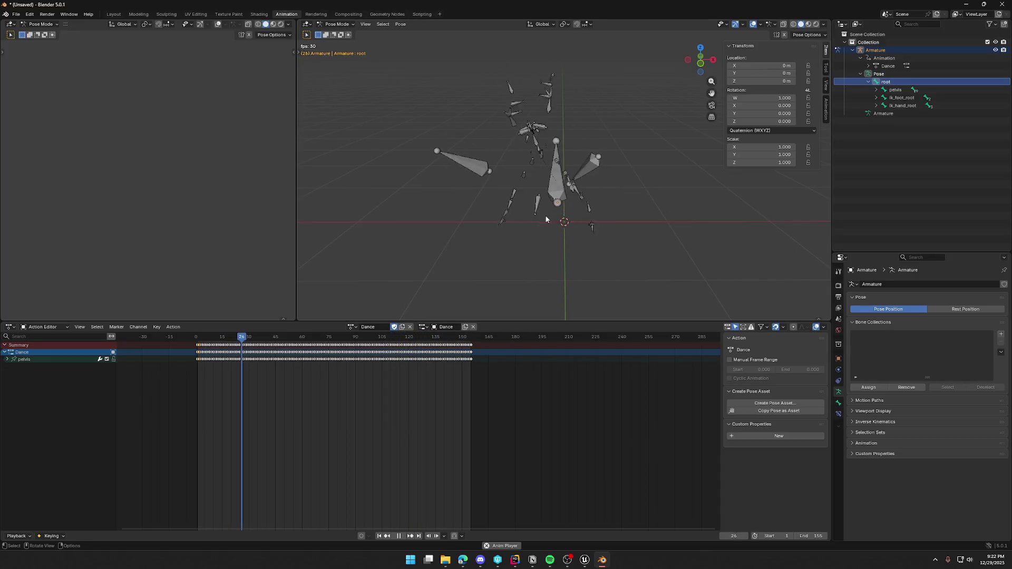
click(7, 359)
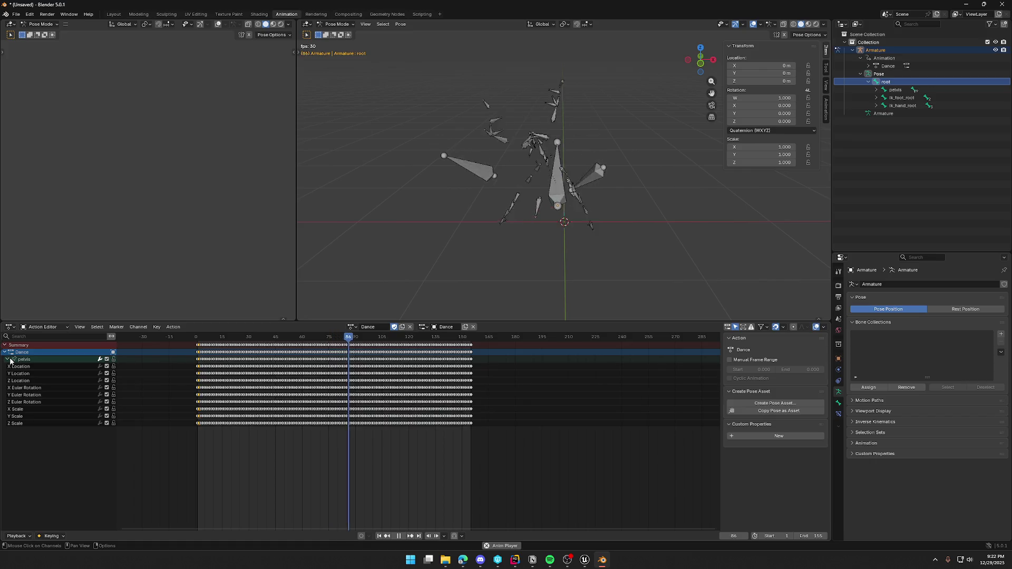
click(7, 359)
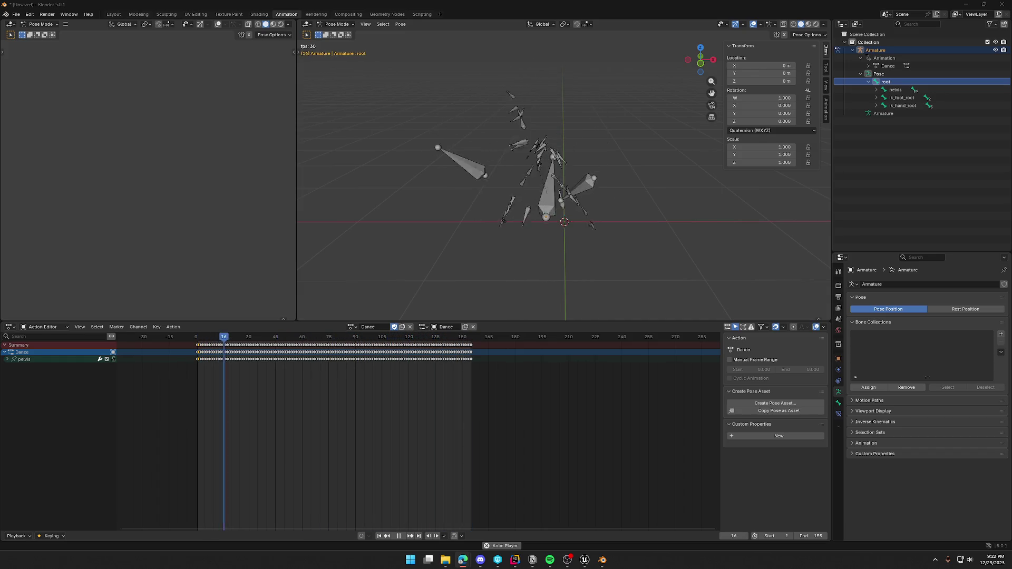
middle_drag(713, 216, 657, 284)
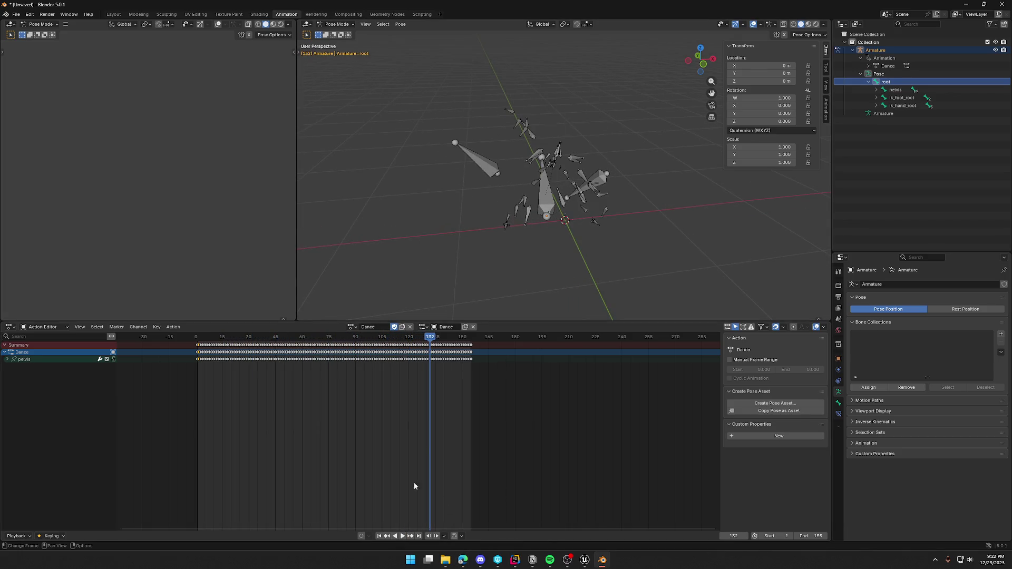
drag(427, 339, 195, 342)
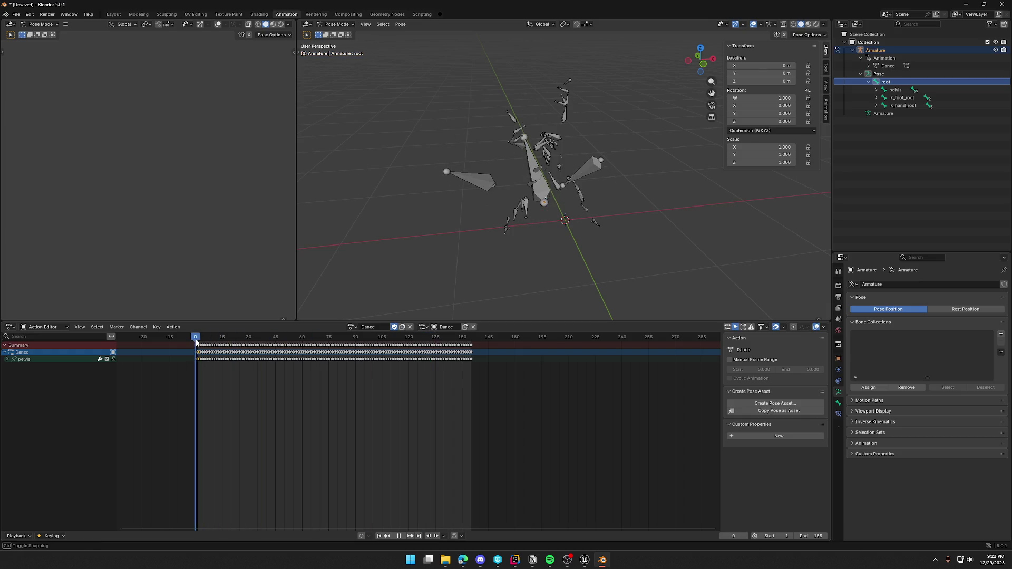
middle_drag(614, 226, 648, 212)
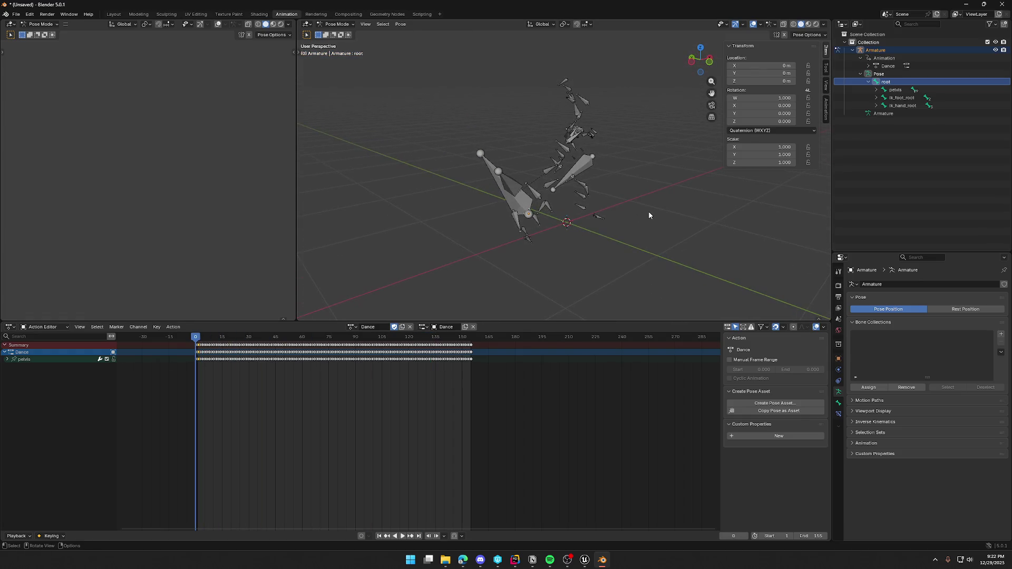
key(g)
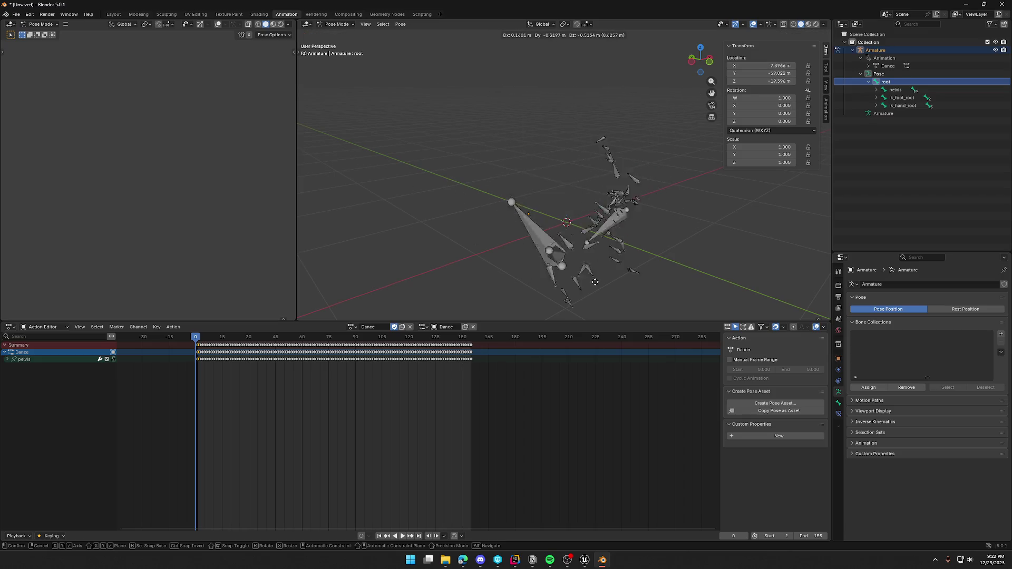
key(Escape)
mouse_move(633, 255)
middle_down()
mouse_move(584, 258)
mouse_move(593, 267)
mouse_move(583, 252)
mouse_move(673, 252)
mouse_move(673, 238)
mouse_move(648, 255)
middle_up()
key(space)
drag(235, 340, 195, 342)
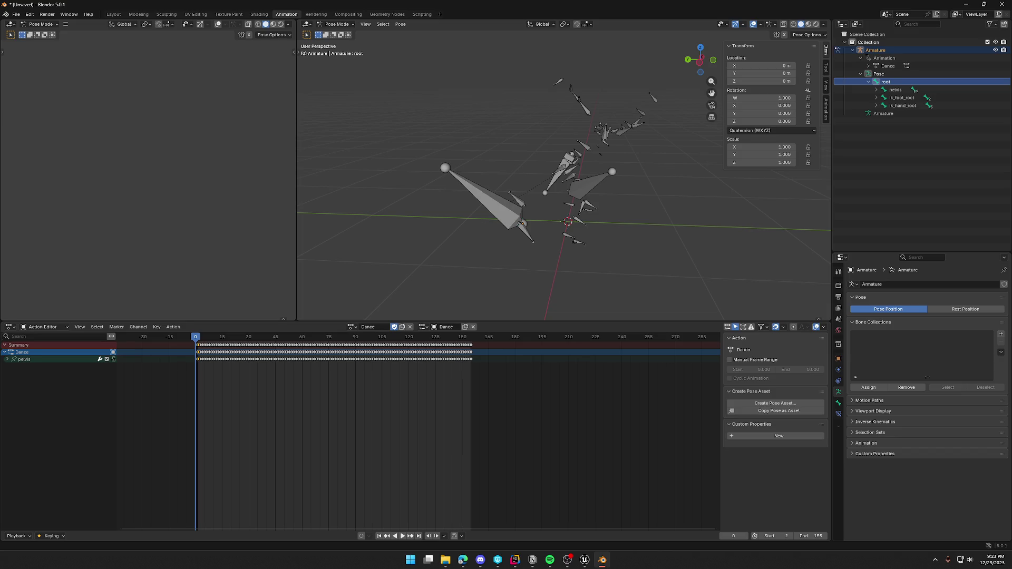
- Bake keyframes for all the armature's bones, then switch the armature to Object Mode
middle_drag(754, 286, 662, 252)
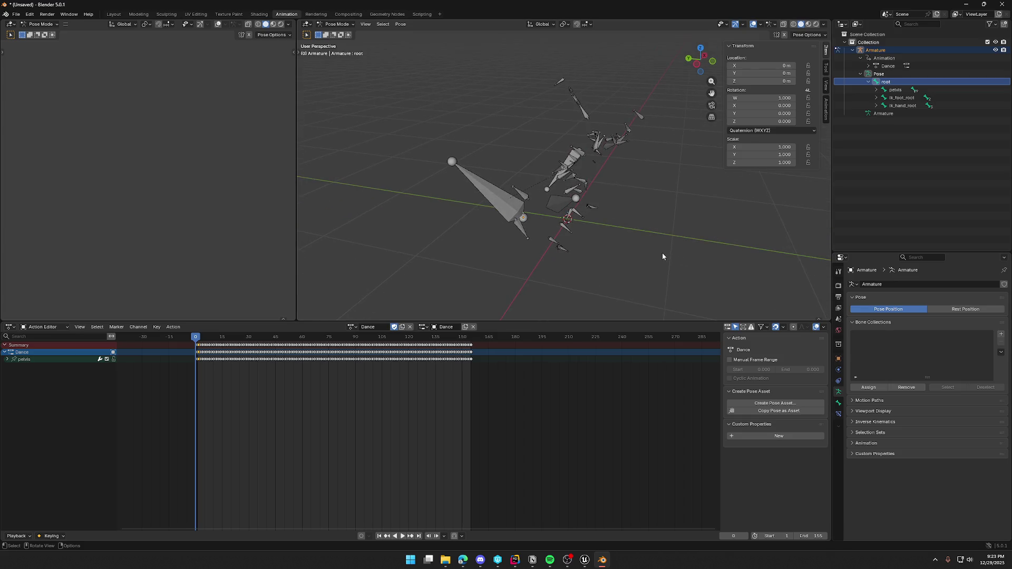
click(659, 255)
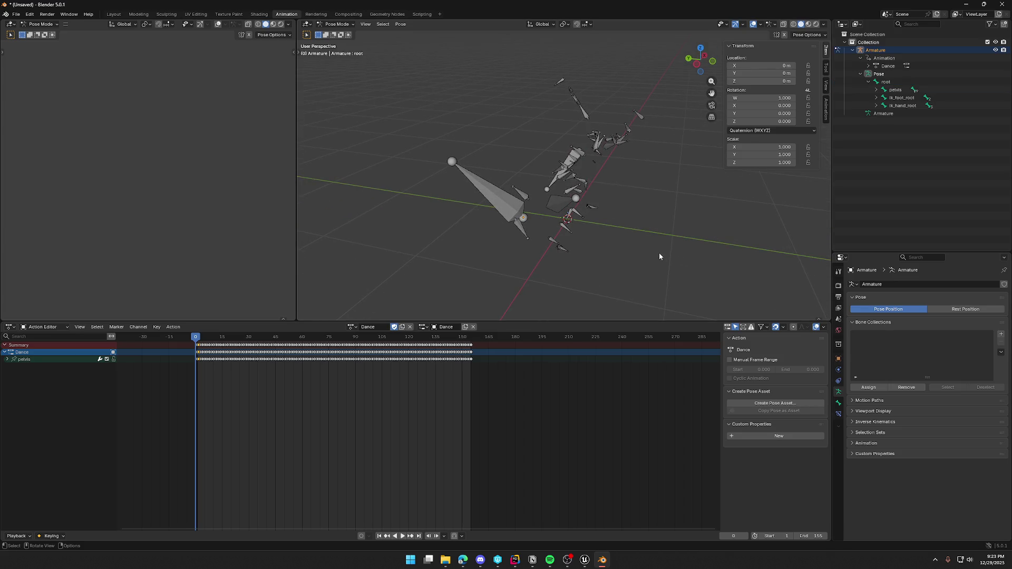
key(a)
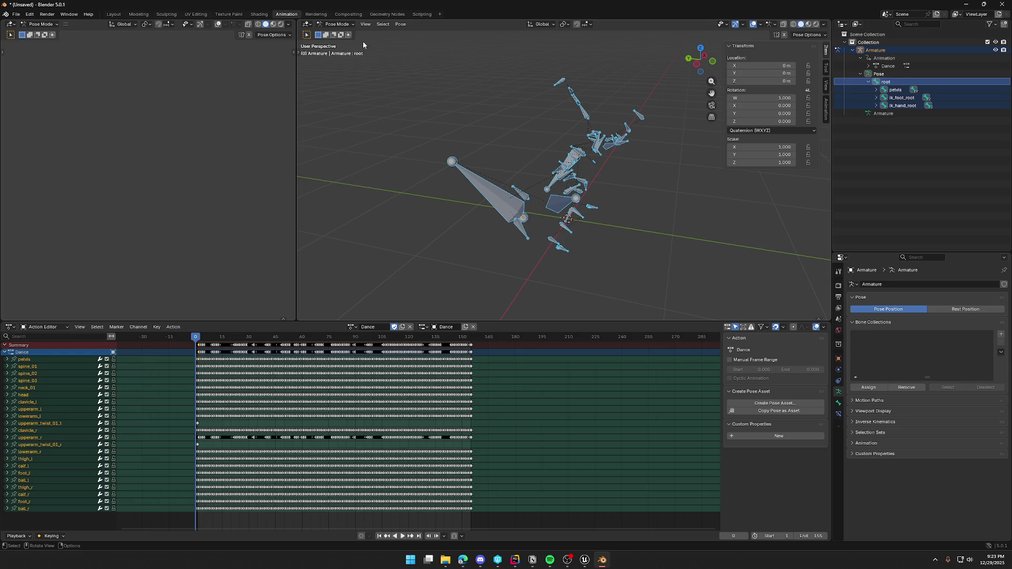
click(382, 24)
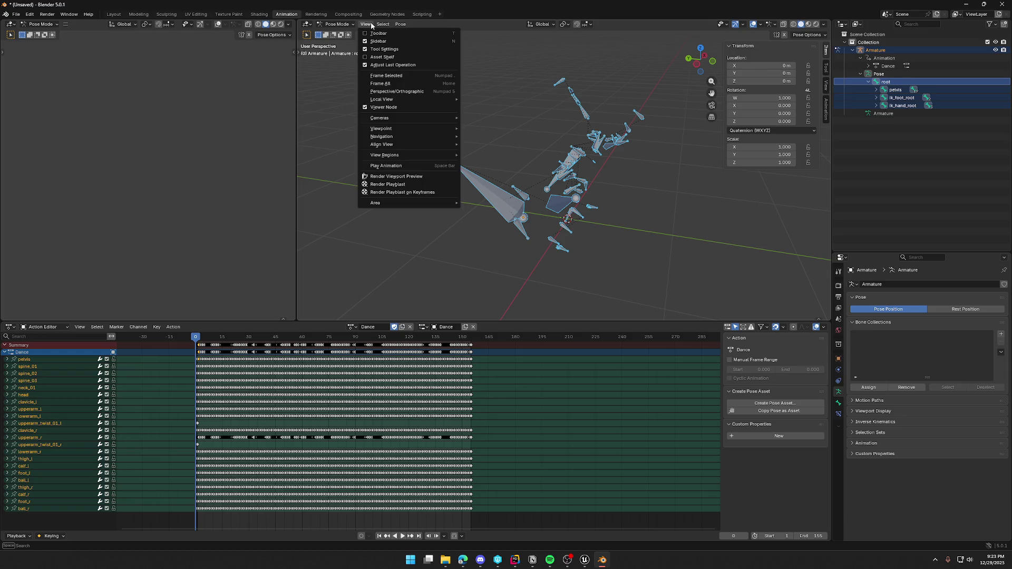
click(401, 25)
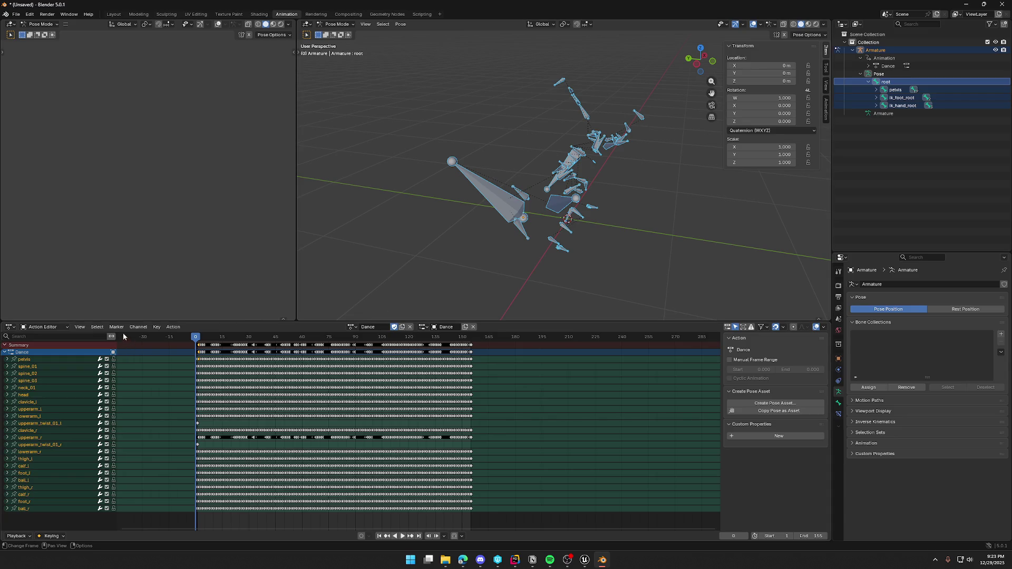
click(173, 327)
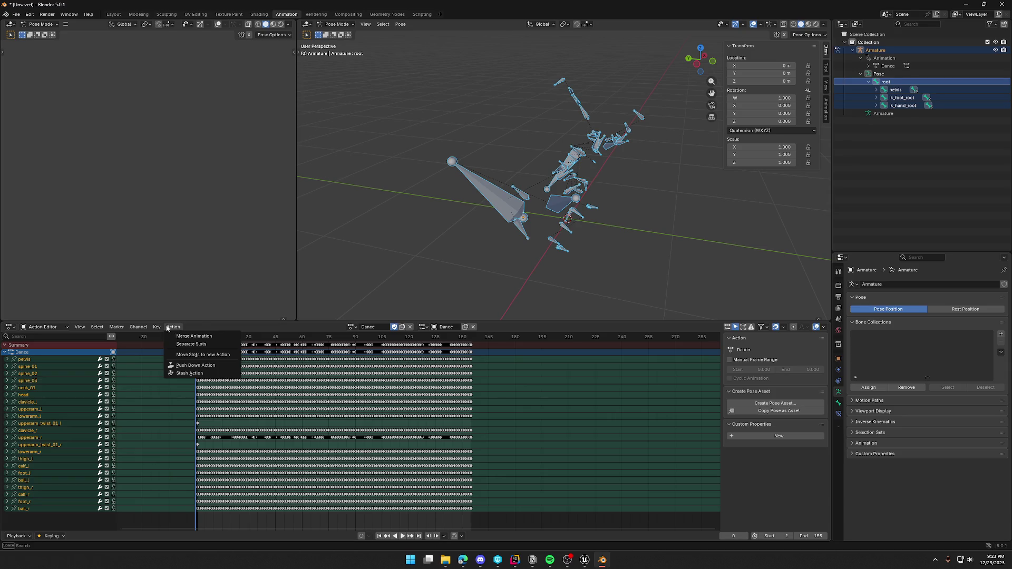
mouse_move(156, 327)
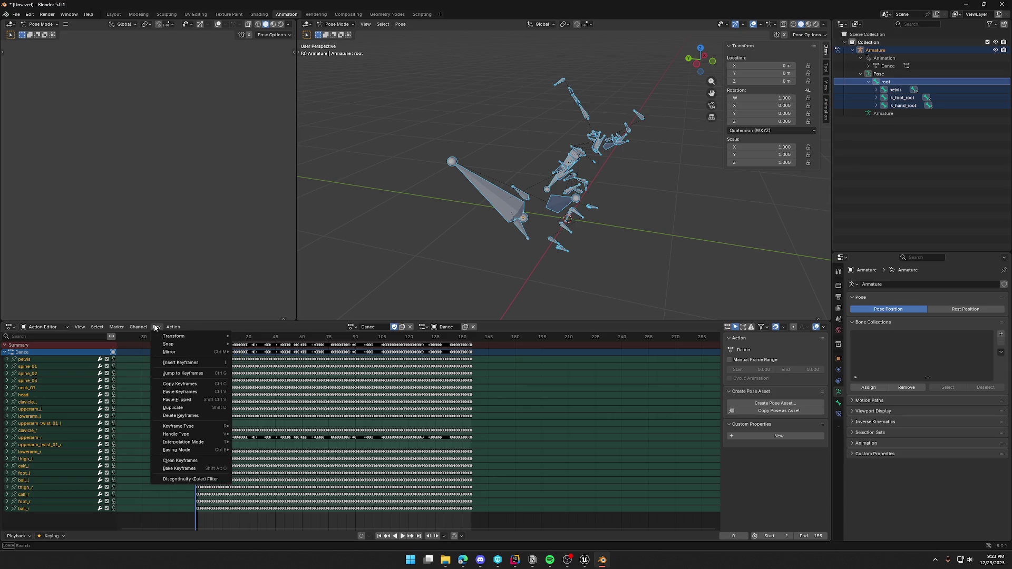
click(179, 470)
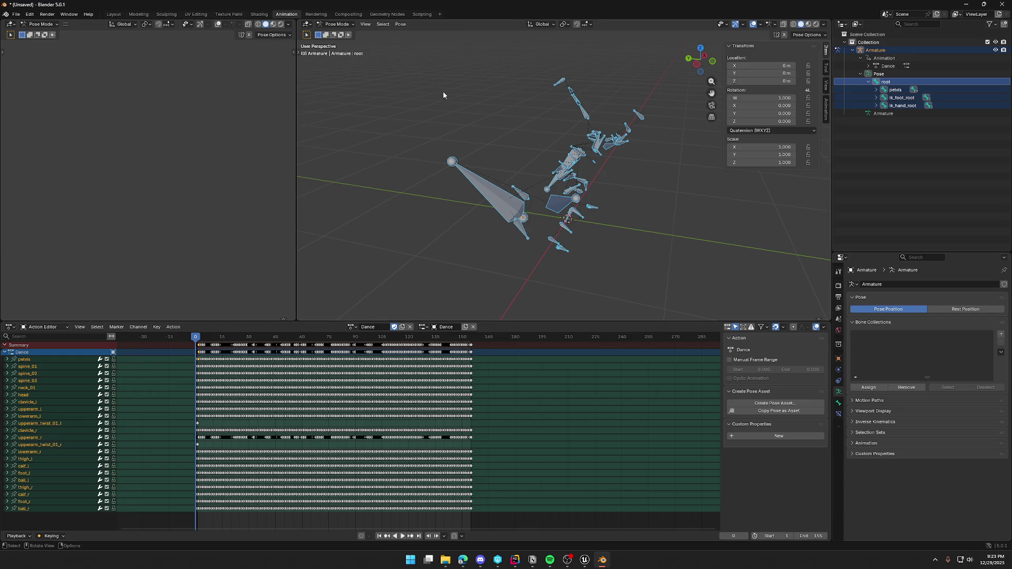
click(336, 24)
click(335, 34)
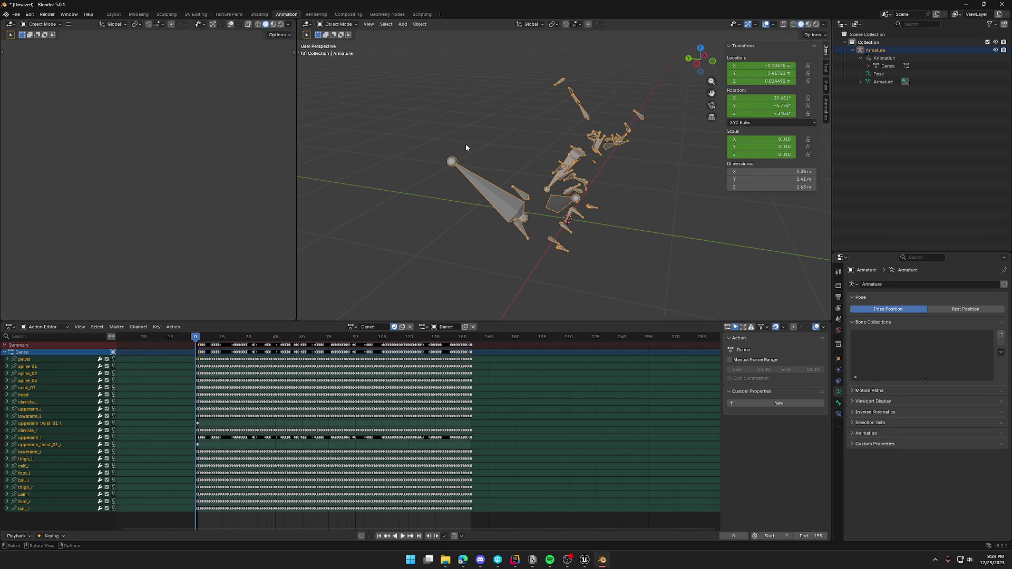
- Bake the armature's action with Clear Constraints enabled
click(420, 25)
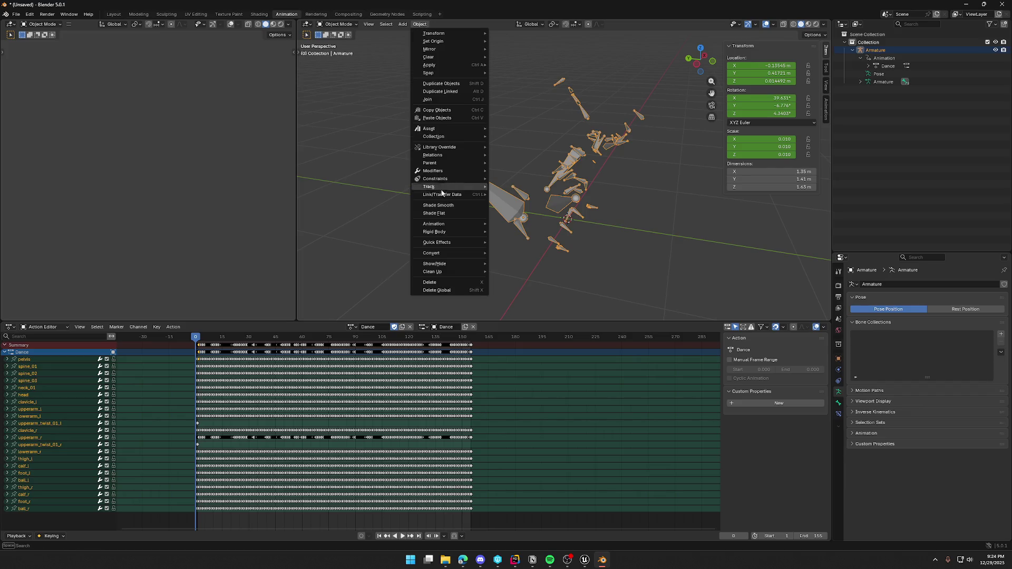
mouse_move(462, 225)
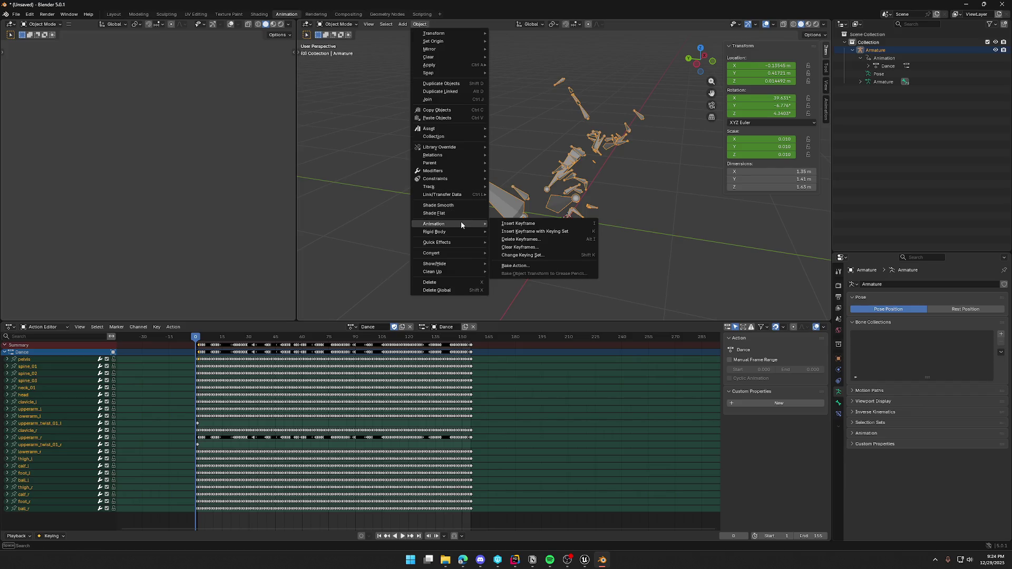
click(523, 267)
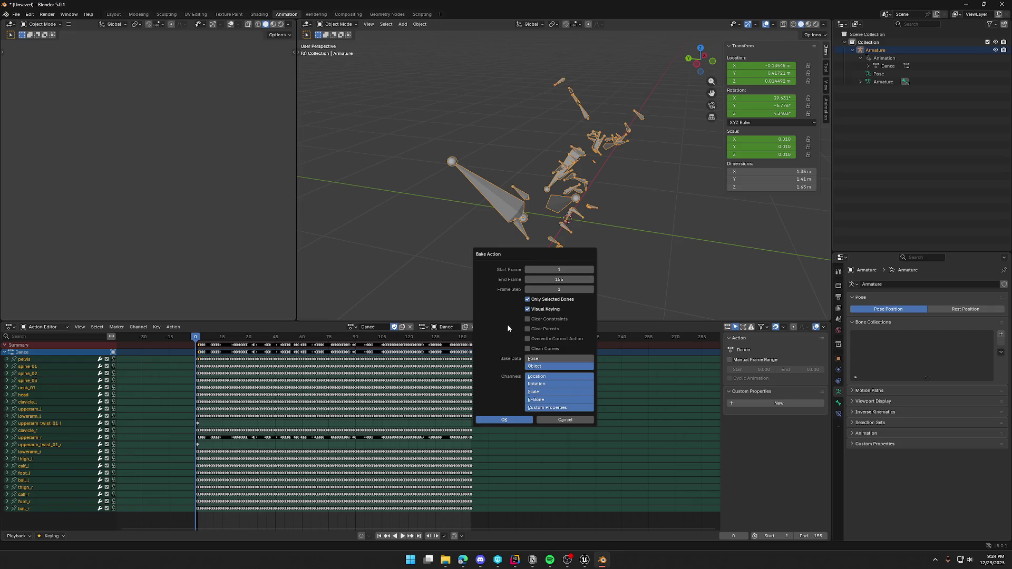
click(527, 320)
click(504, 419)
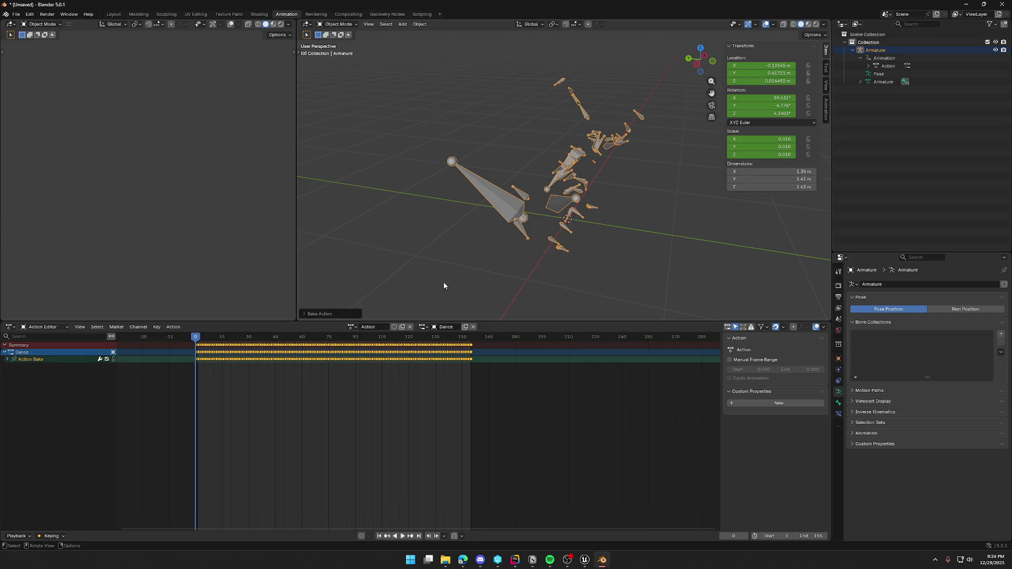
- Play back the baked animation, then undo back to the original Dance action
click(7, 359)
click(7, 358)
mouse_move(379, 237)
middle_down()
mouse_move(354, 238)
mouse_move(368, 223)
middle_up()
key(space)
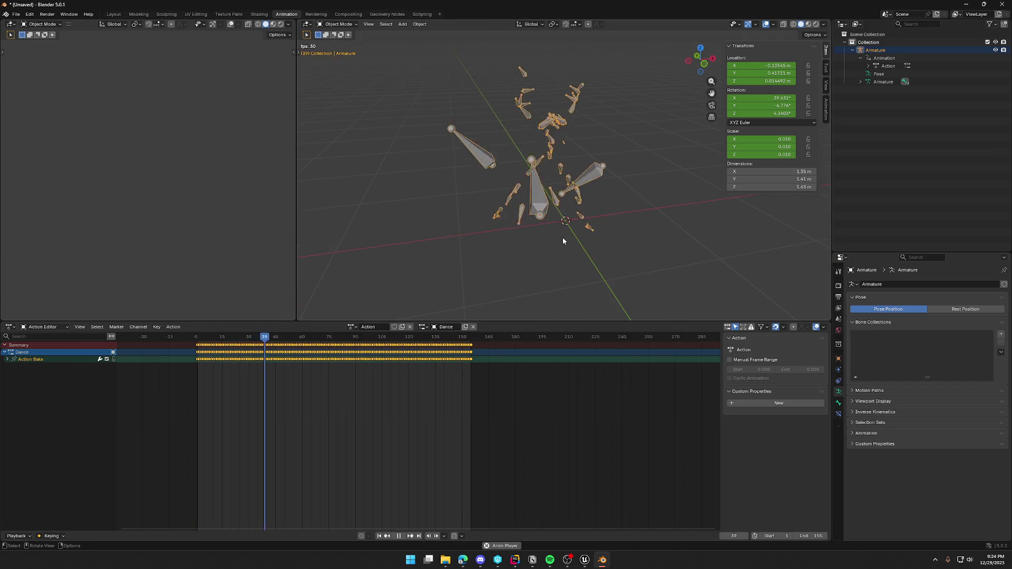
mouse_move(542, 232)
middle_down()
mouse_move(526, 223)
mouse_move(577, 227)
middle_up()
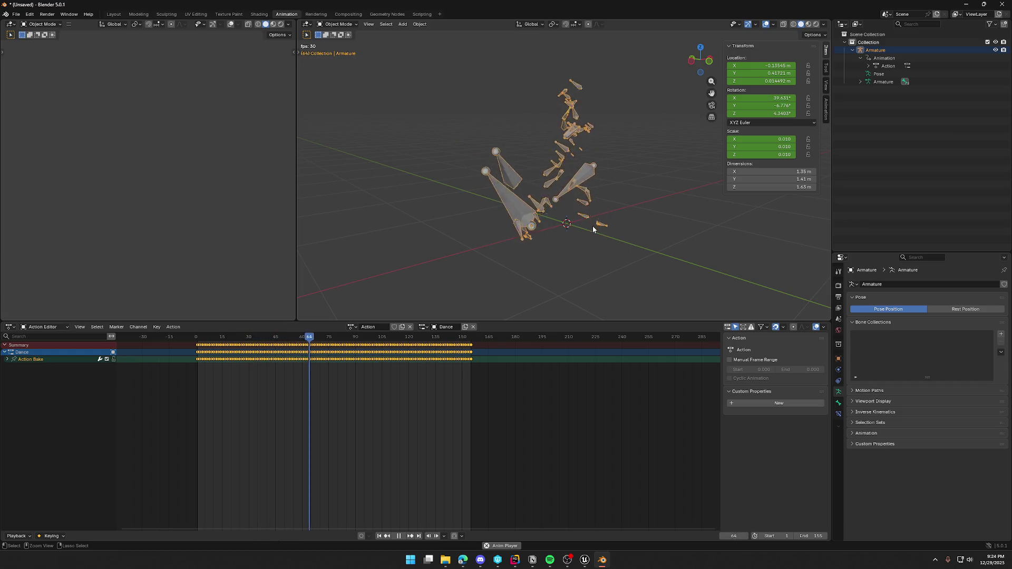
key(space)
key(ctrl+z)
key(ctrl+z)
key(ctrl+z)
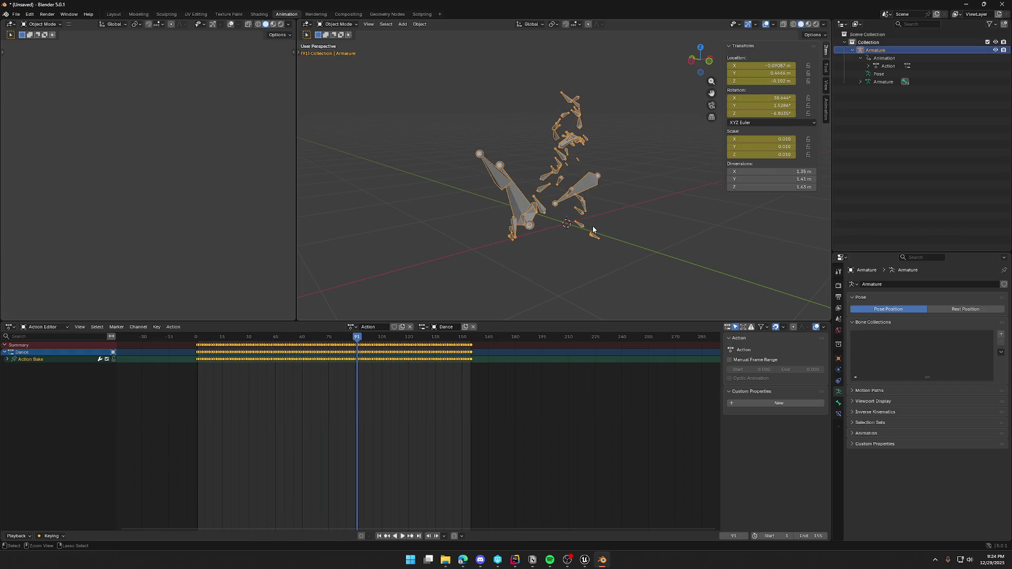
key(ctrl+z)
key(ctrl+z)
key(ctrl+z)
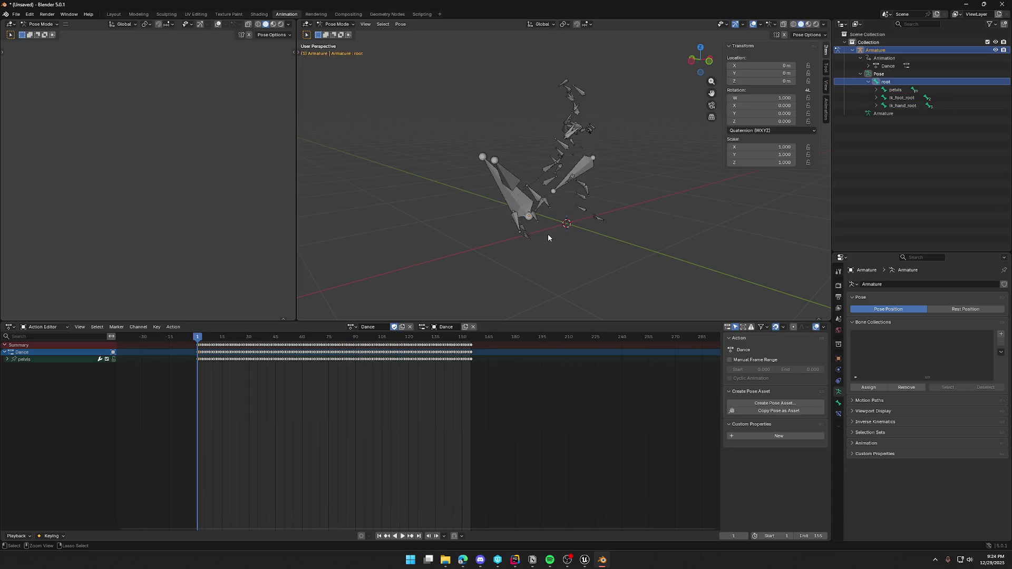
- Delete the old armature in the Layout workspace
key(ctrl+z)
key(ctrl+z)
key(ctrl+z)
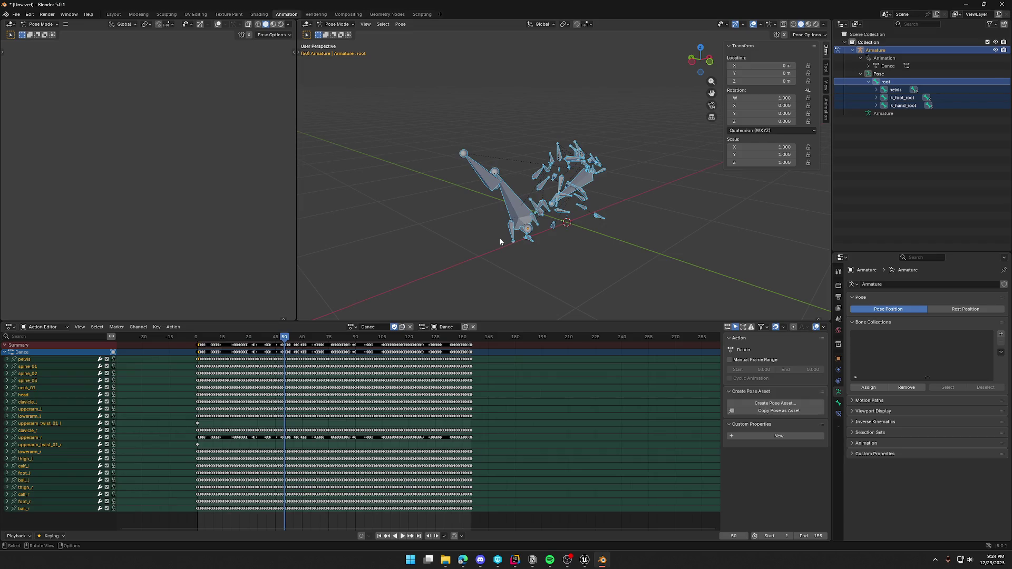
middle_drag(507, 227, 474, 207)
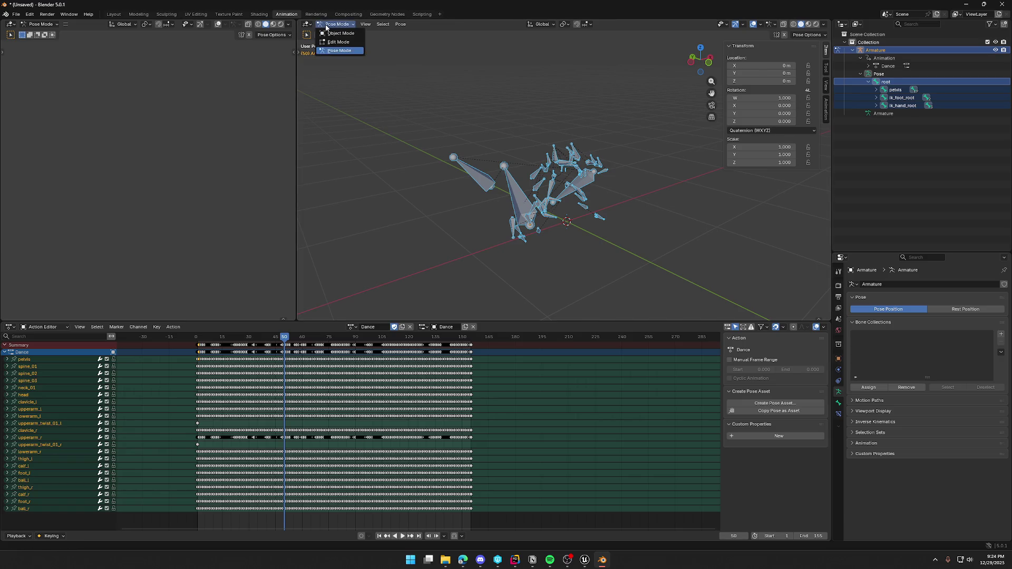
click(114, 15)
click(240, 193)
key(ctrl+z)
key(Delete)
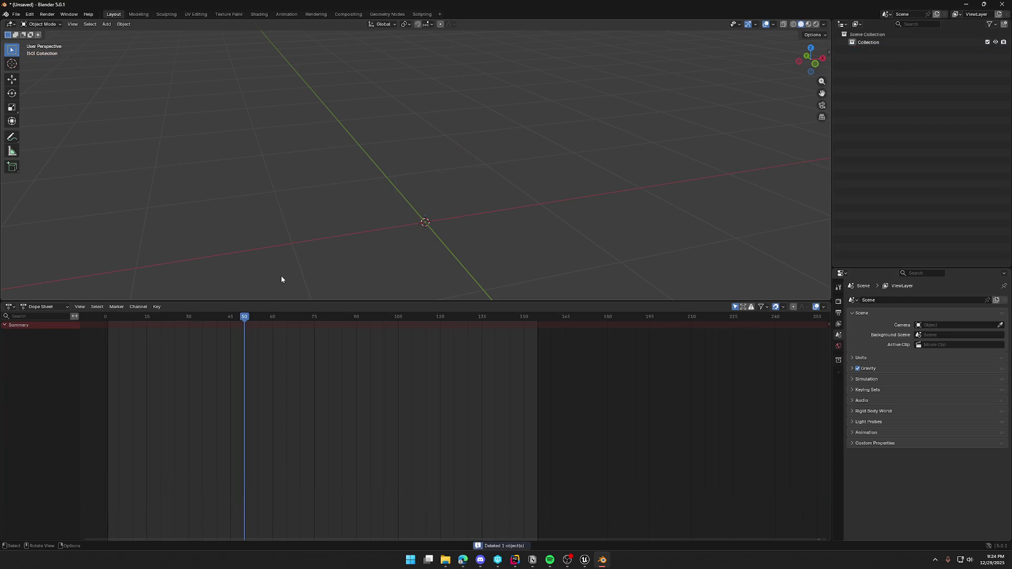
drag(218, 301, 221, 437)
- Import Dancing.fbx from the Anims folder as an FBX file
click(16, 15)
mouse_move(45, 126)
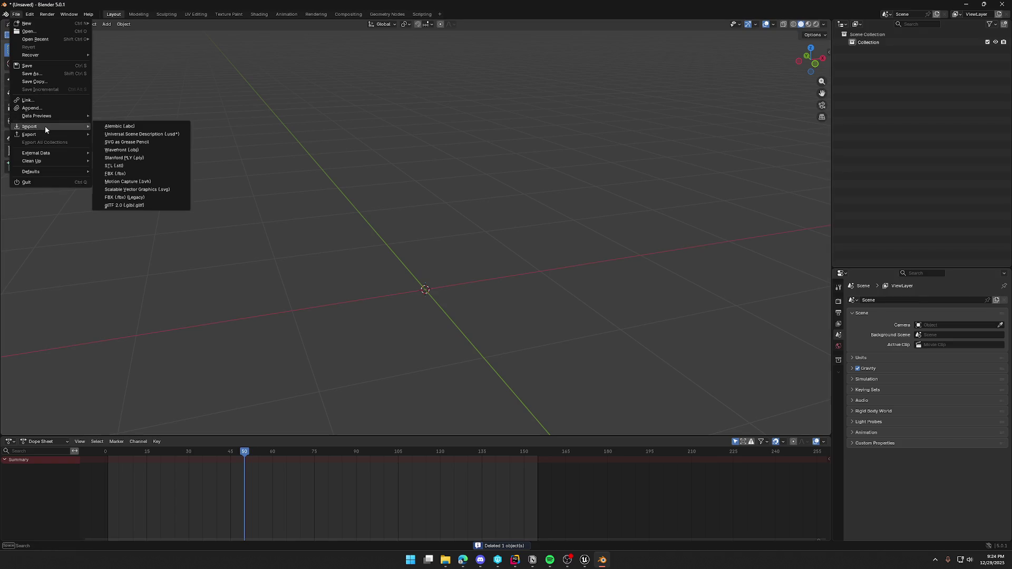
click(141, 175)
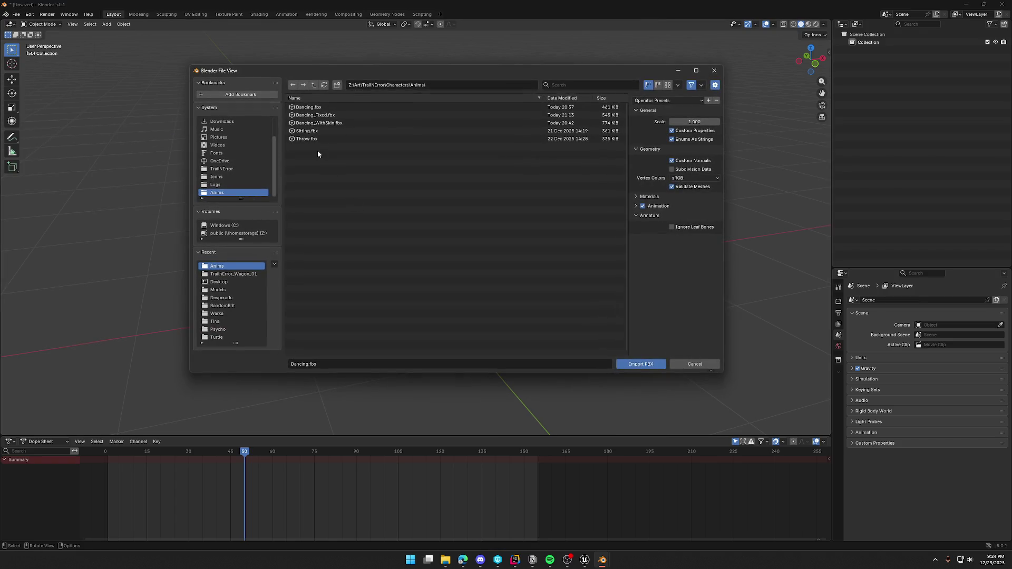
double_click(318, 106)
middle_drag(373, 163, 446, 262)
- Rename the imported SK_Char_Male_Naked object to 'Armature'
scroll(469, 305, up, 3)
middle_drag(469, 305, 440, 409)
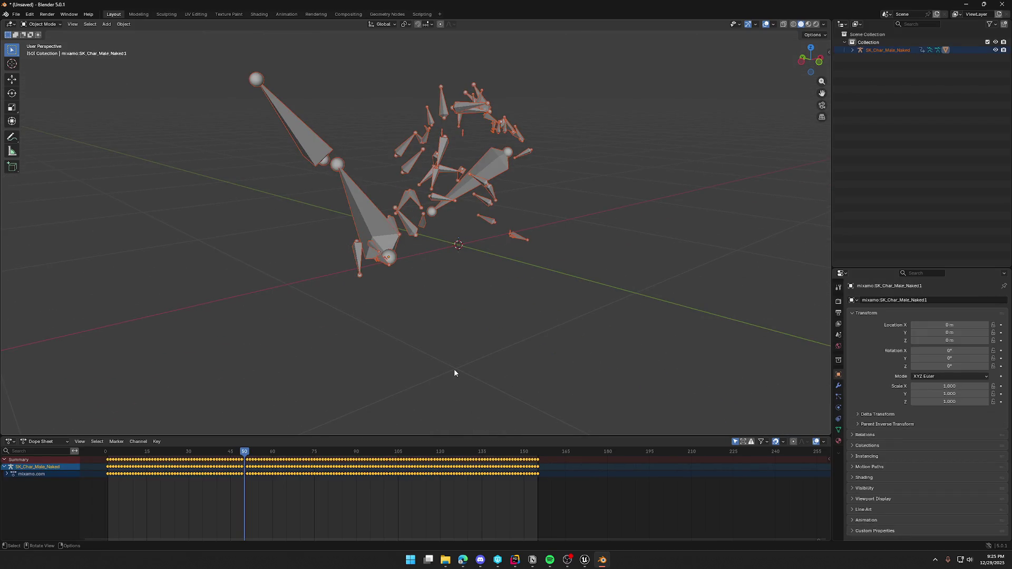
click(852, 50)
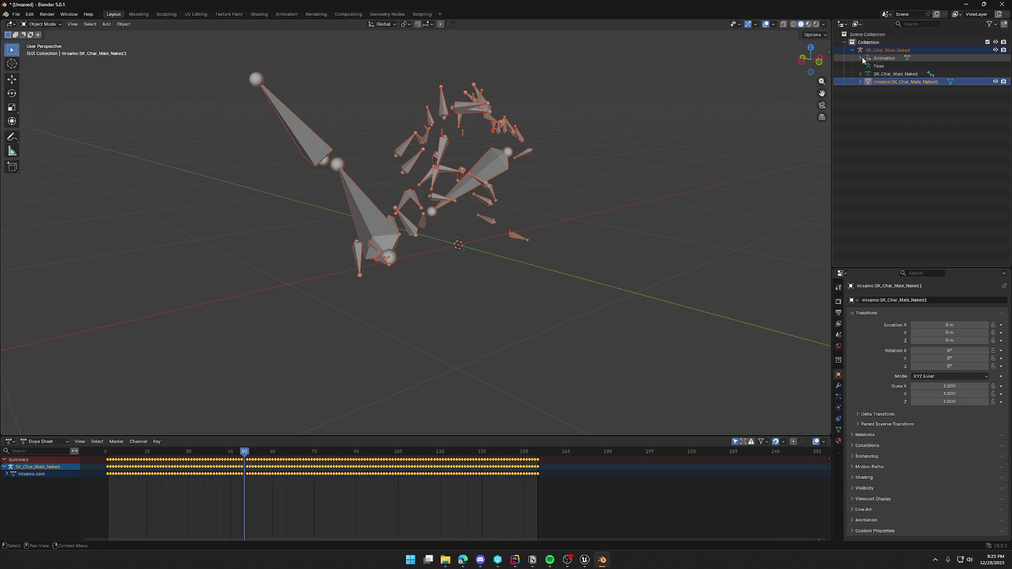
double_click(875, 51)
text(A)
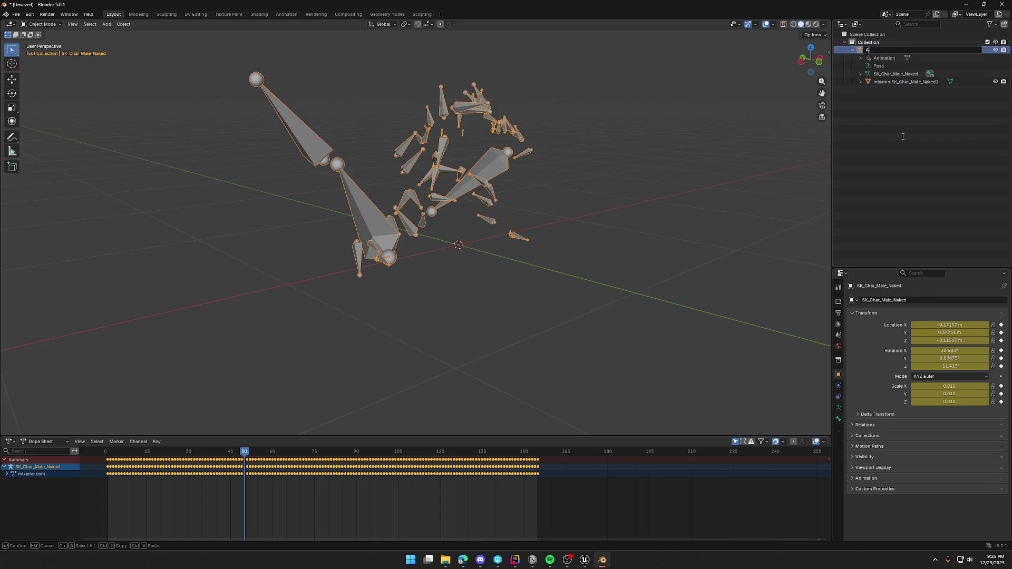
text(rmature)
key(Return)
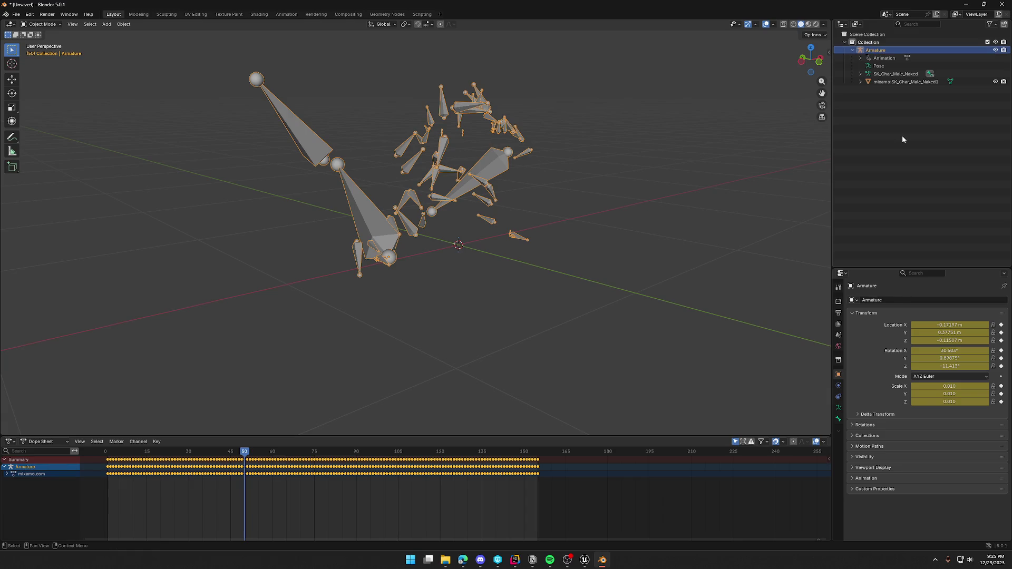
- Rename the object's armature data to 'Armature' as well
click(860, 74)
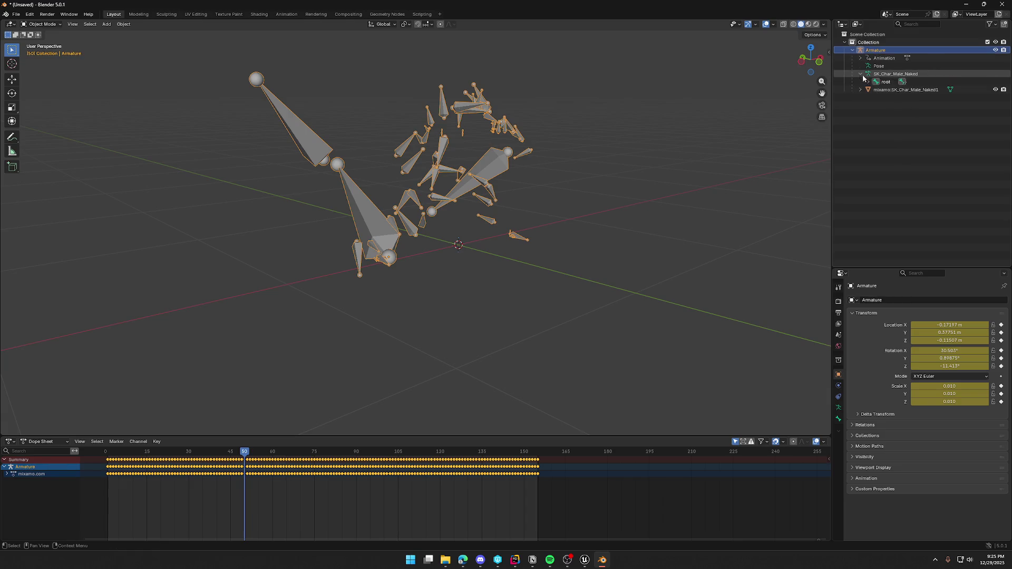
click(890, 73)
key(F2)
text(A)
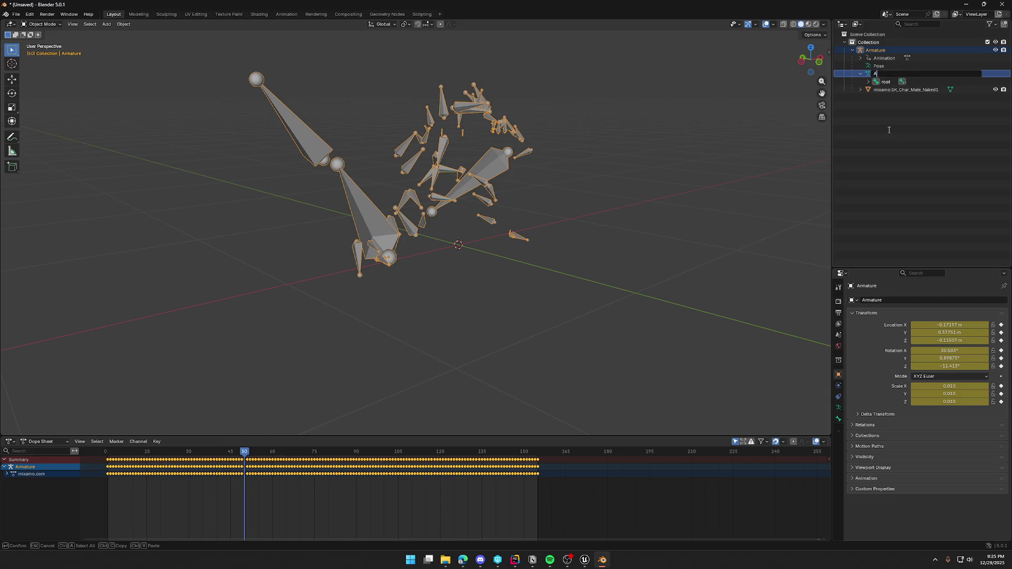
text(rmature)
key(Return)
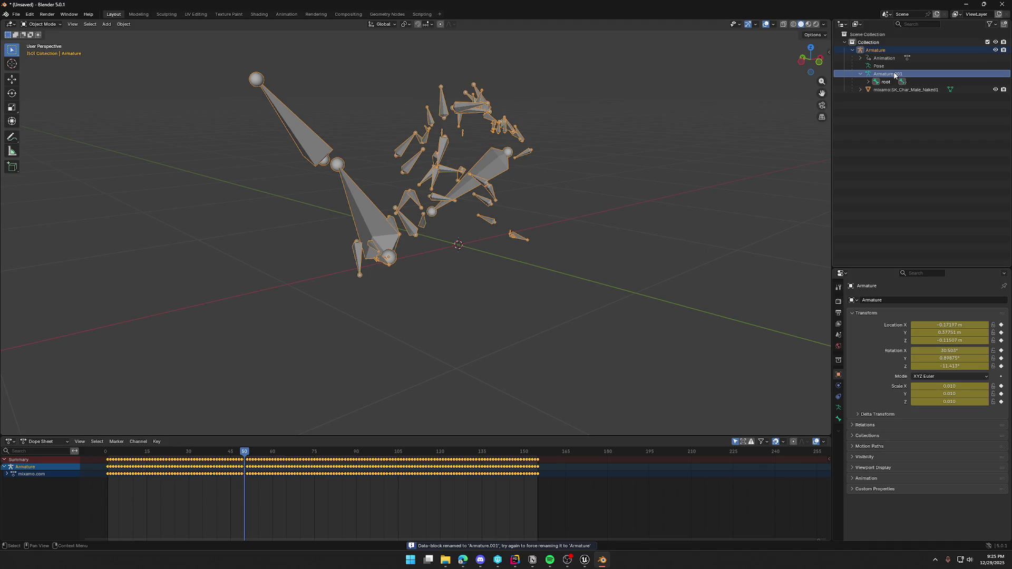
double_click(870, 50)
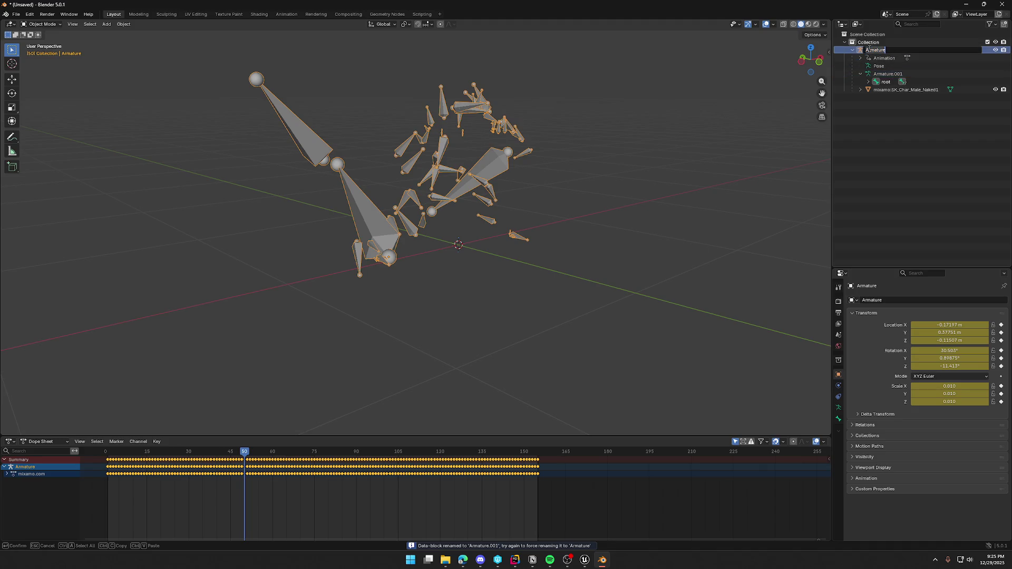
click(905, 168)
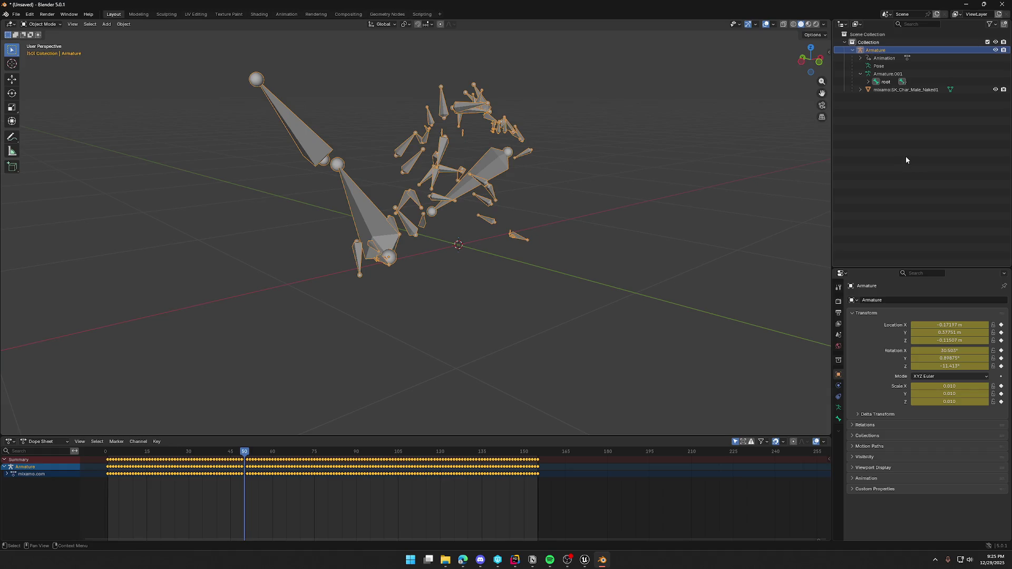
- Delete the imported SK_Char_Male_Naked character mesh
click(861, 89)
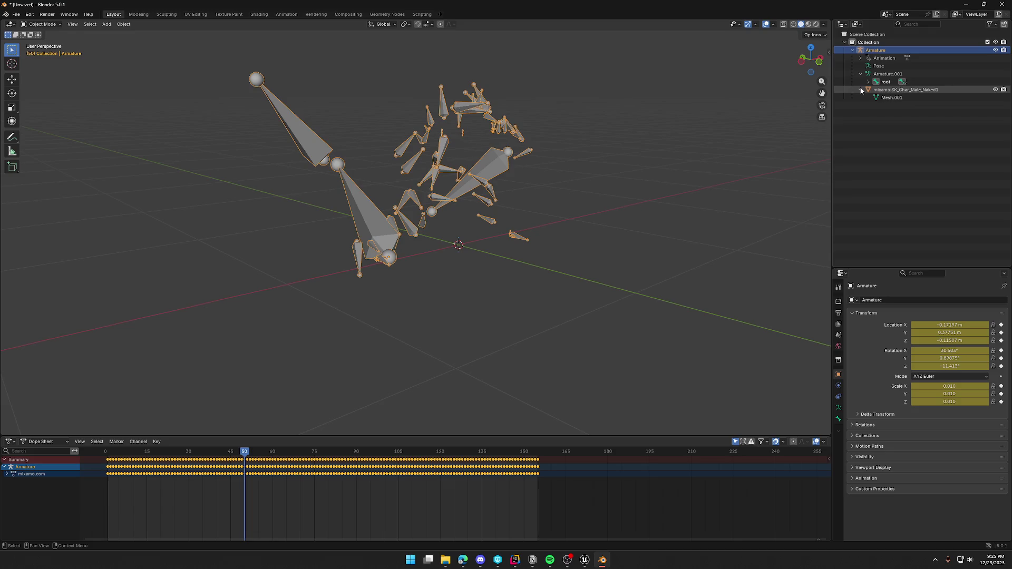
click(879, 91)
key(Delete)
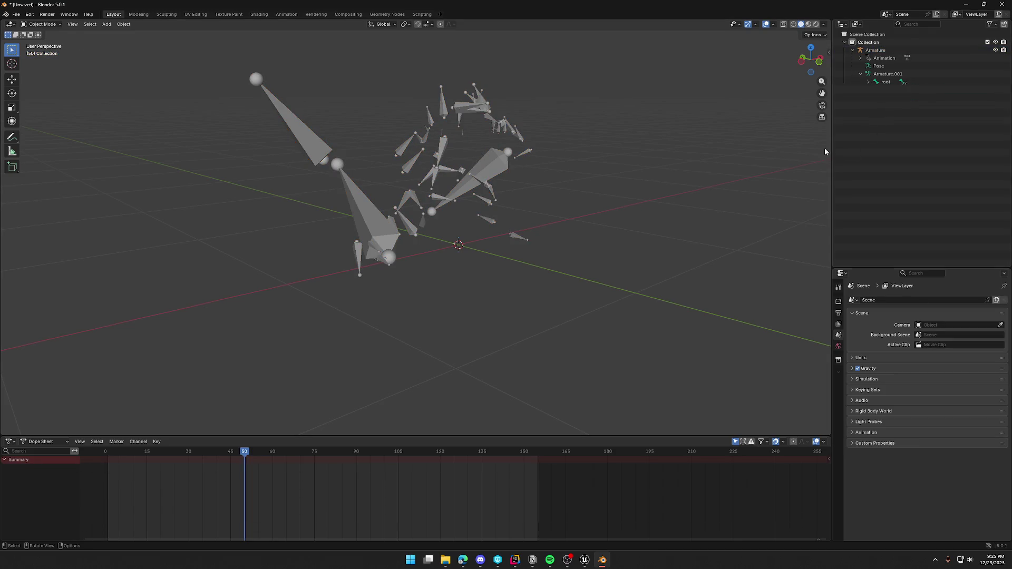
middle_drag(622, 185, 606, 209)
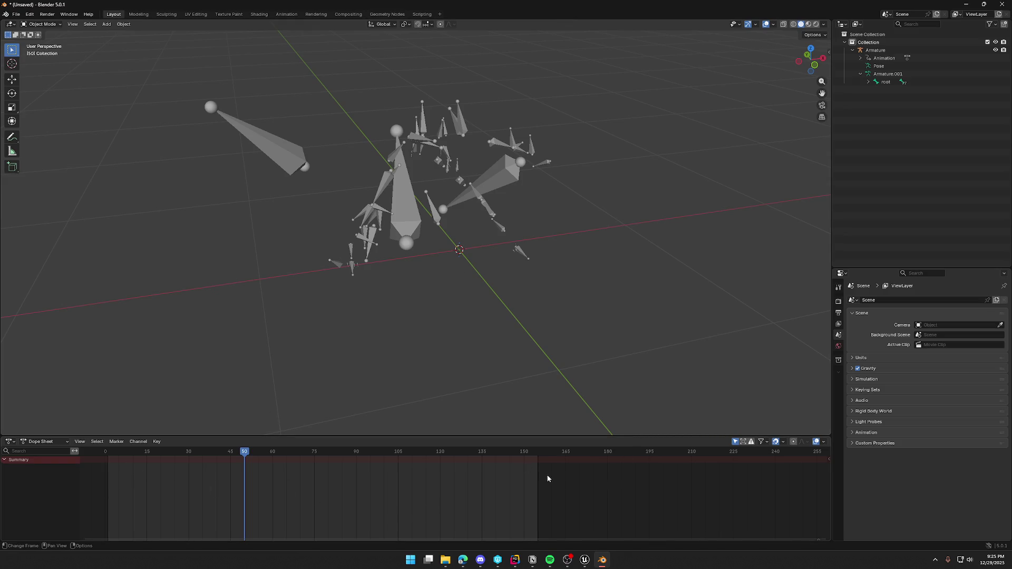
- Rewind to frame 1, switch to the Animation workspace, and put the armature in Pose Mode
drag(240, 452, 110, 457)
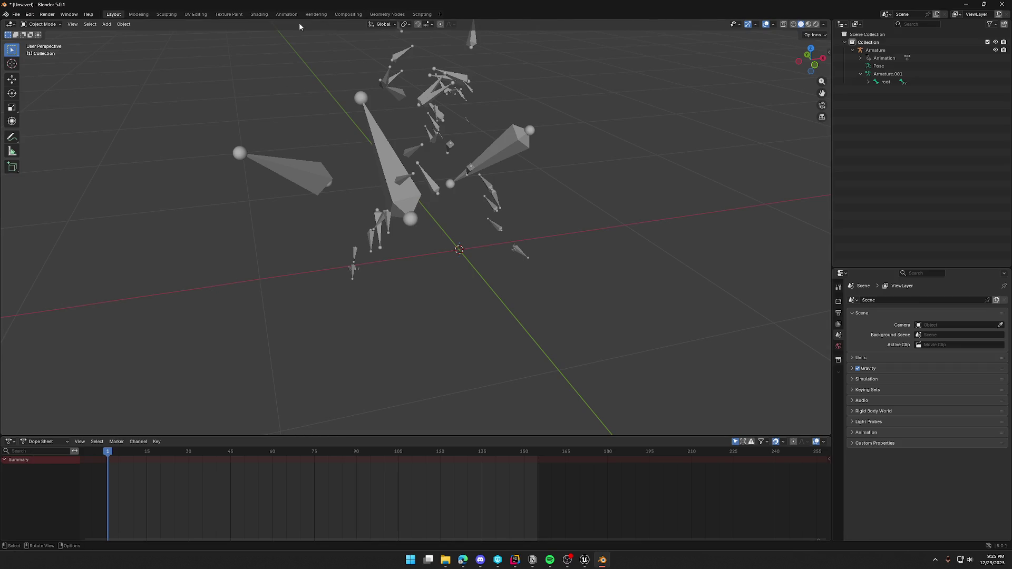
click(287, 16)
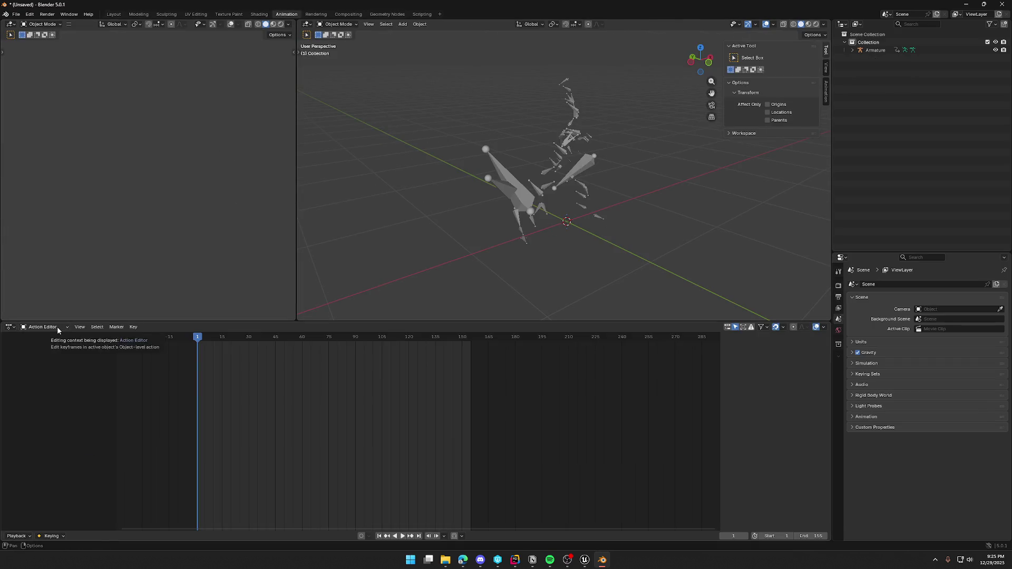
click(549, 169)
middle_drag(440, 236, 410, 239)
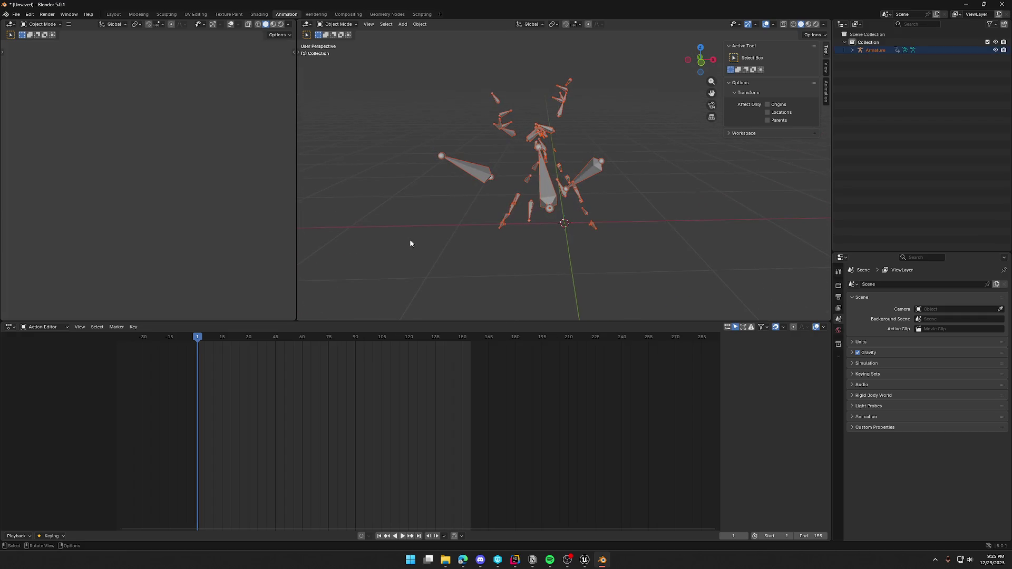
click(337, 25)
click(544, 173)
click(341, 25)
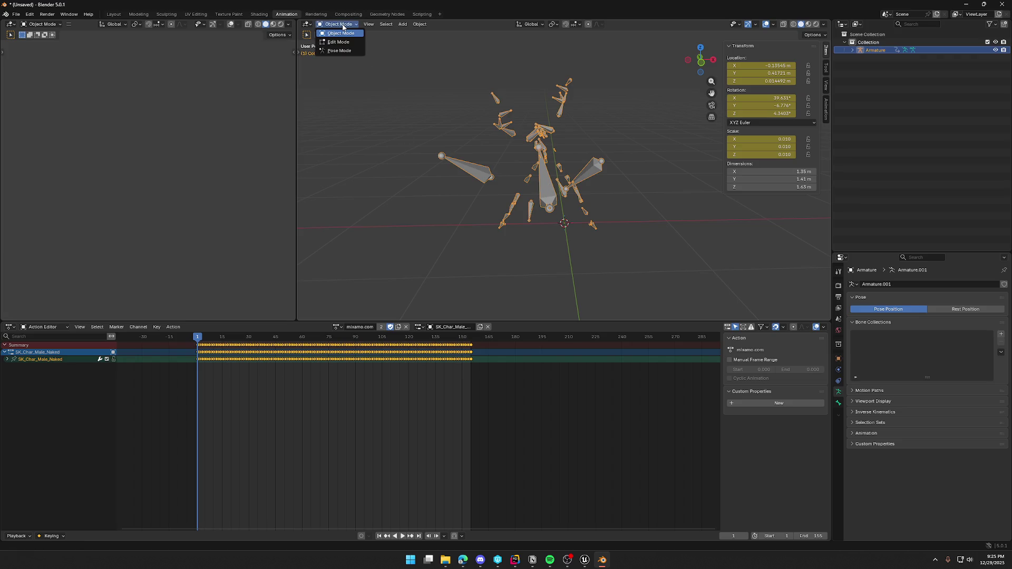
click(339, 50)
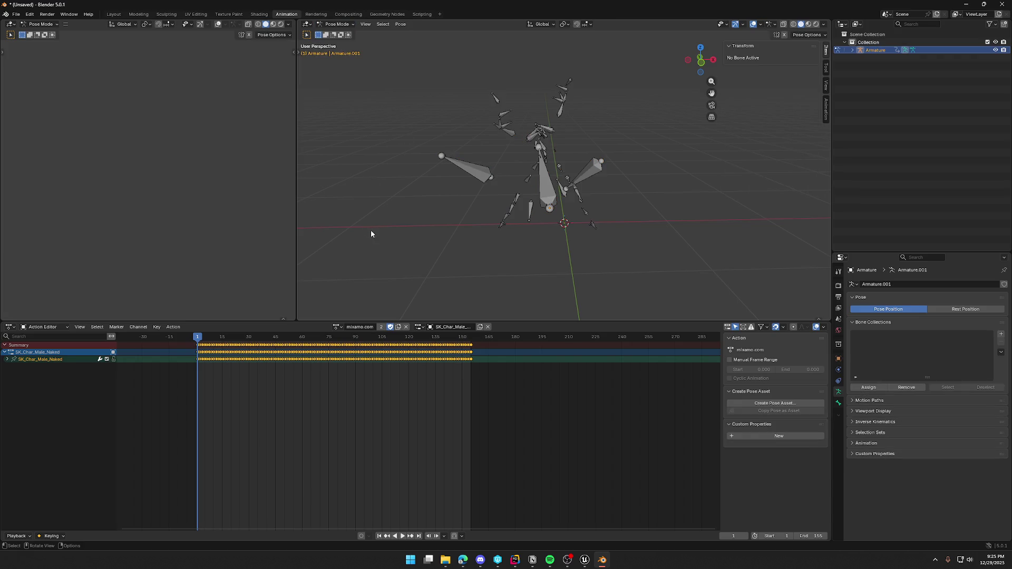
- Select all bones and enlarge the Action Editor to list every bone channel
click(7, 359)
click(9, 359)
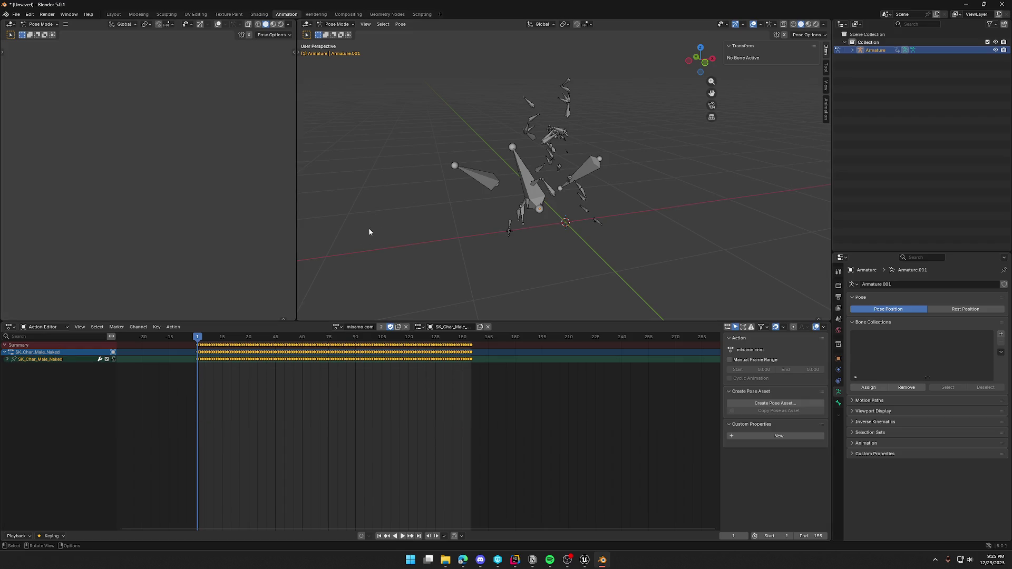
key(a)
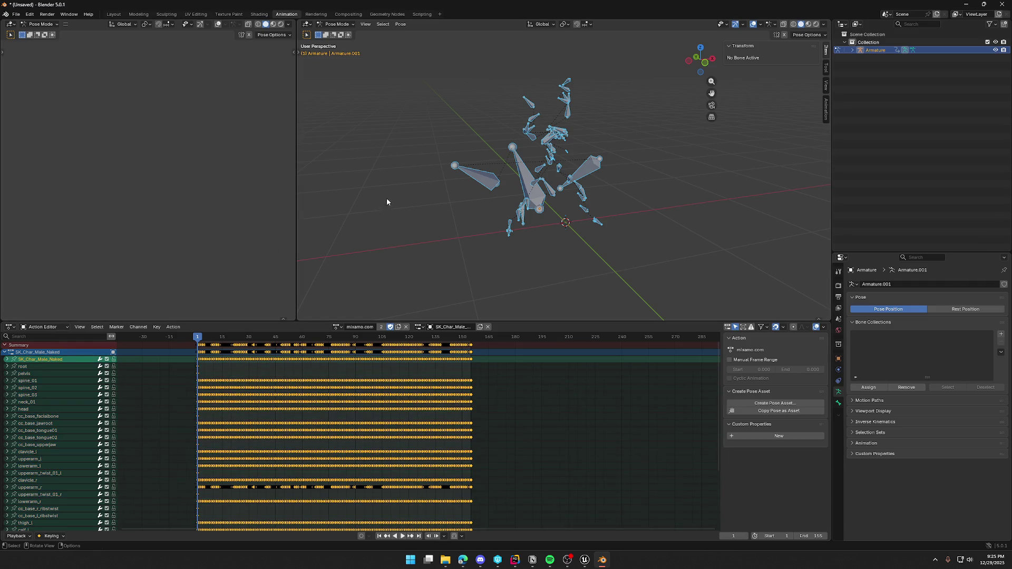
scroll(173, 404, down, 2)
drag(174, 322, 174, 179)
scroll(121, 298, up, 2)
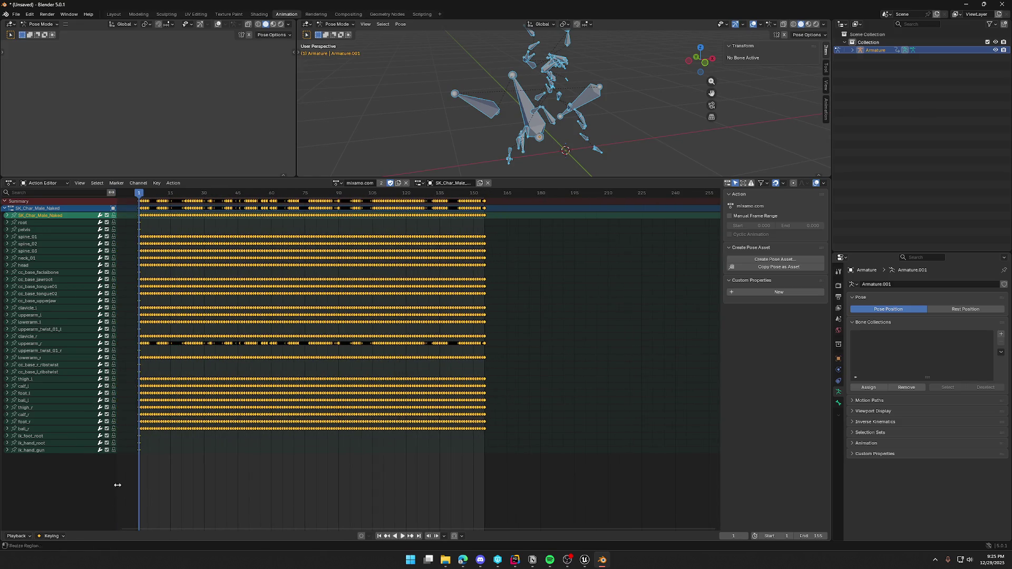
- Screenshot the bone channel list, then shrink the Action Editor back
key(super+shift+s)
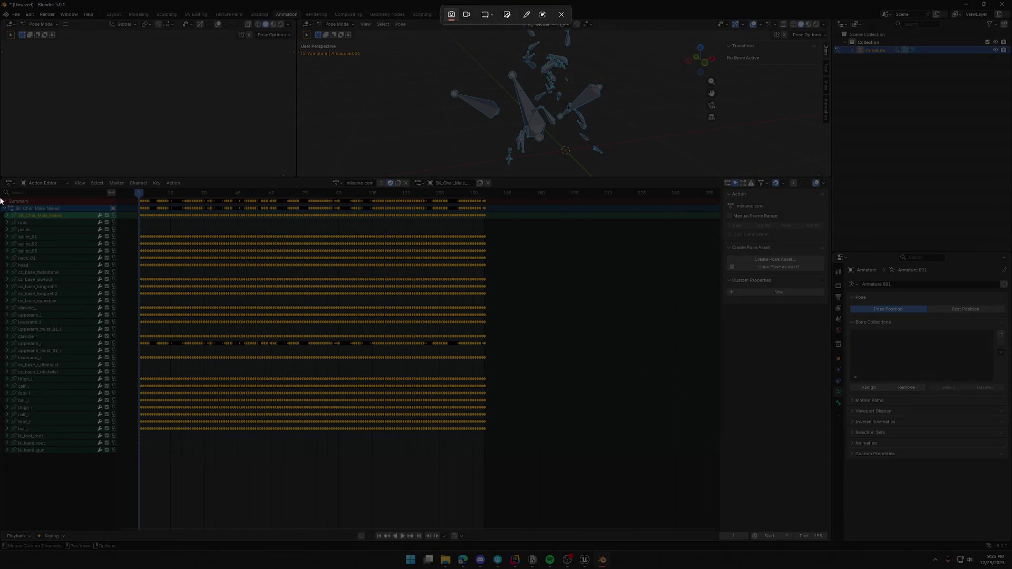
drag(1, 197, 140, 462)
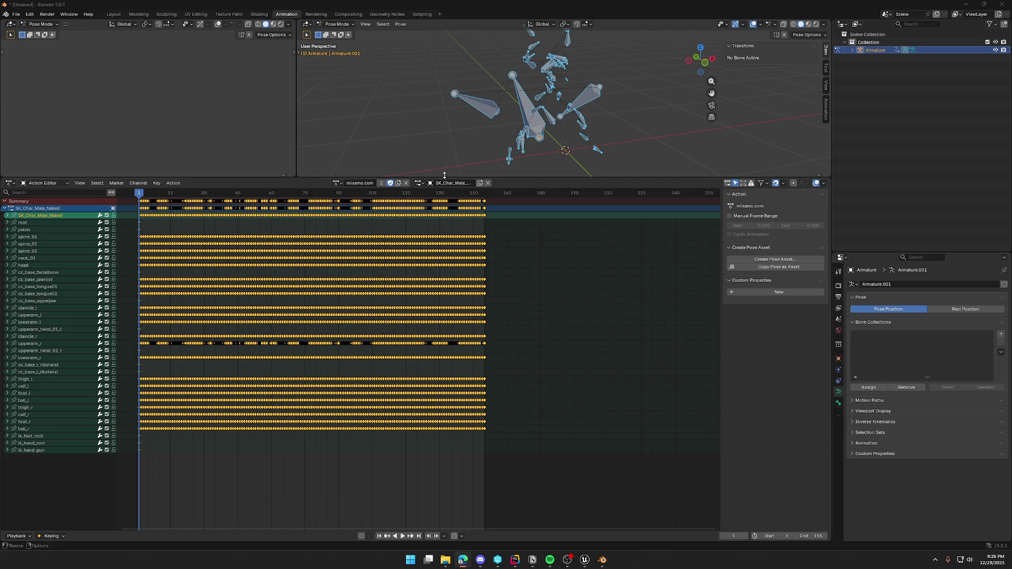
drag(529, 178, 514, 338)
- Reselect all bones and switch the armature back to Object Mode
click(509, 291)
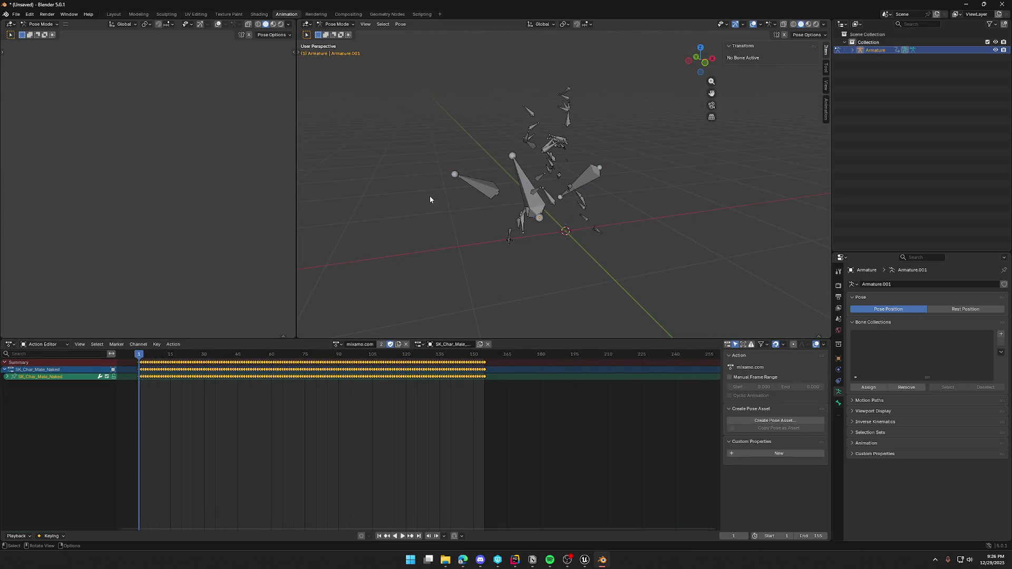
key(a)
click(337, 24)
click(337, 31)
- Test-bake the action with default settings, play it, then undo back to the mixamo.com action
click(419, 24)
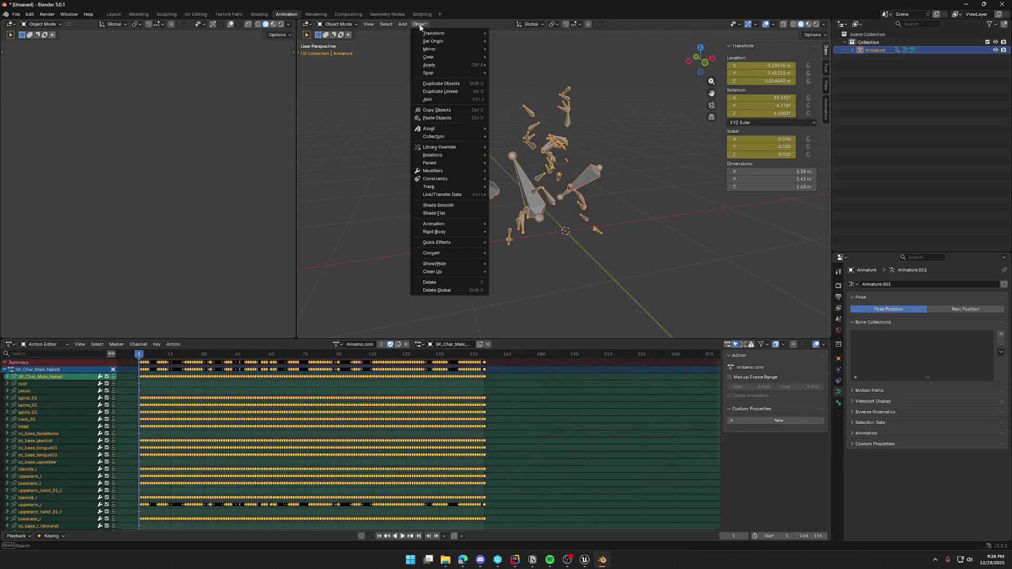
mouse_move(458, 225)
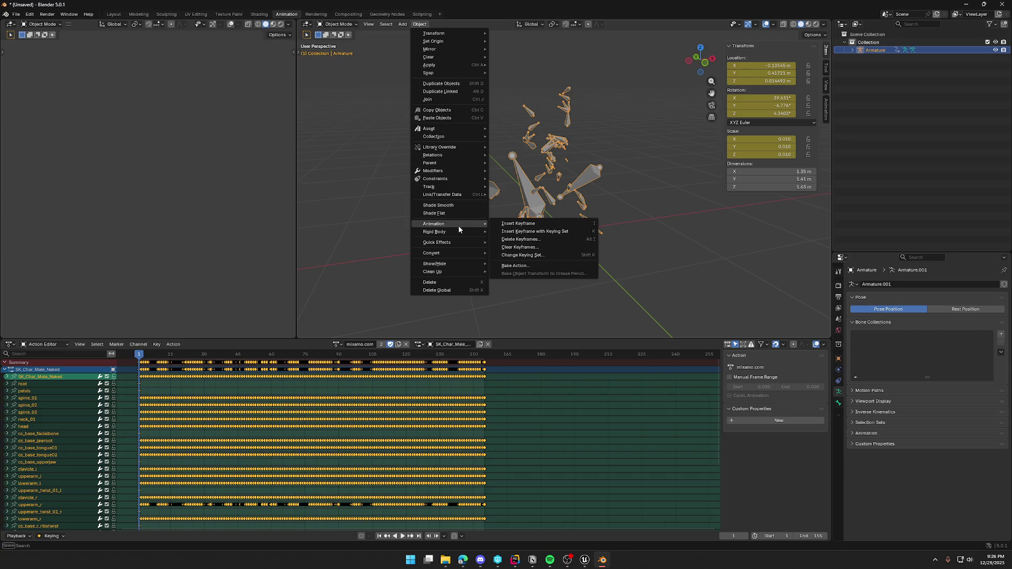
click(527, 266)
click(515, 421)
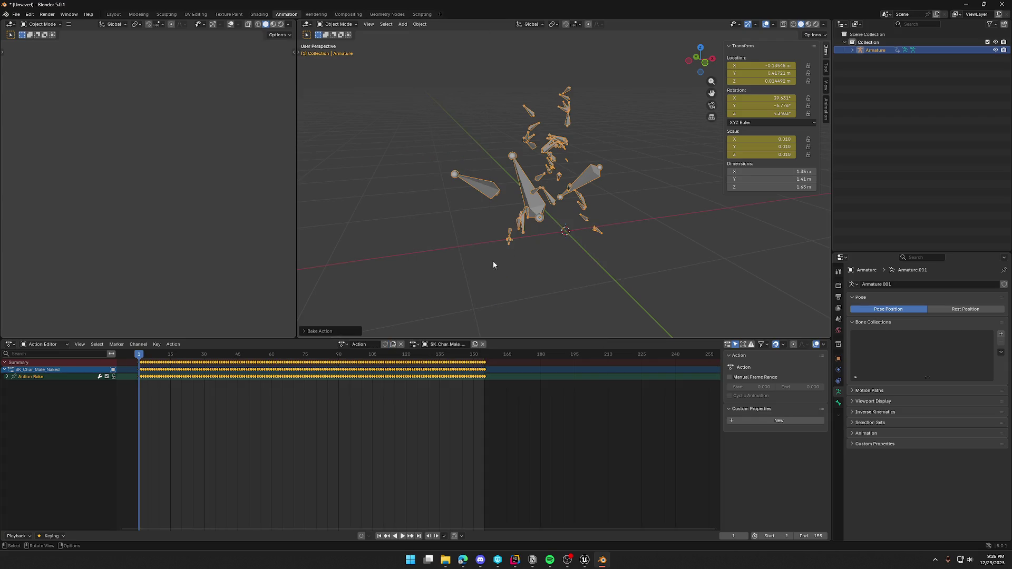
key(space)
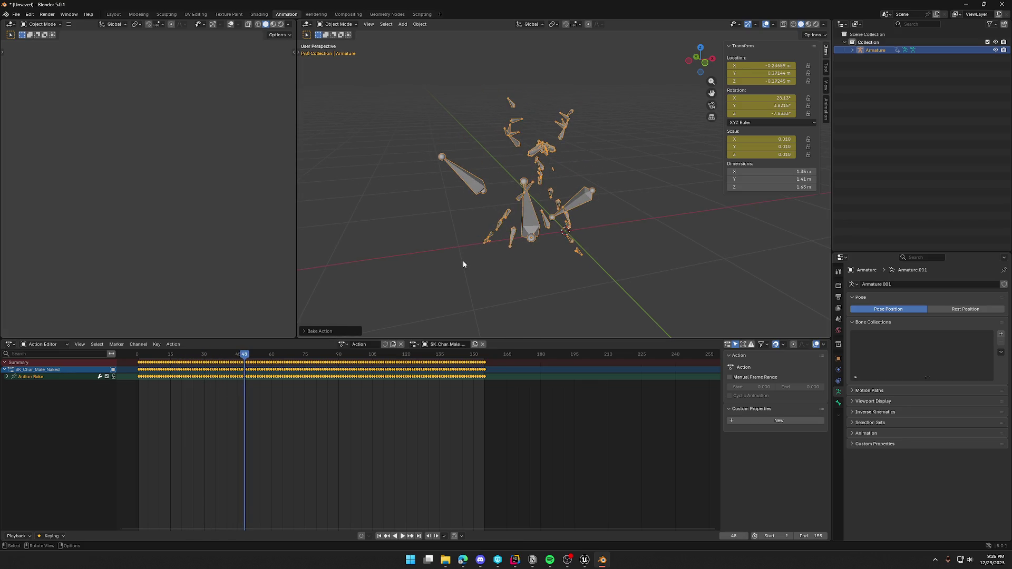
key(ctrl+z)
key(space)
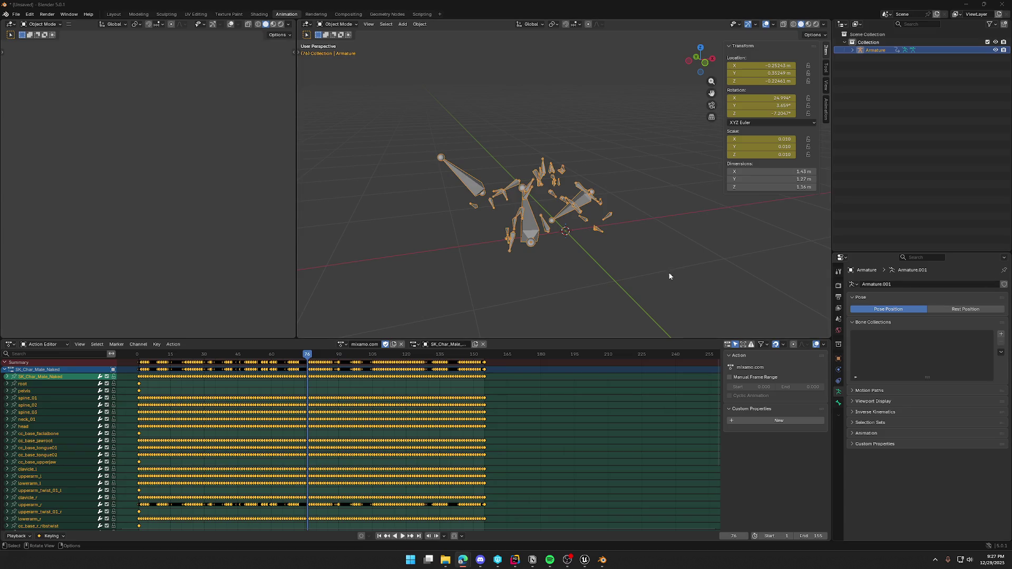
middle_drag(634, 219, 645, 222)
- With the armature selected, apply all its transforms via Ctrl+A
click(671, 177)
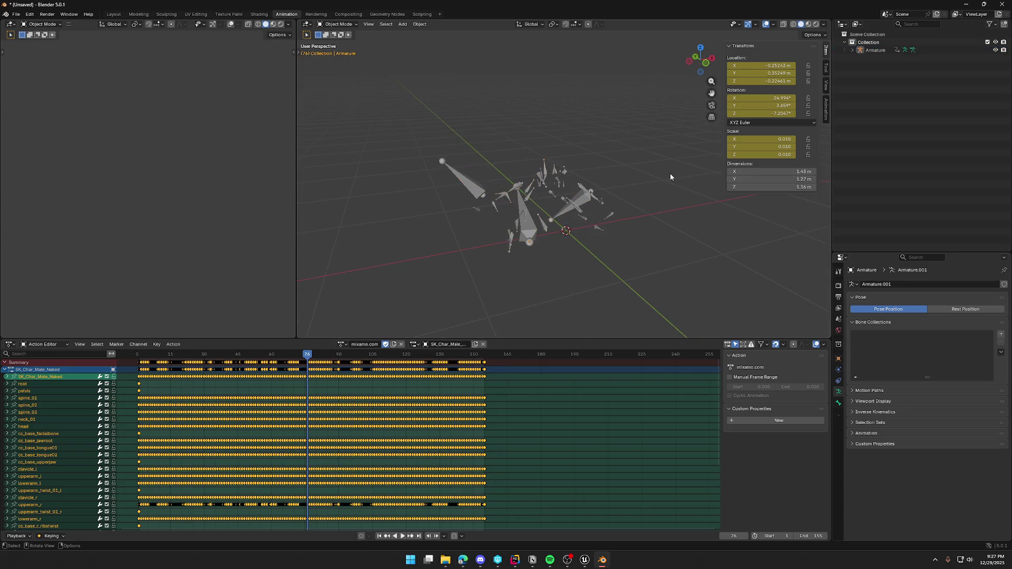
key(ctrl+z)
click(644, 175)
key(ctrl+z)
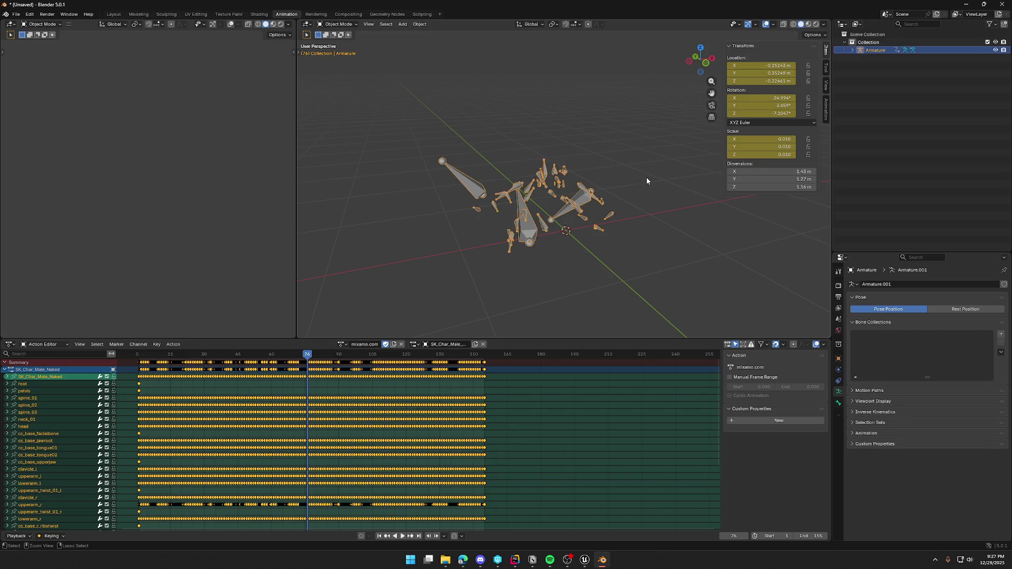
key(ctrl+a)
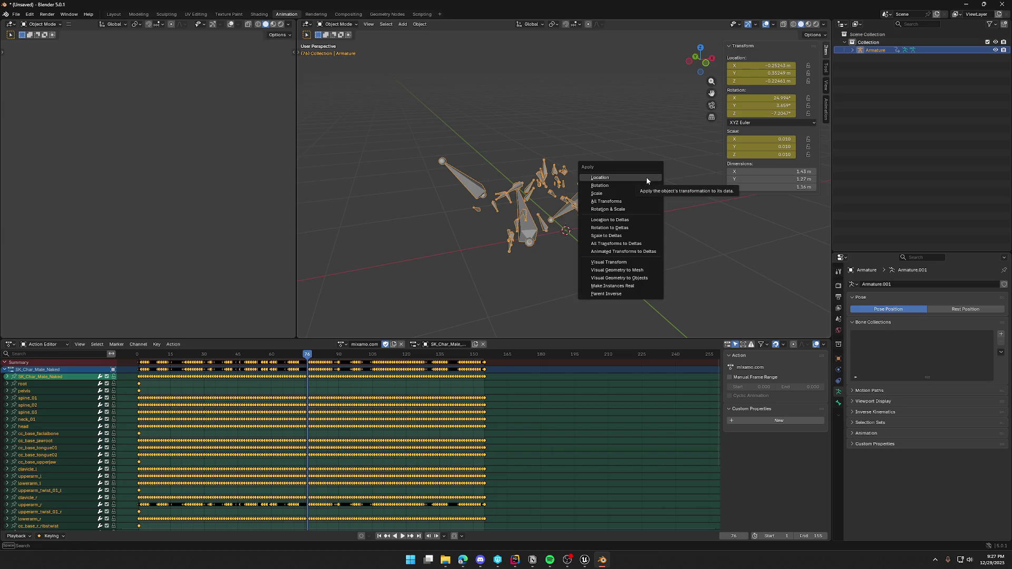
click(643, 204)
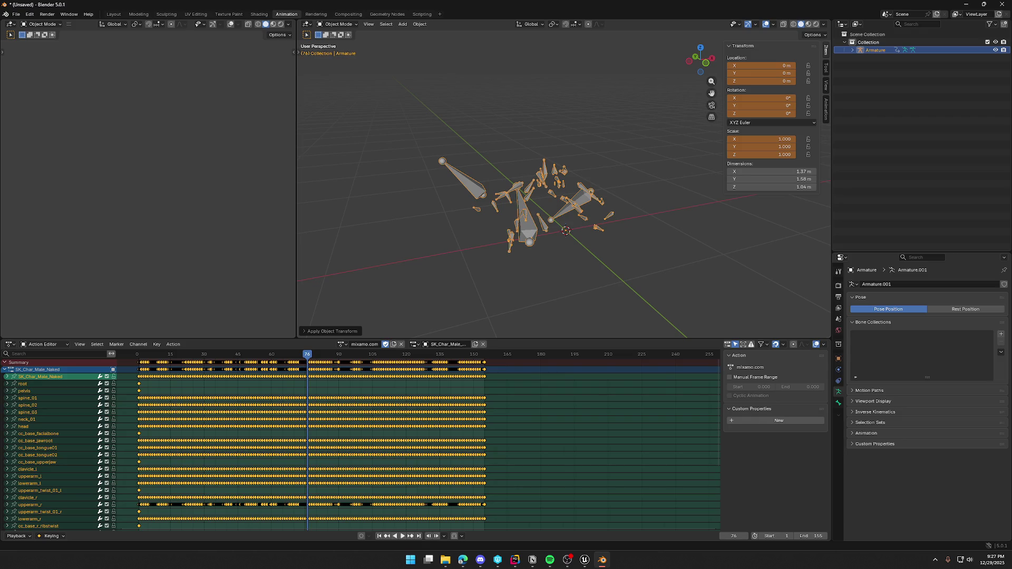
- Bake the action as Pose data over frames 1 to 155 and play it back
click(416, 26)
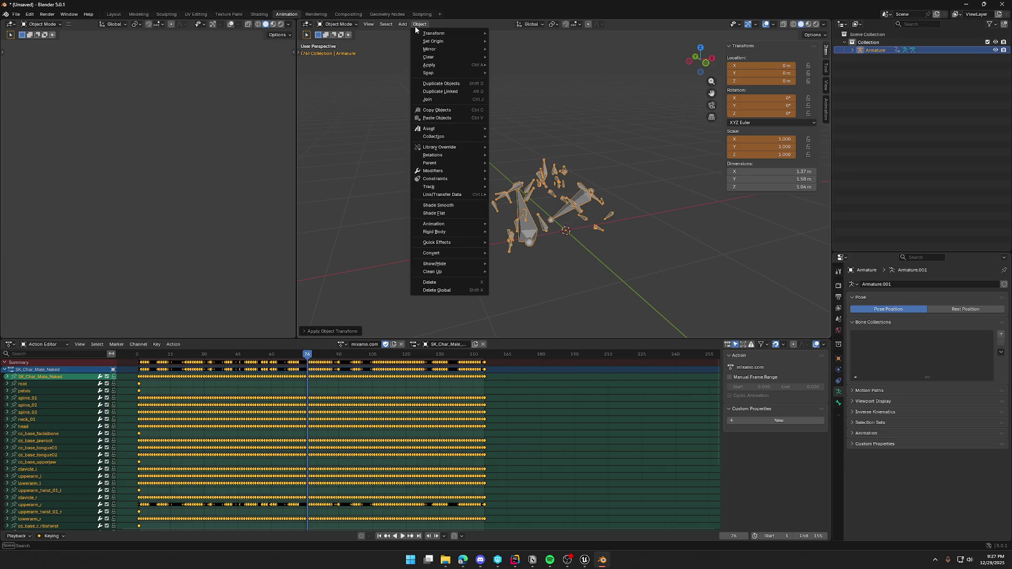
mouse_move(466, 224)
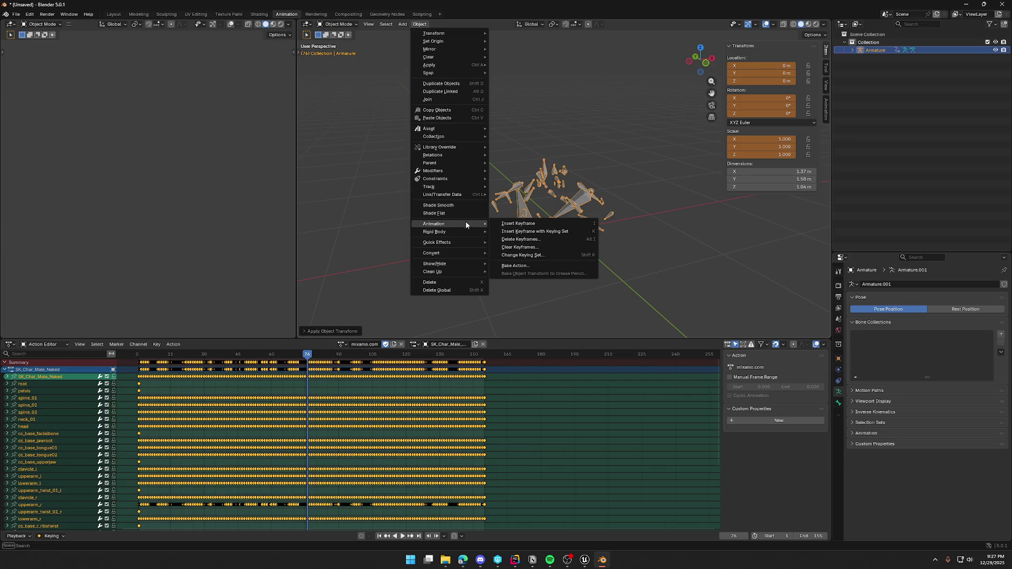
click(543, 267)
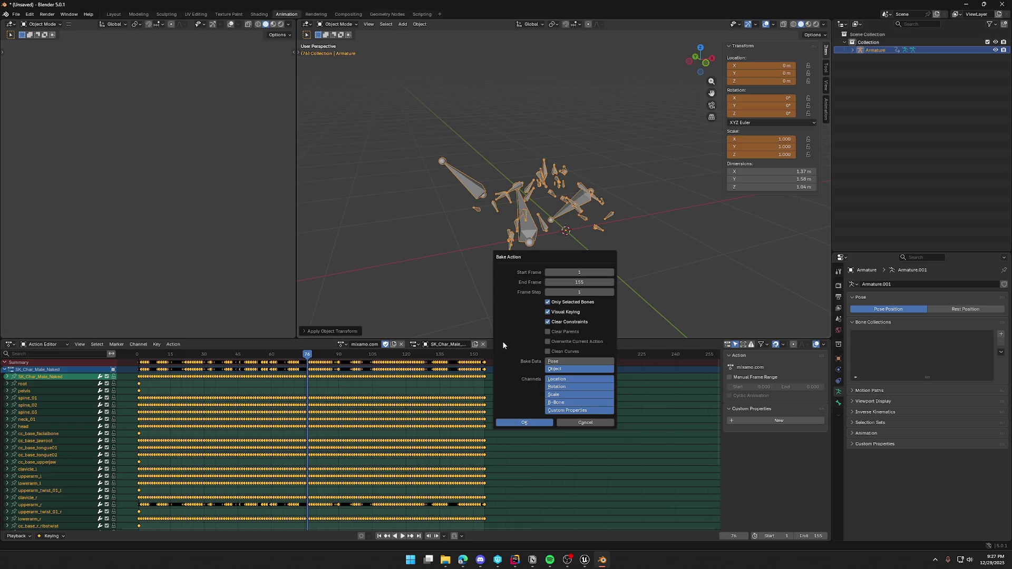
click(553, 361)
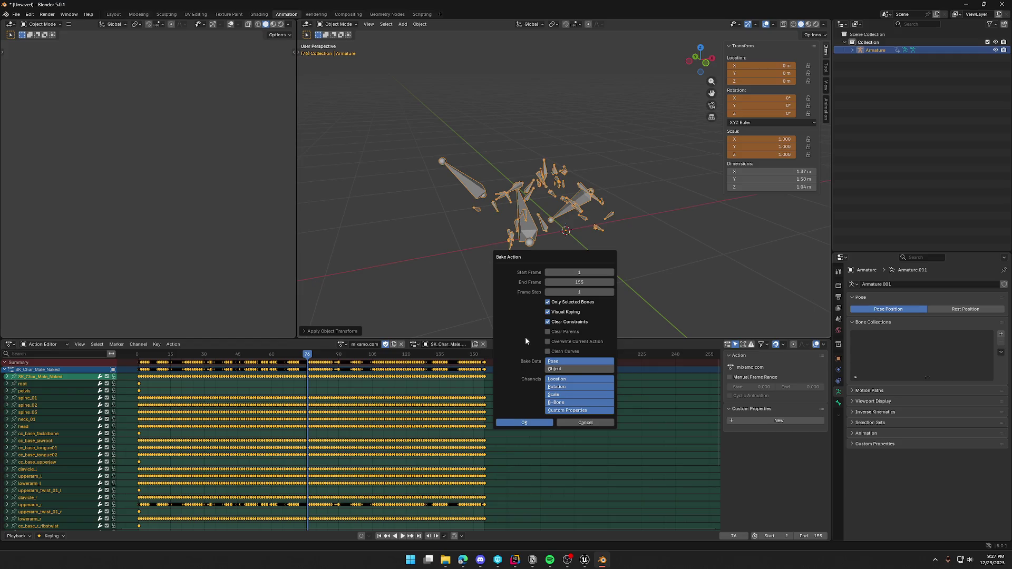
click(524, 422)
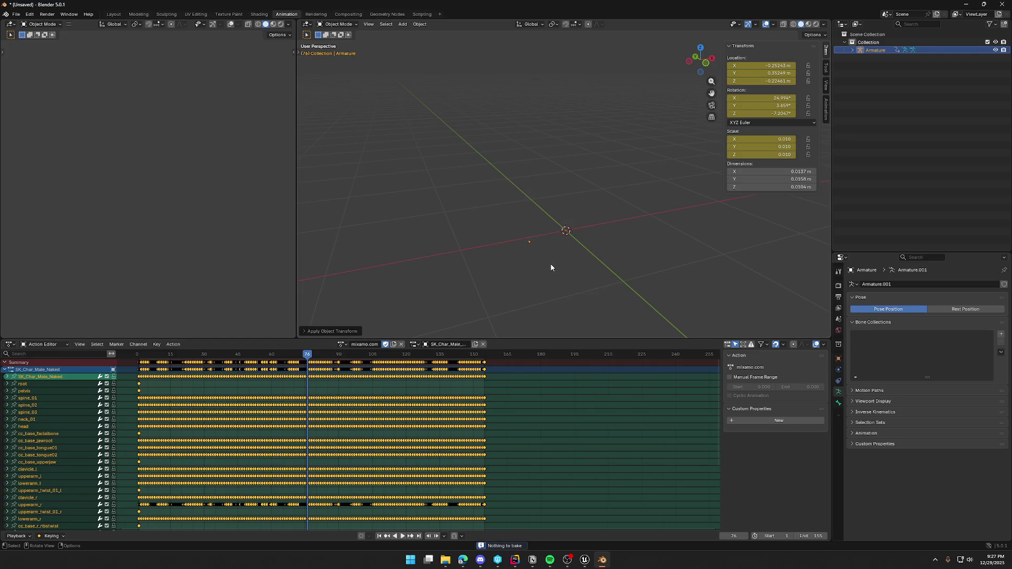
key(space)
key(space)
- Stop playback and expand Armature, Armature.001, root and pelvis in the Outliner
mouse_move(583, 260)
middle_down()
mouse_move(552, 258)
mouse_move(566, 283)
mouse_move(593, 203)
mouse_move(598, 268)
mouse_move(605, 264)
middle_up()
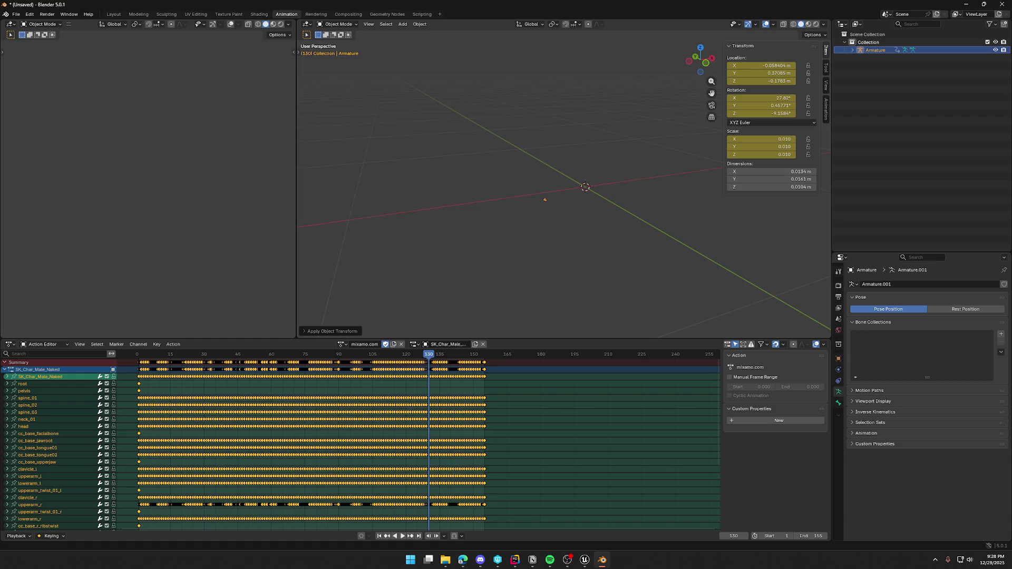
click(852, 50)
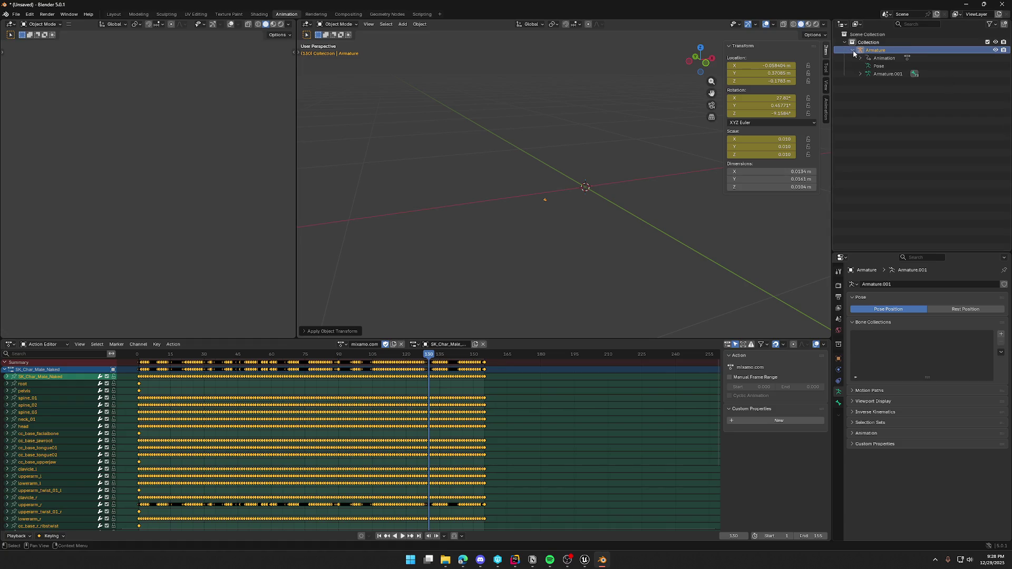
click(861, 75)
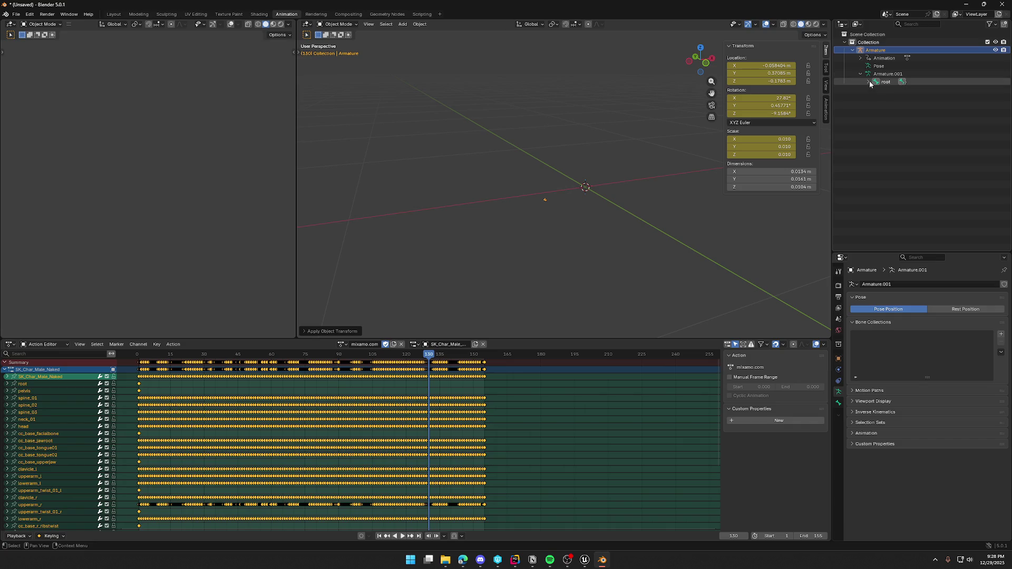
click(868, 82)
click(877, 89)
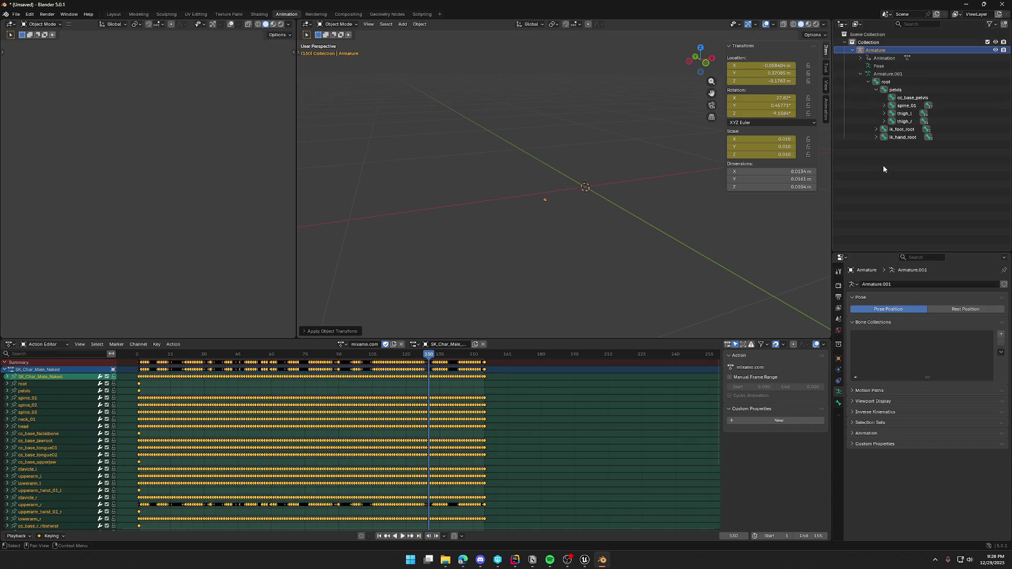
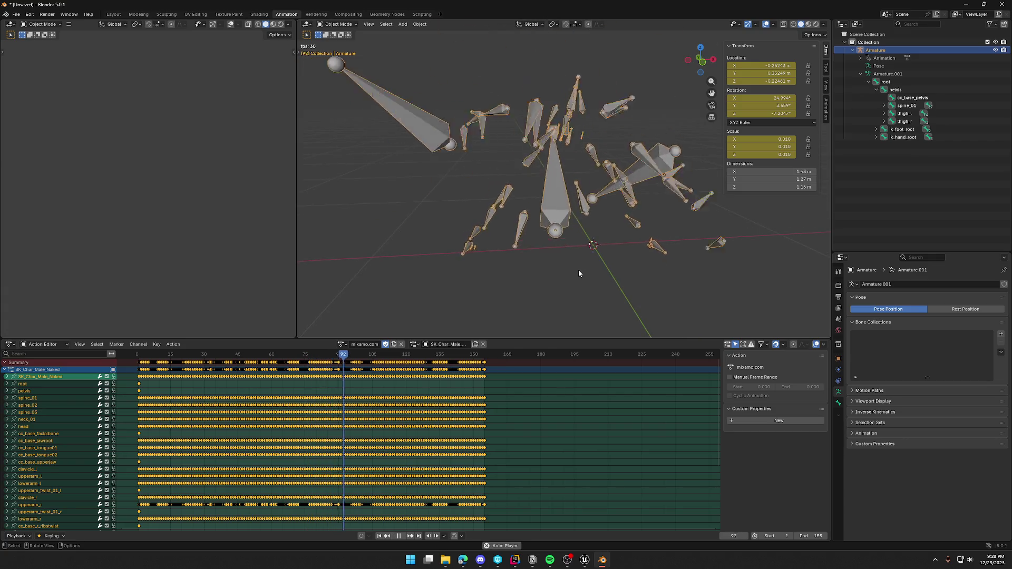
- Rename the SK_Char_Male_Naked channel group in the mixamo.com action to Armature
click(35, 378)
right_click(36, 378)
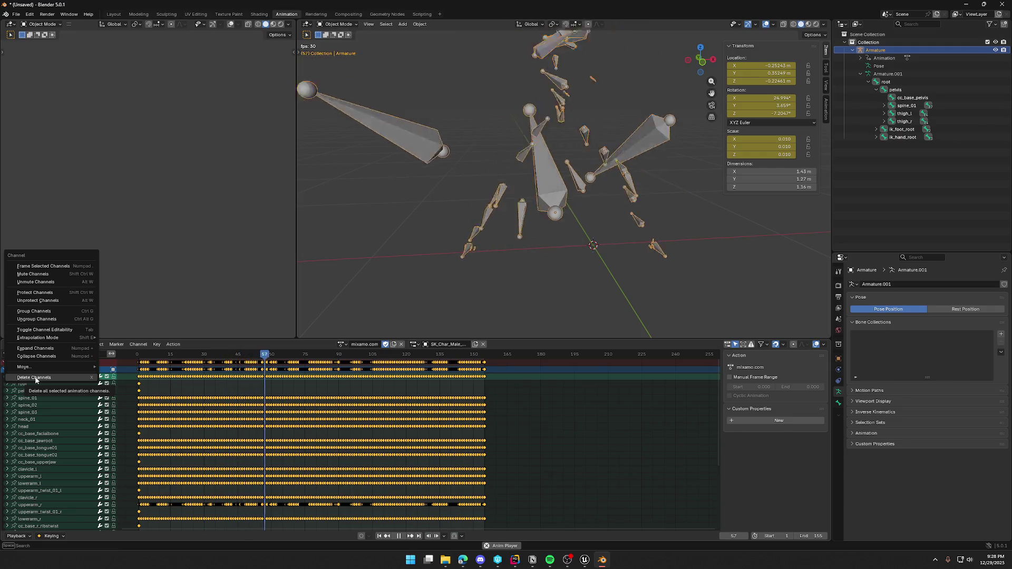
key(Escape)
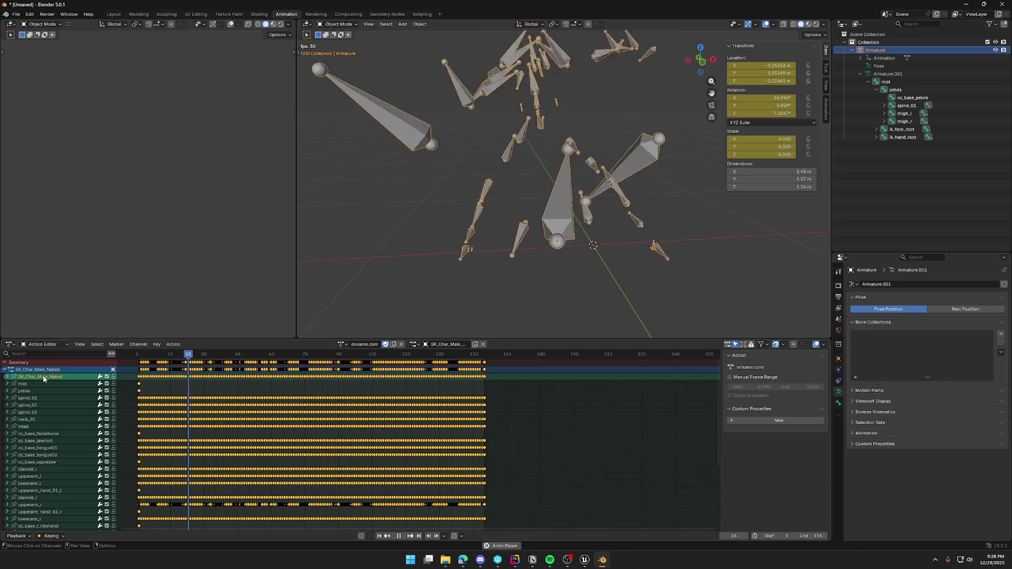
double_click(44, 377)
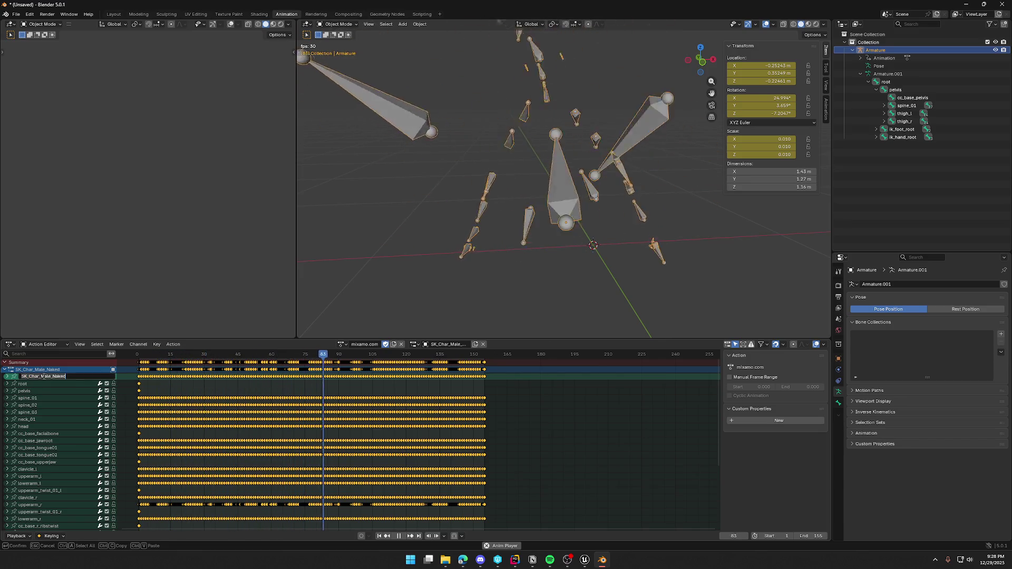
text(Armature)
key(Return)
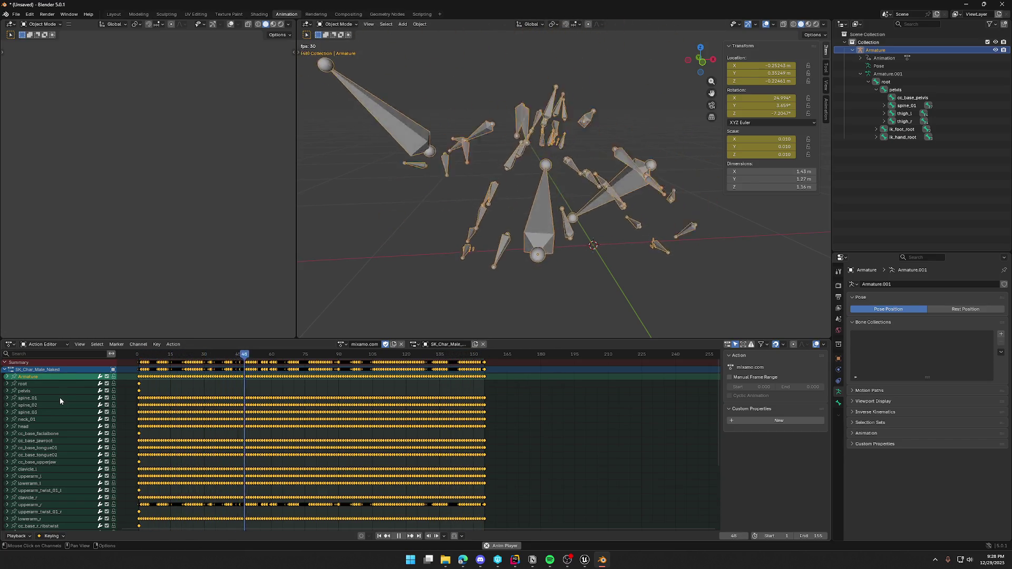
click(16, 14)
- Export the rig and its dance as FBX, overwriting Dancing_Fixed.fbx, then return to Unreal
mouse_move(31, 134)
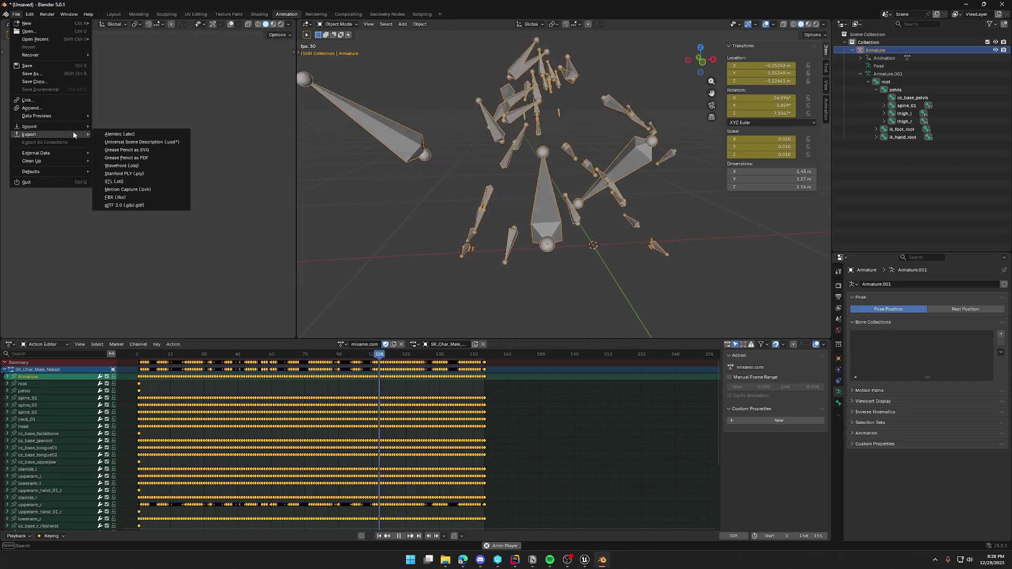
click(114, 197)
click(337, 116)
click(649, 317)
scroll(664, 332, down, 2)
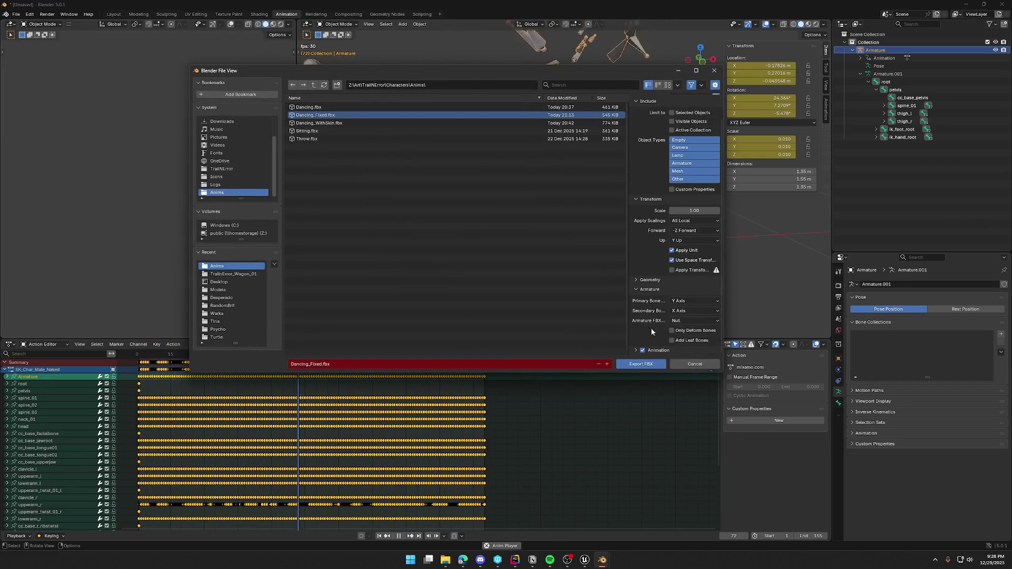
click(638, 350)
scroll(648, 347, down, 4)
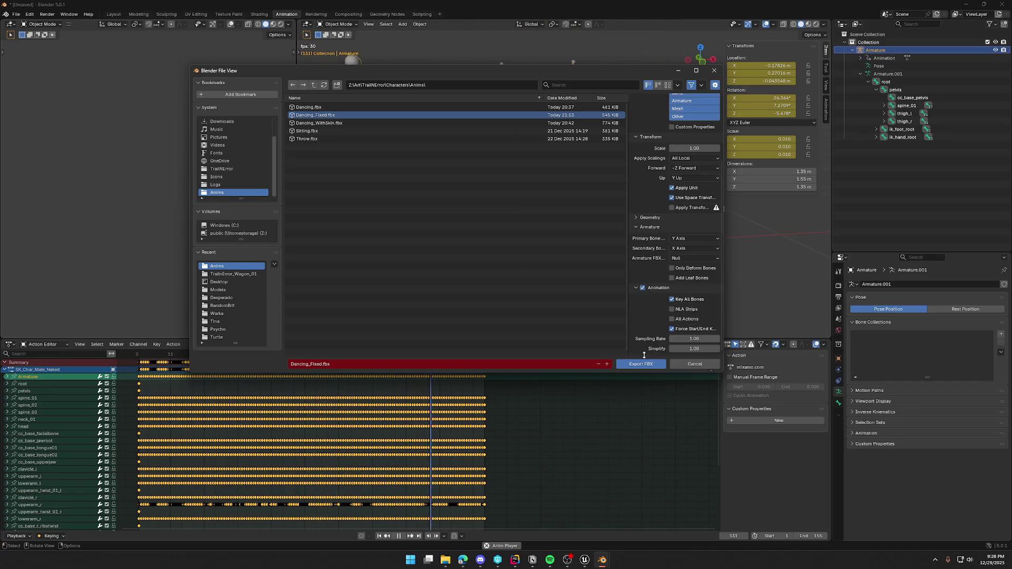
scroll(651, 308, up, 6)
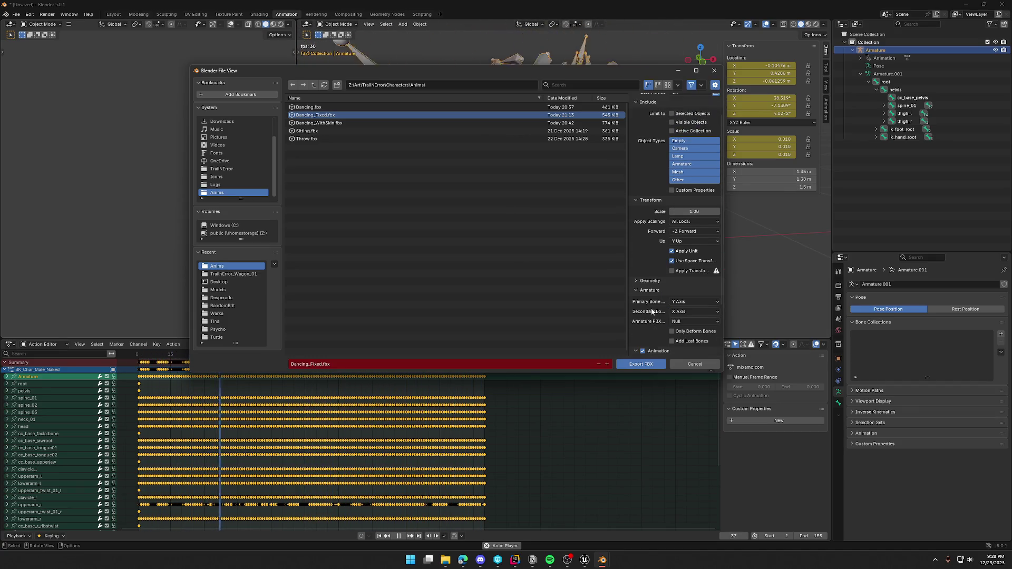
click(641, 363)
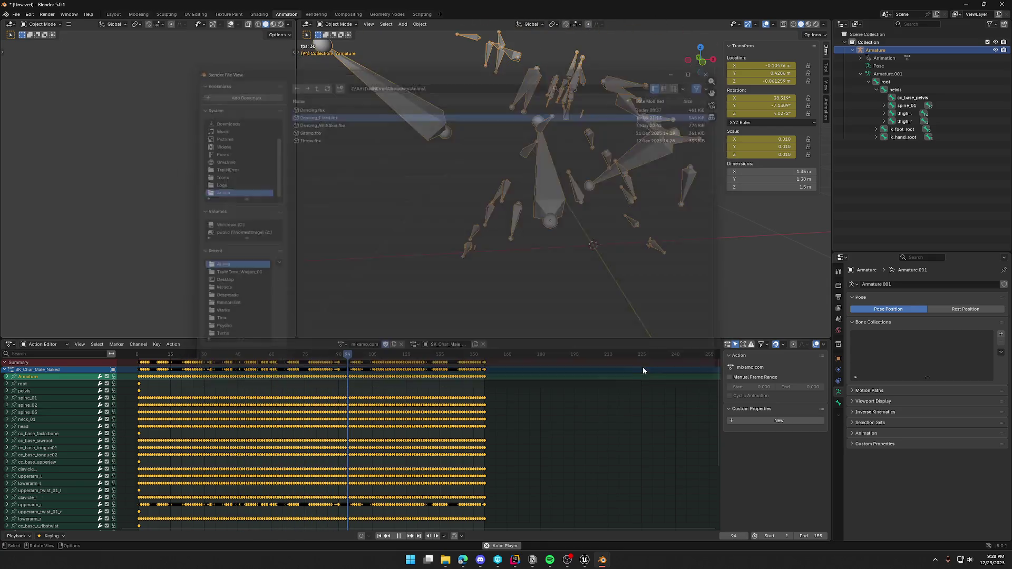
key(alt+Tab)
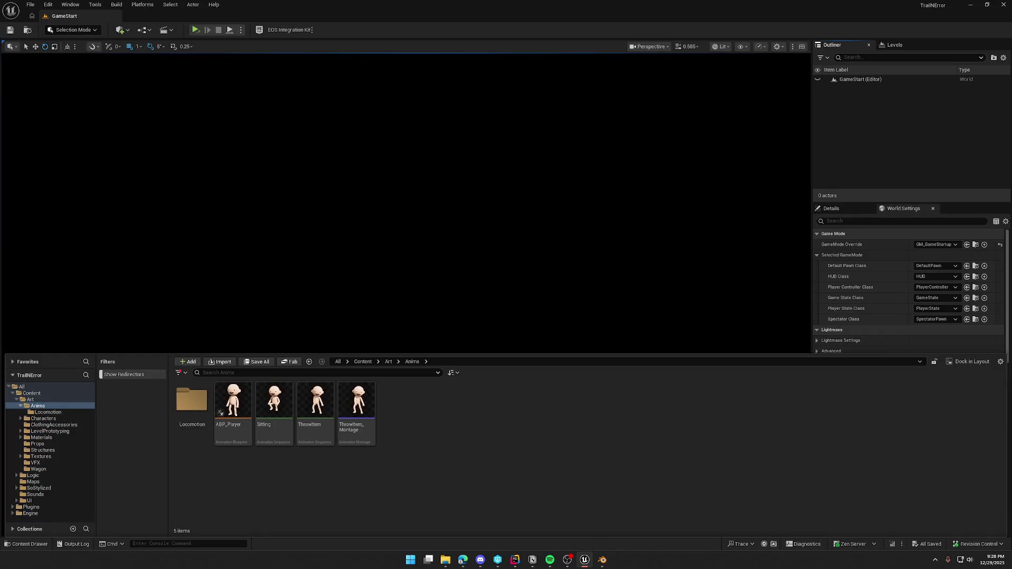
- Import Dancing_Fixed.fbx as animation onto SK_Char_Male_Naked_Skeleton and open Dancing_Fixed_Armature_Dance
click(446, 559)
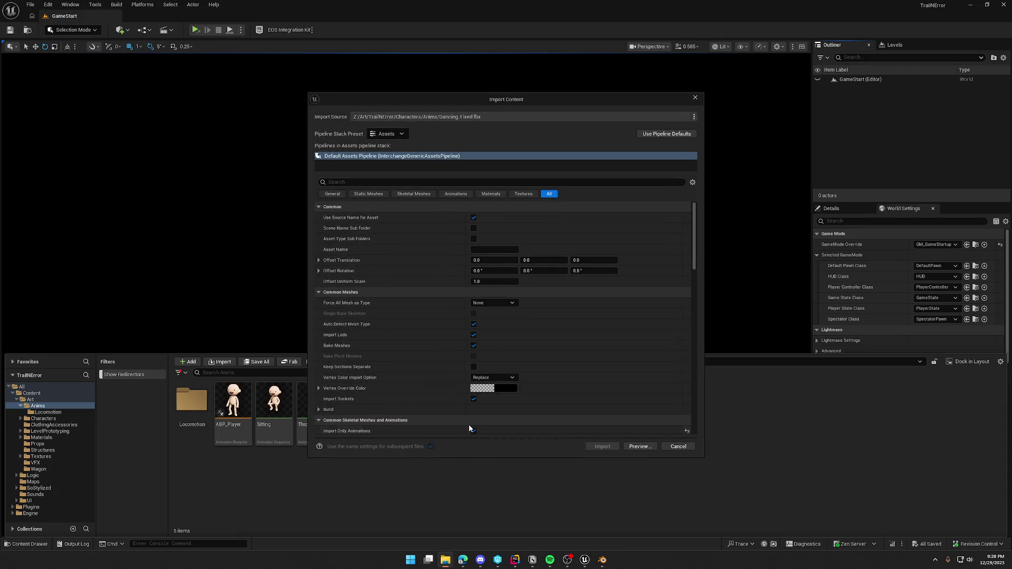
click(455, 194)
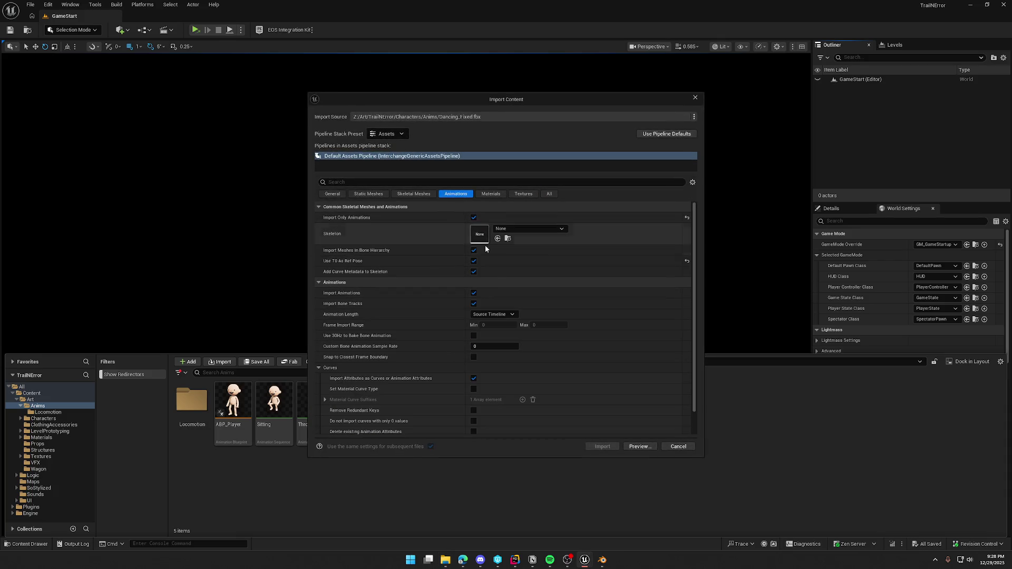
click(521, 228)
click(548, 380)
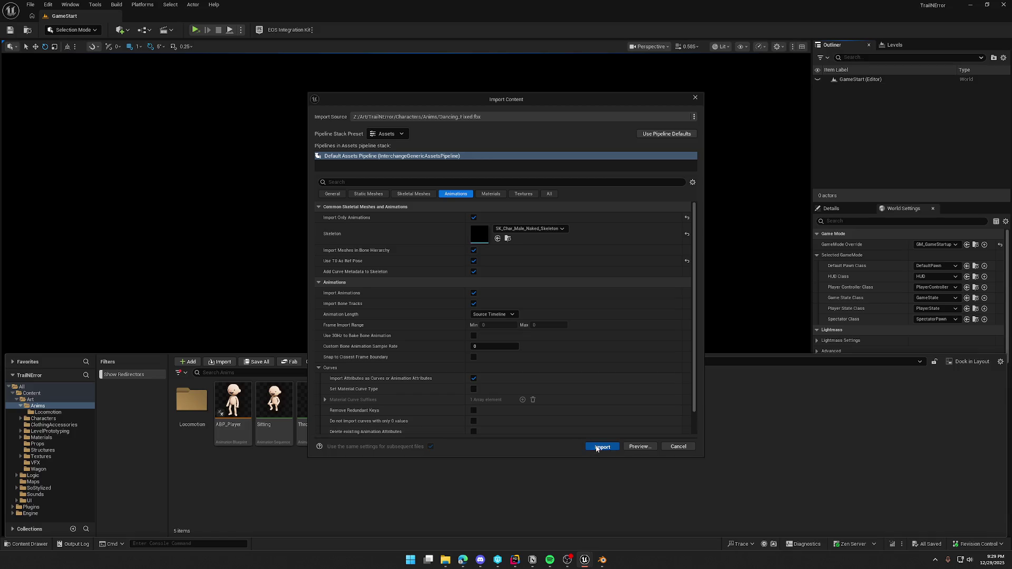
click(598, 446)
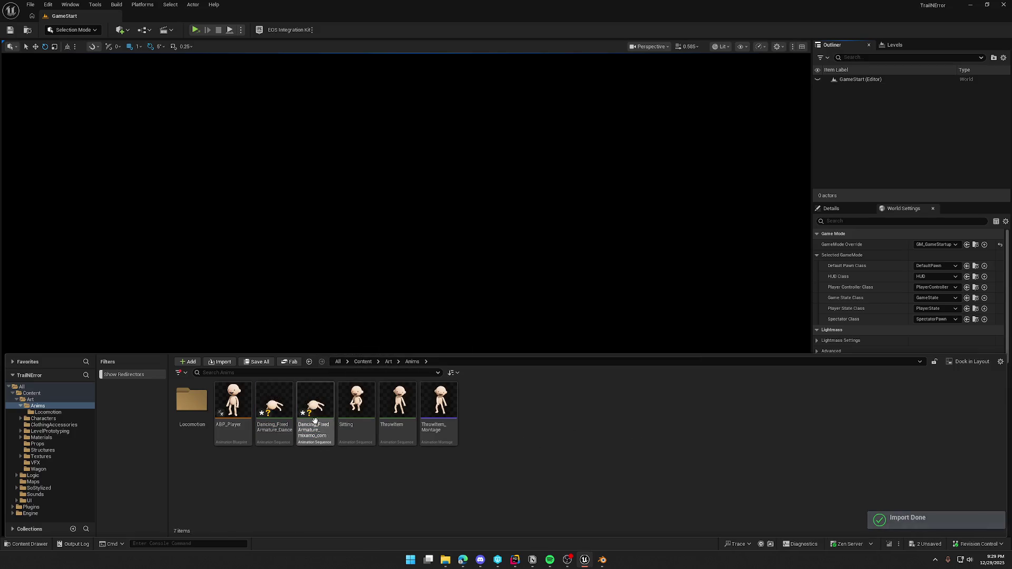
double_click(276, 400)
- Orbit the dance preview and bring up the animation's asset details
mouse_move(478, 337)
mouse_down()
mouse_move(463, 343)
mouse_move(474, 327)
mouse_move(484, 335)
mouse_up()
drag(539, 295, 539, 295)
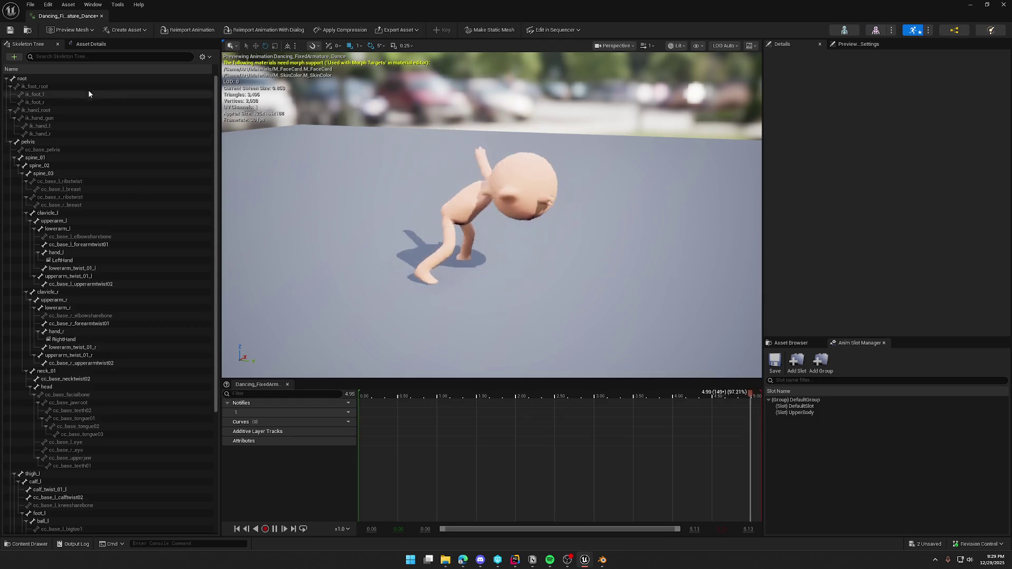
click(91, 44)
scroll(43, 410, down, 3)
- Set Root Motion Root Lock to Zero, leaving root motion and force root lock off, and close
click(95, 396)
click(96, 417)
click(99, 408)
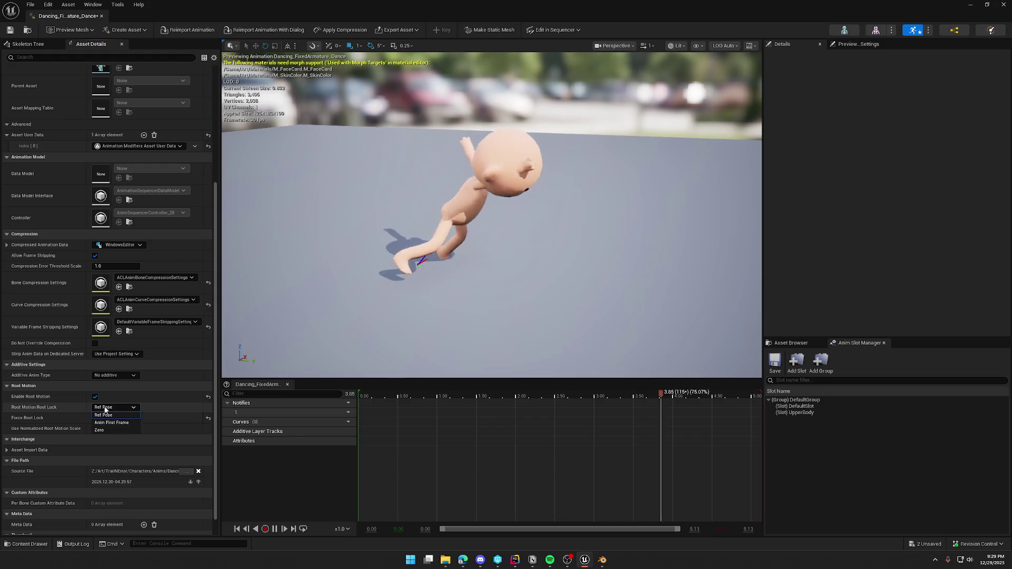
click(112, 423)
click(116, 408)
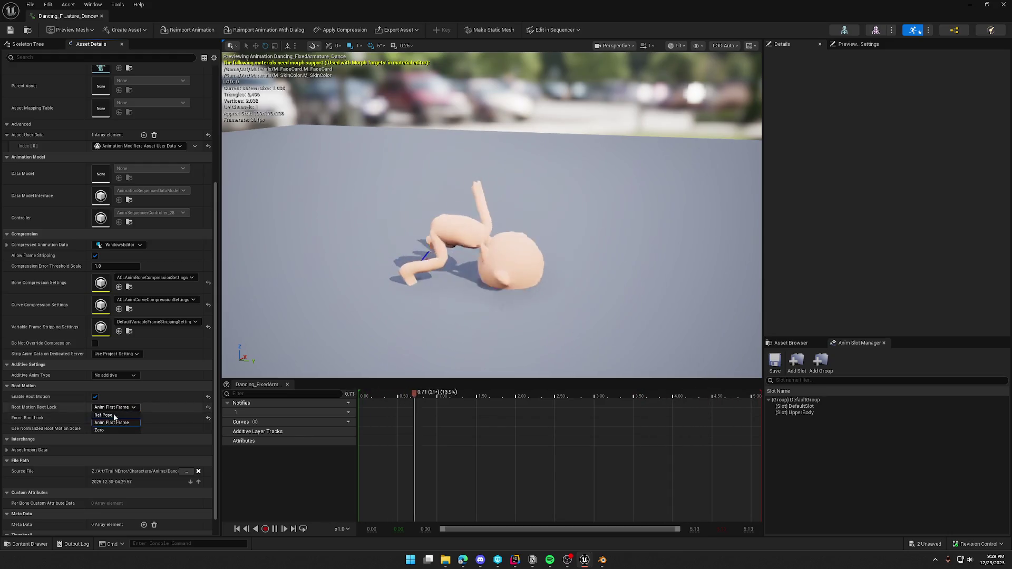
click(105, 428)
click(95, 396)
click(94, 418)
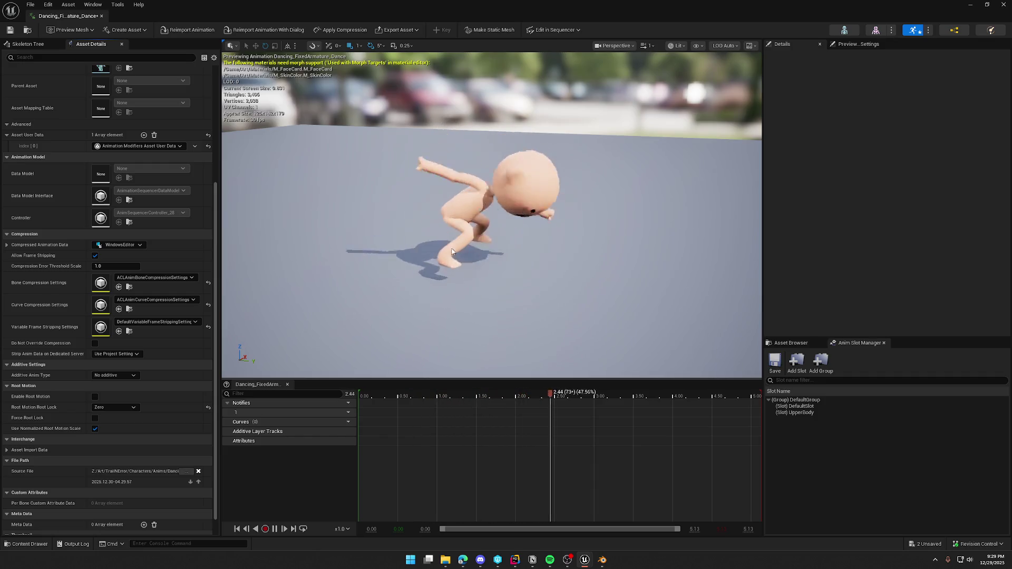
click(101, 16)
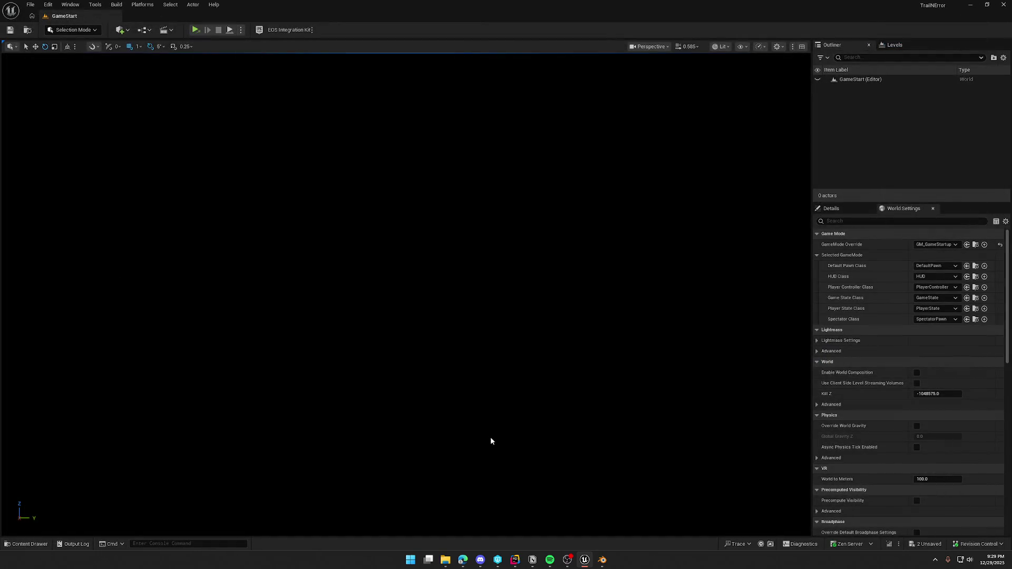
- Delete both Dancing_Fixed animations from the Anims folder in the Content Drawer
key(ctrl+space)
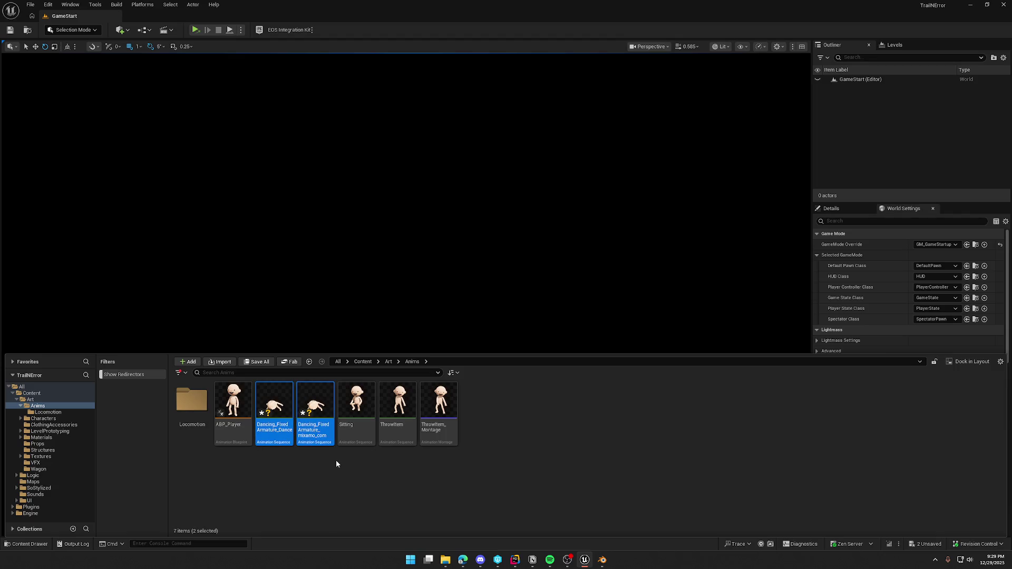
key(Delete)
click(450, 409)
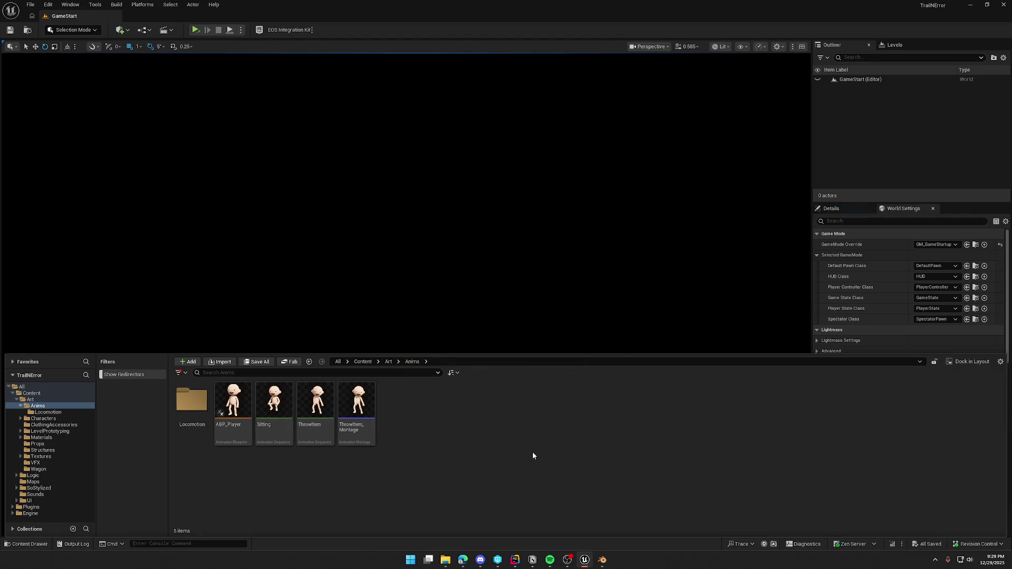
- Back in Blender, rename the dance's slot to Dance
key(alt+Tab)
double_click(451, 344)
text(Dance)
key(Return)
text(Dance)
- Confirm the Dance action name, rewind to frame 1, and reassign Dance.001 to the armature
key(Return)
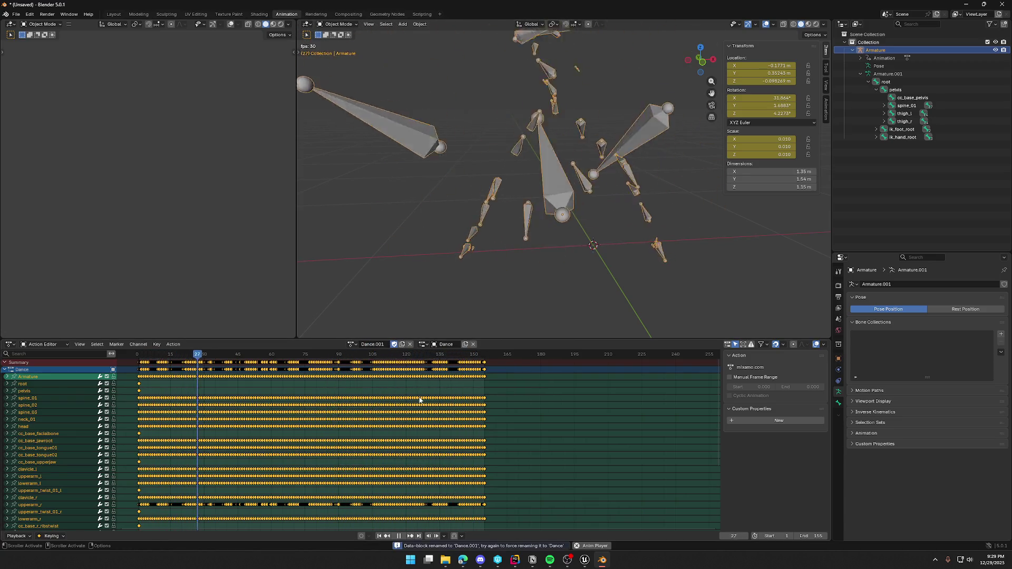
click(351, 344)
click(367, 360)
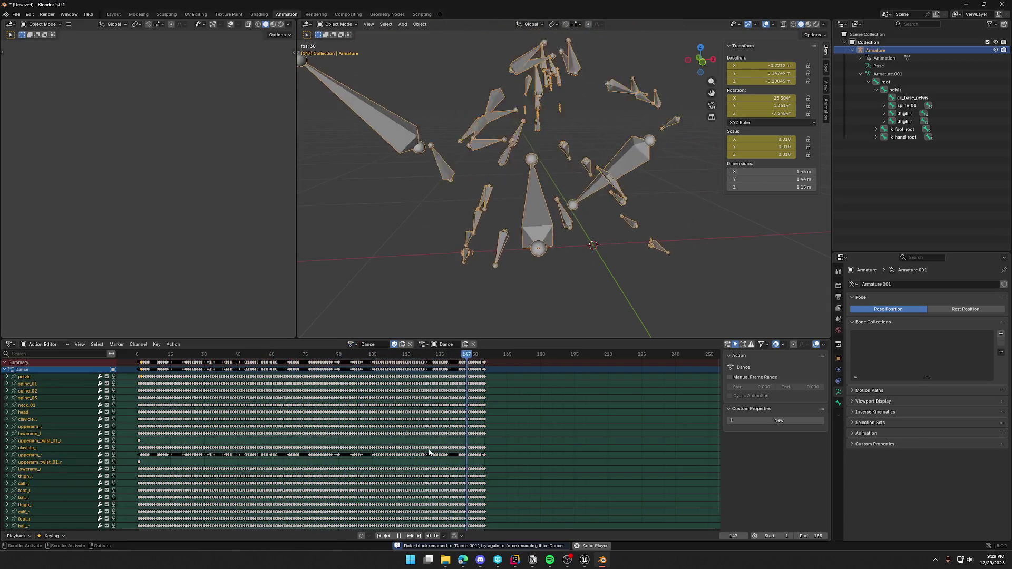
key(space)
key(space)
mouse_move(207, 356)
mouse_down()
mouse_move(128, 360)
mouse_move(141, 361)
mouse_up()
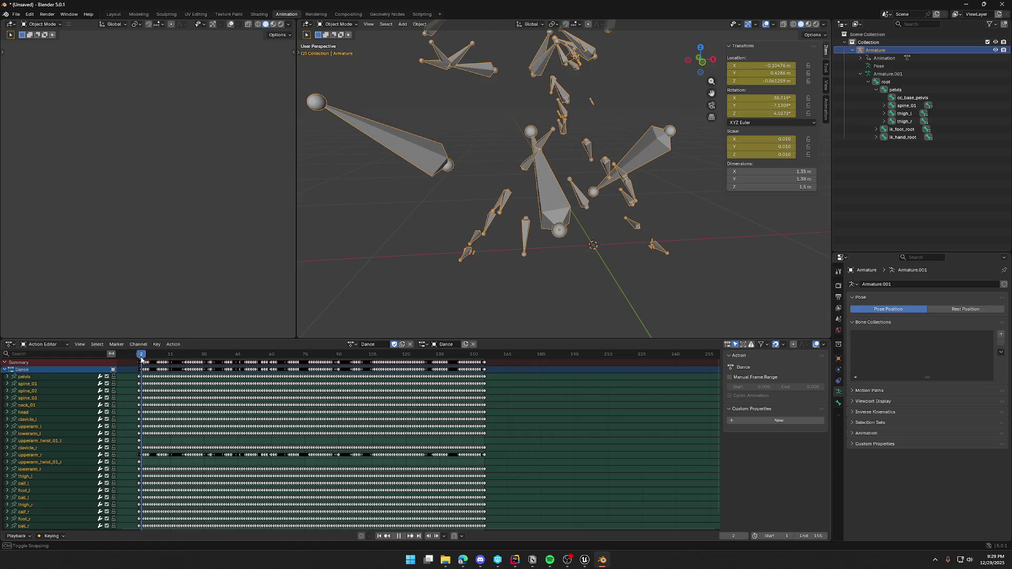
click(410, 345)
click(390, 347)
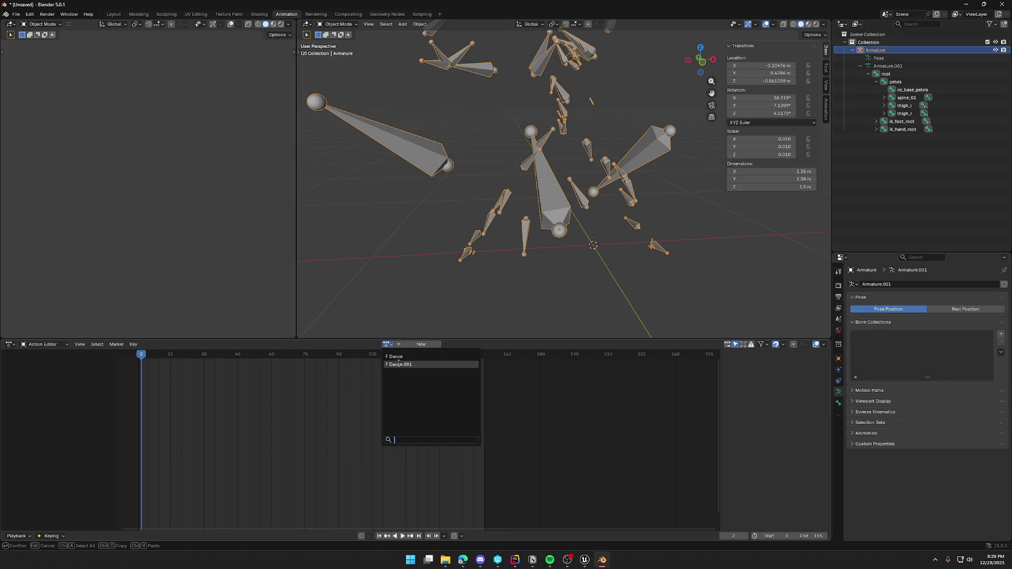
click(403, 369)
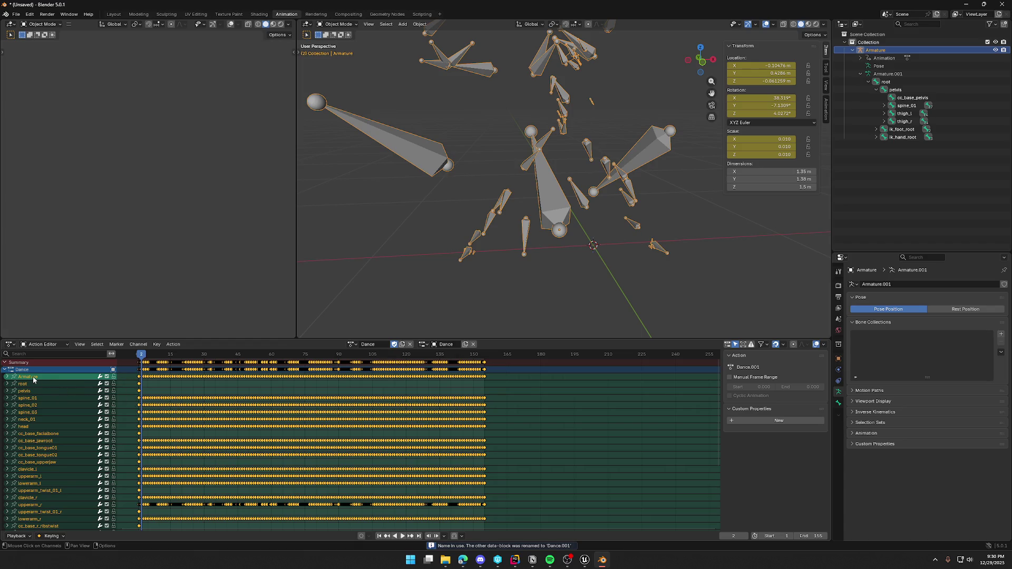
- Play the Dance.001 action and orbit the viewport to watch the armature dance
mouse_move(574, 173)
middle_down()
mouse_move(609, 235)
mouse_move(609, 273)
mouse_move(576, 283)
mouse_move(606, 271)
middle_up()
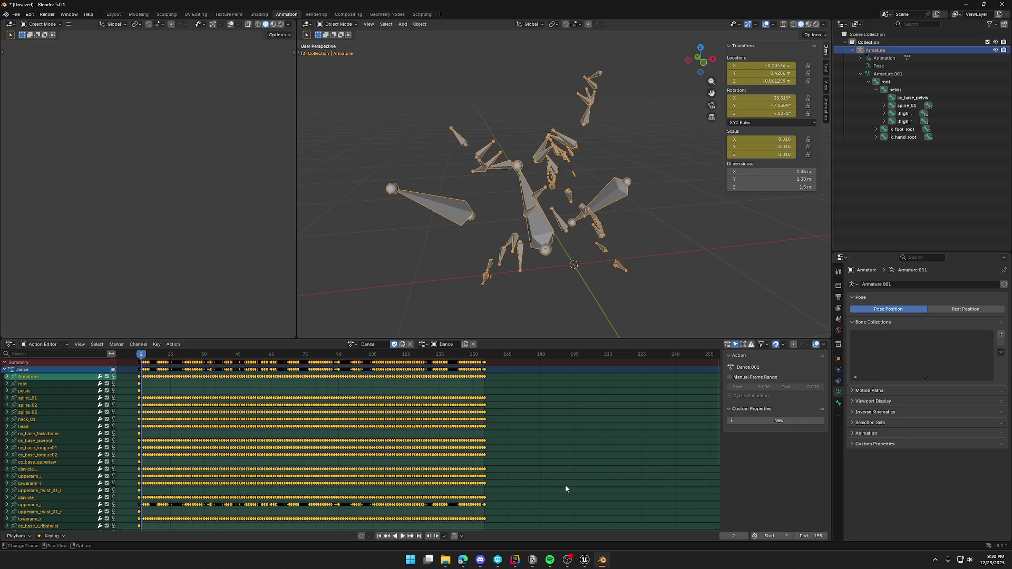
key(space)
mouse_move(701, 266)
middle_down()
mouse_move(568, 263)
mouse_move(626, 255)
mouse_move(606, 255)
middle_up()
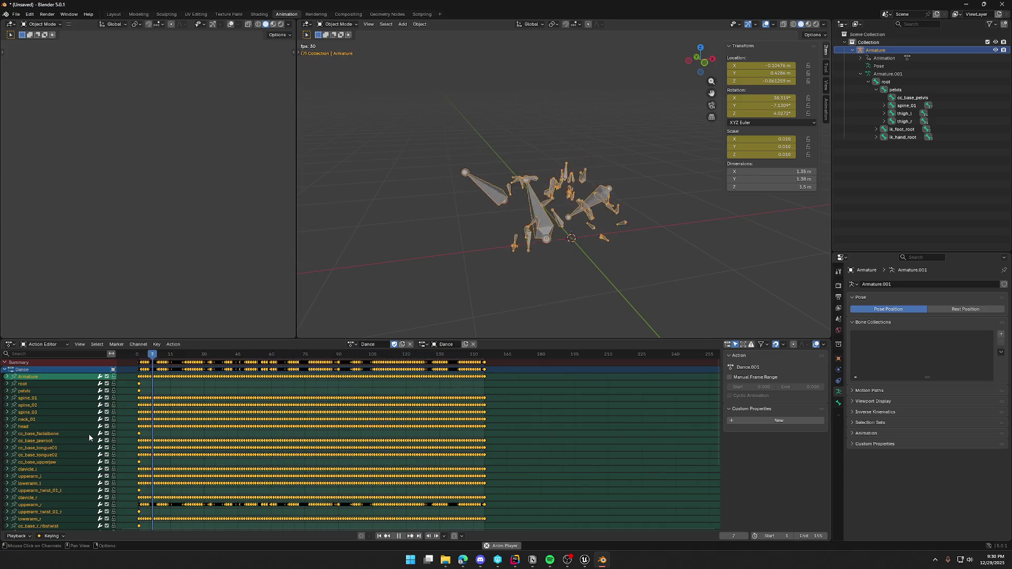
scroll(73, 451, down, 5)
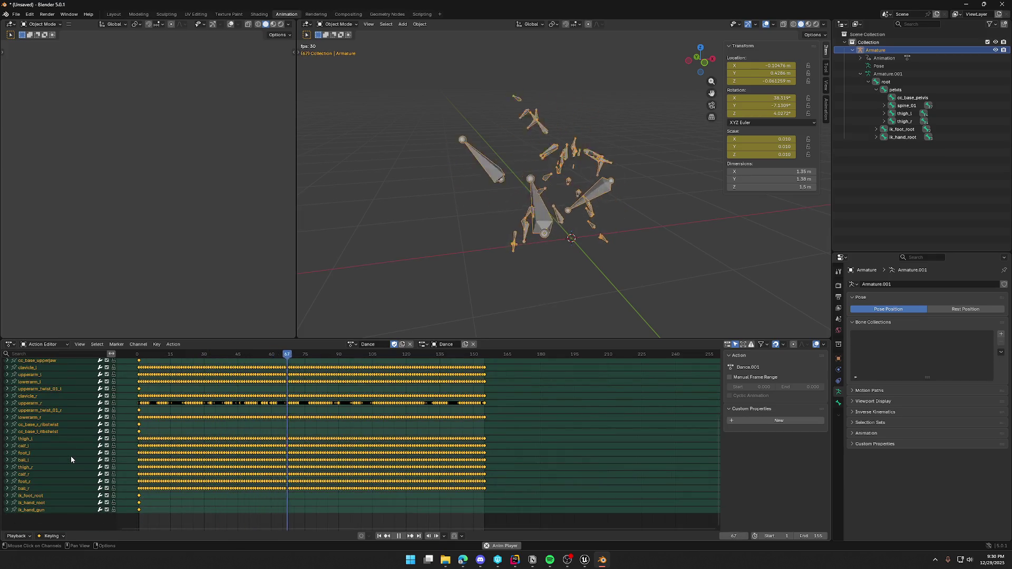
scroll(70, 457, up, 5)
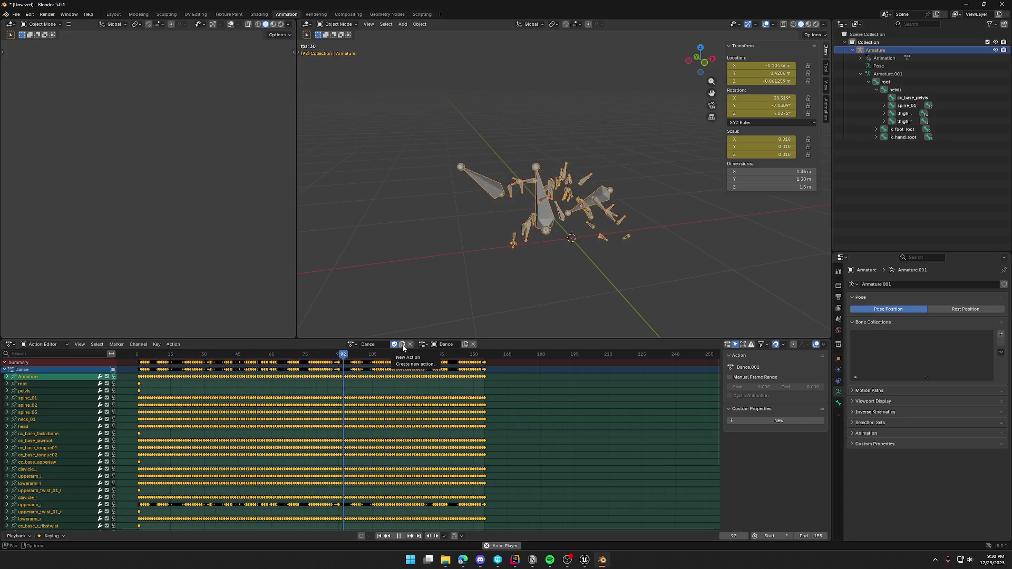
- Run Action > Merge Animation into the Dance action, which fails
click(173, 344)
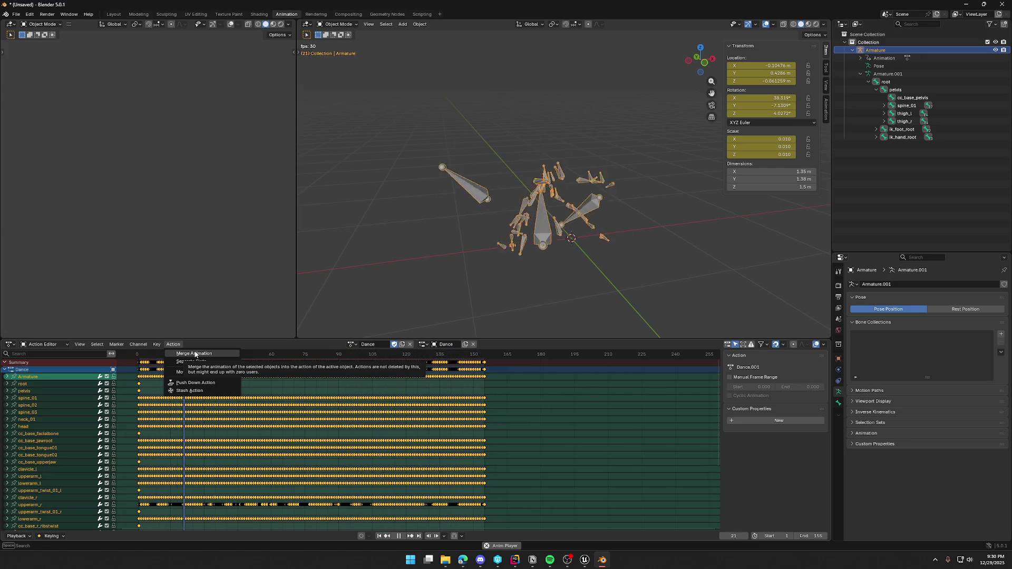
click(195, 354)
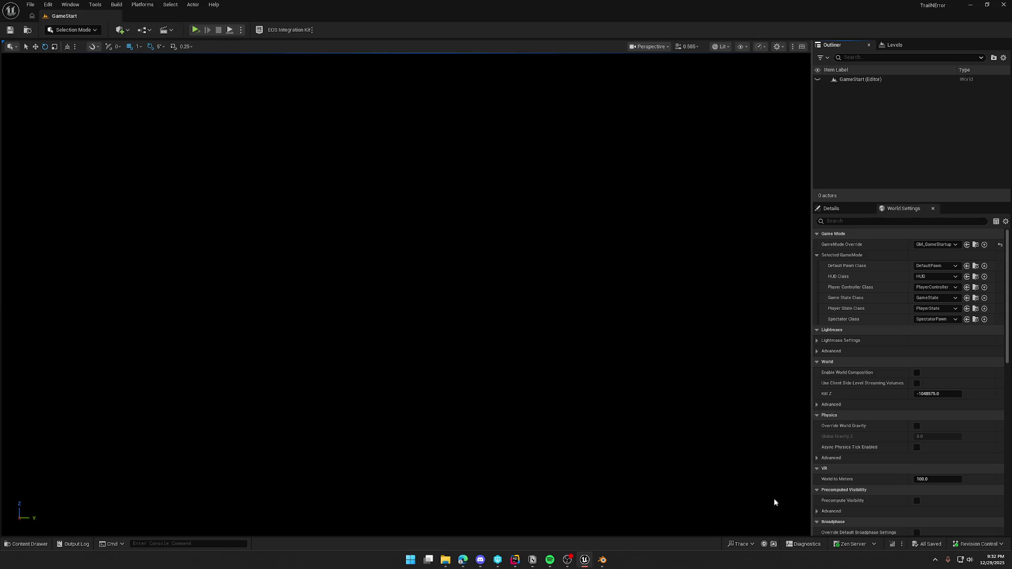
- Switch from Unreal Editor back to the Blender window via the taskbar
click(605, 565)
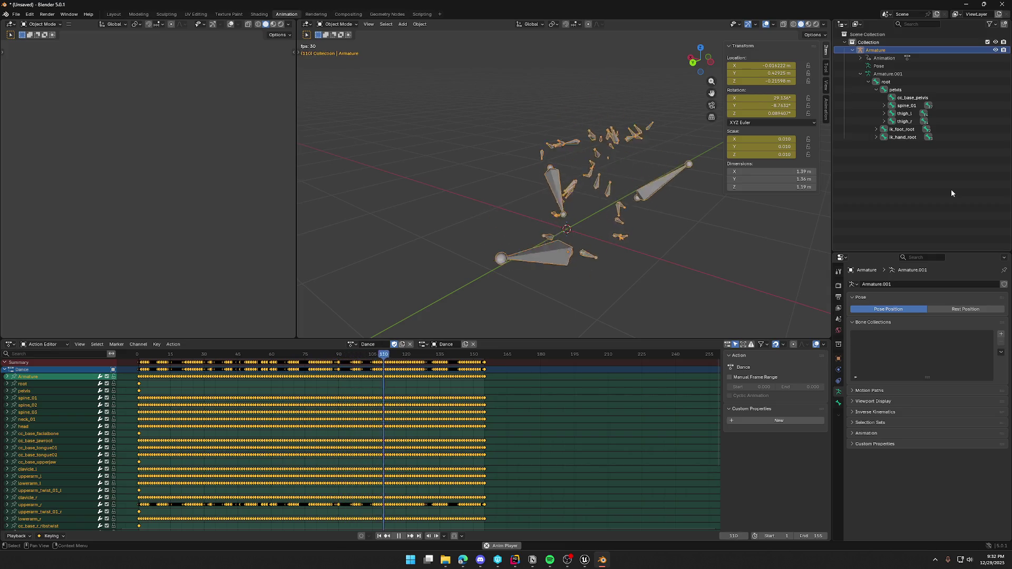
- Select the entire dancing armature and switch it into Pose Mode
click(888, 82)
middle_drag(763, 252, 549, 252)
scroll(574, 204, up, 5)
middle_drag(589, 222, 507, 189)
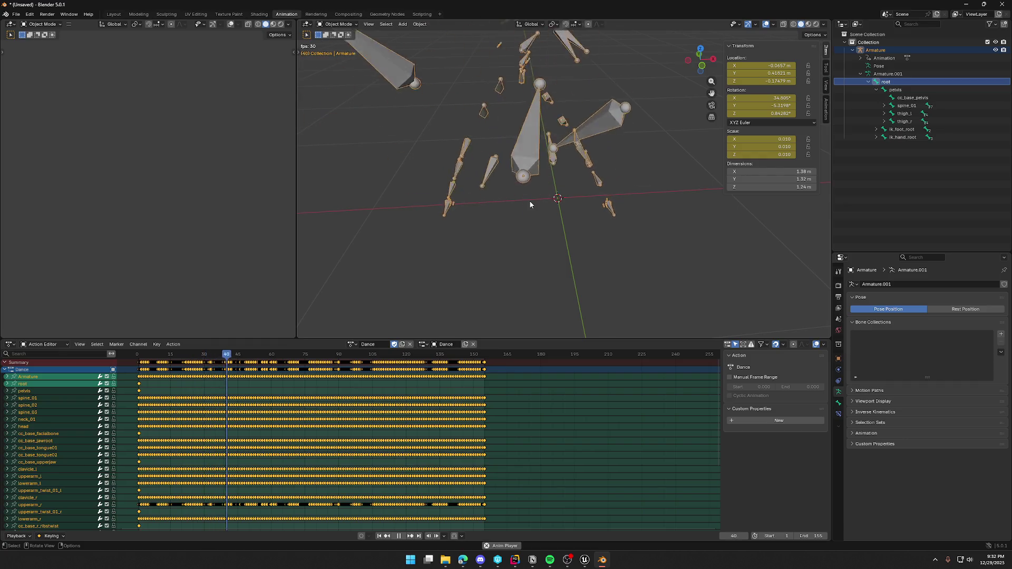
click(30, 384)
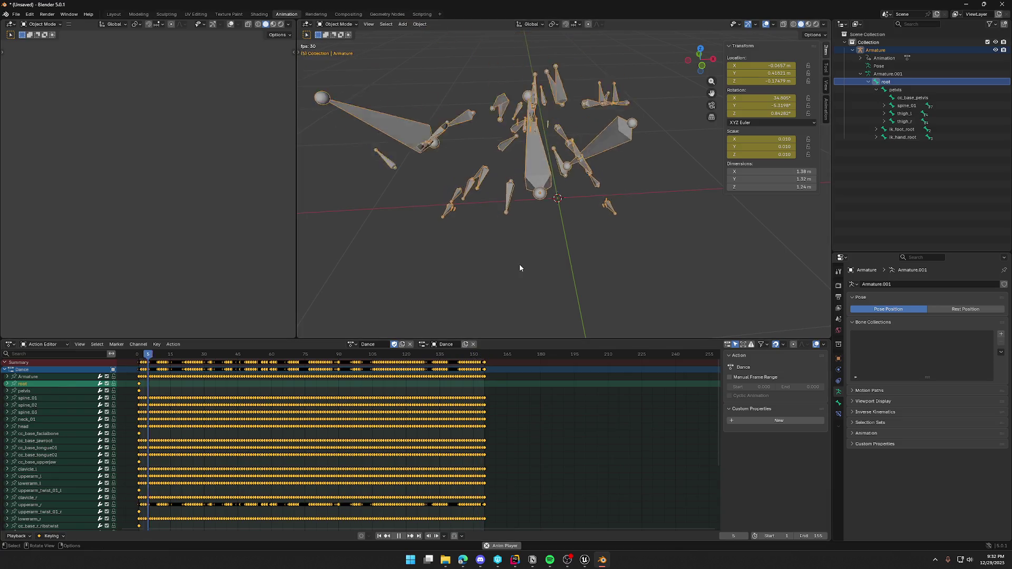
key(a)
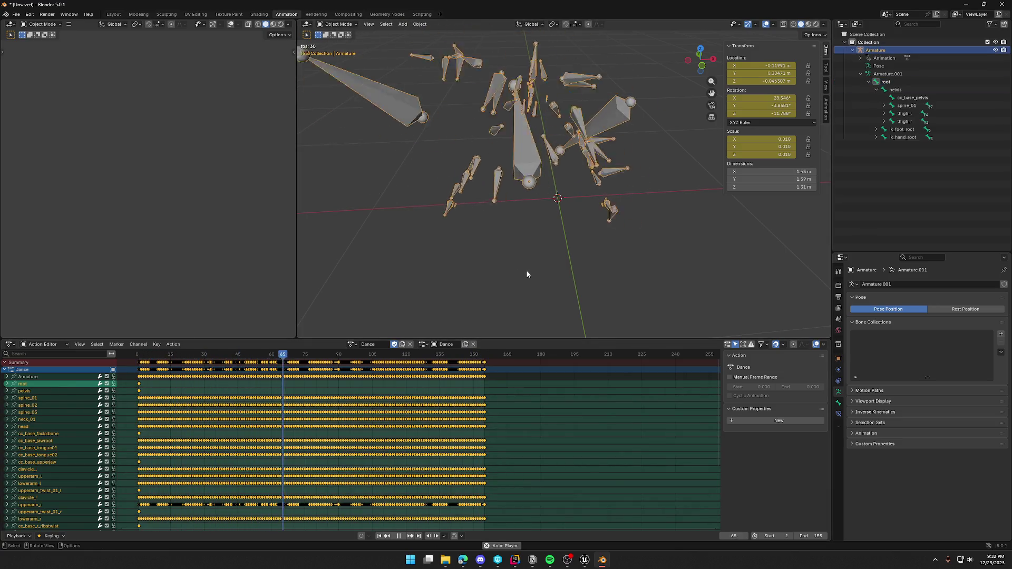
click(337, 24)
click(340, 53)
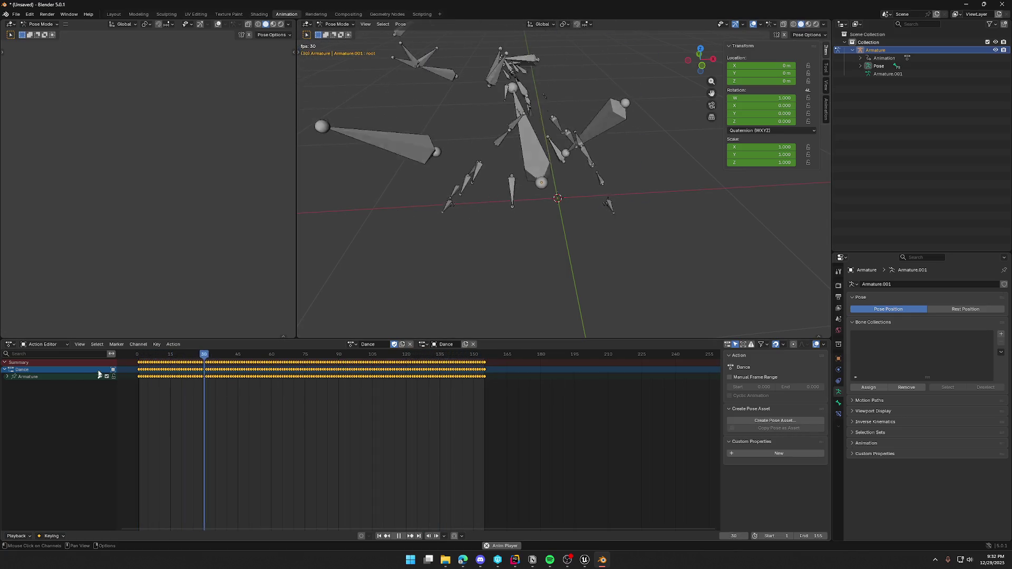
- Expand the armature's Pose entry in the Outliner and select the root bone
click(22, 378)
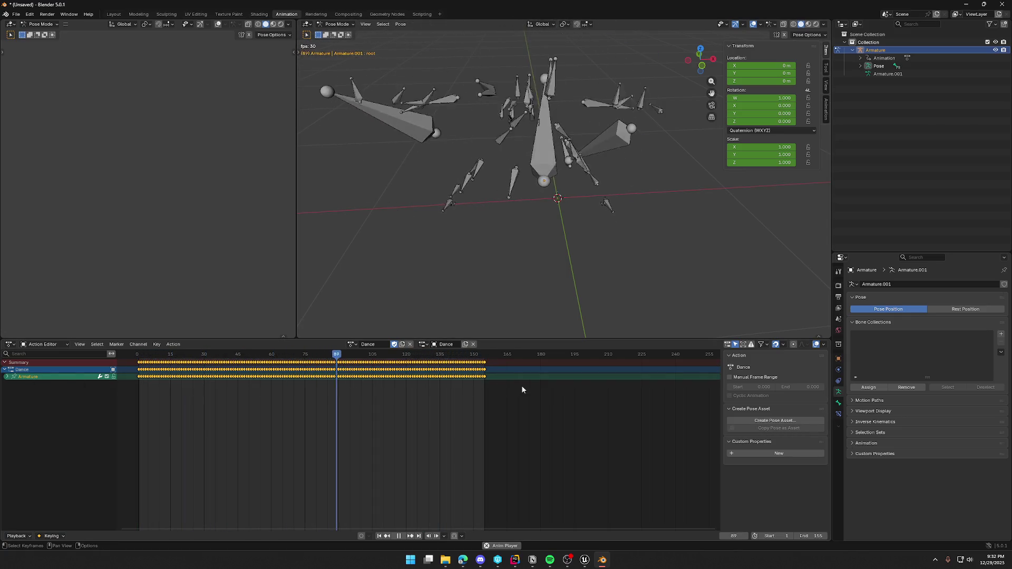
click(860, 66)
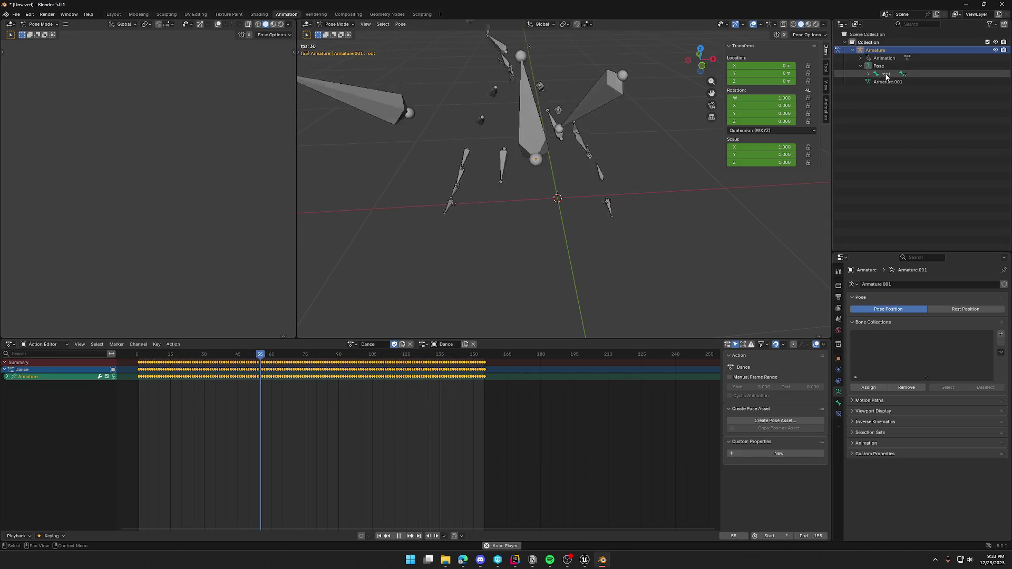
click(886, 73)
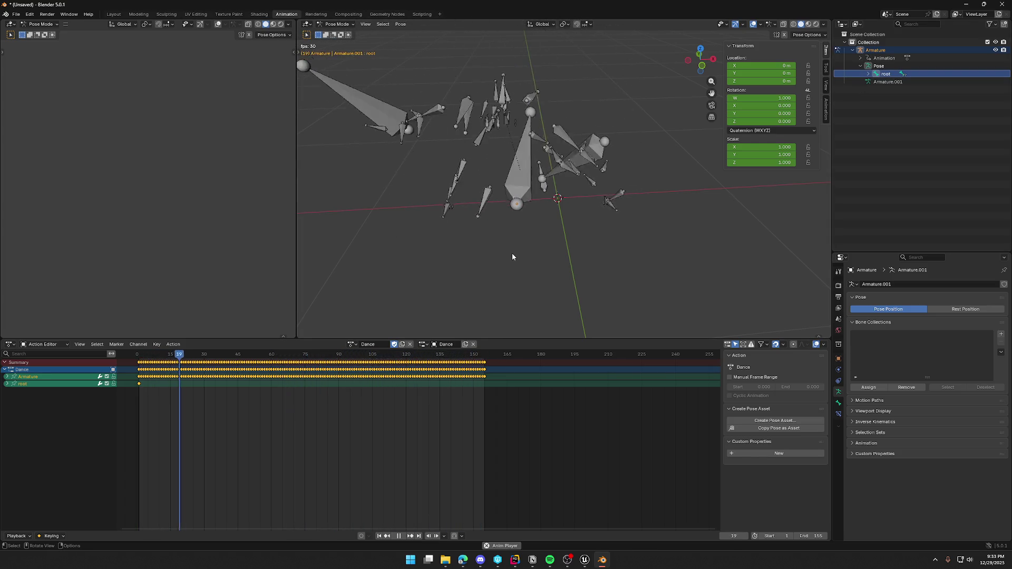
middle_drag(514, 255, 554, 250)
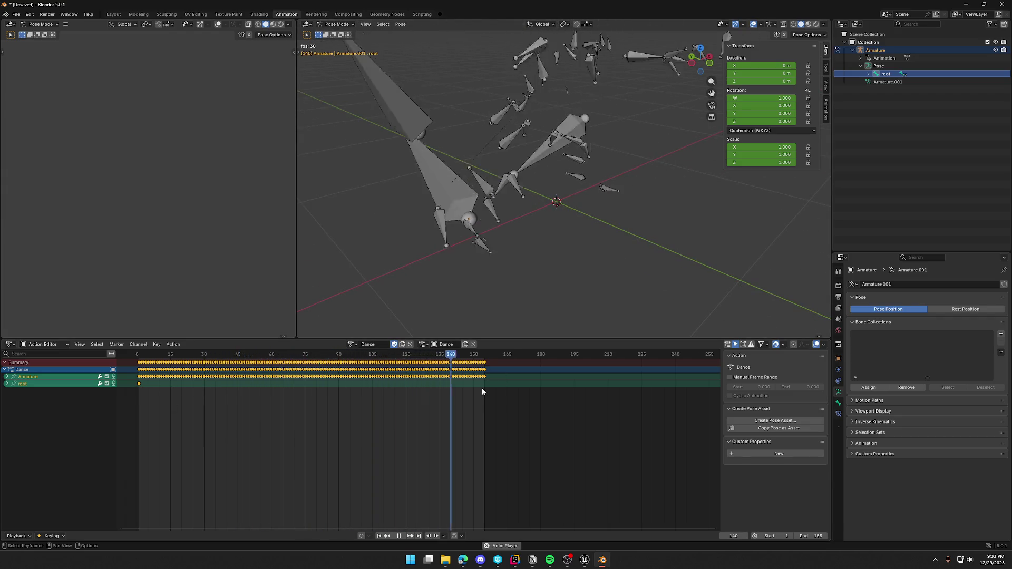
- Expand and collapse the Armature channel in the Action Editor to inspect its curves
click(32, 378)
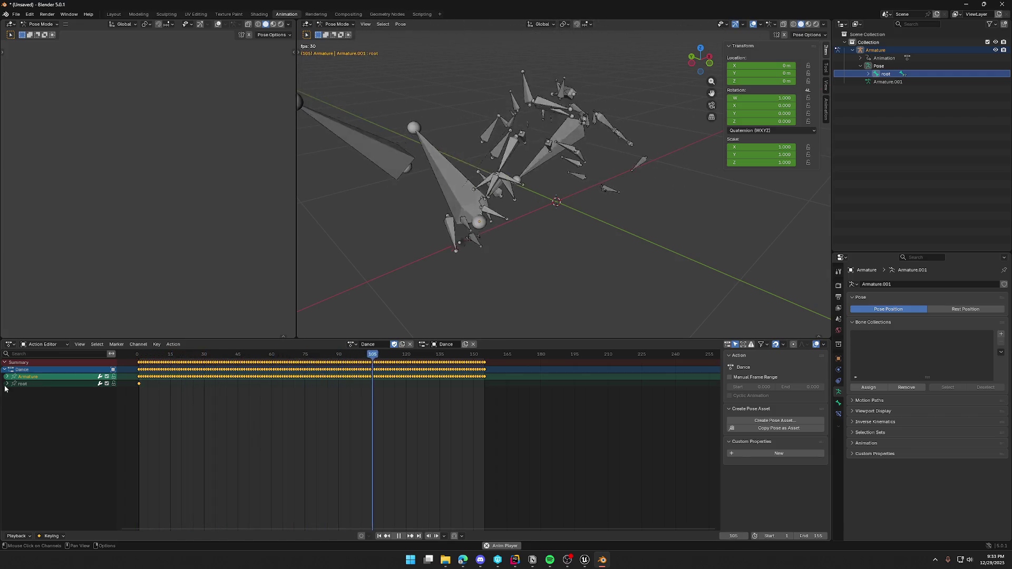
click(8, 377)
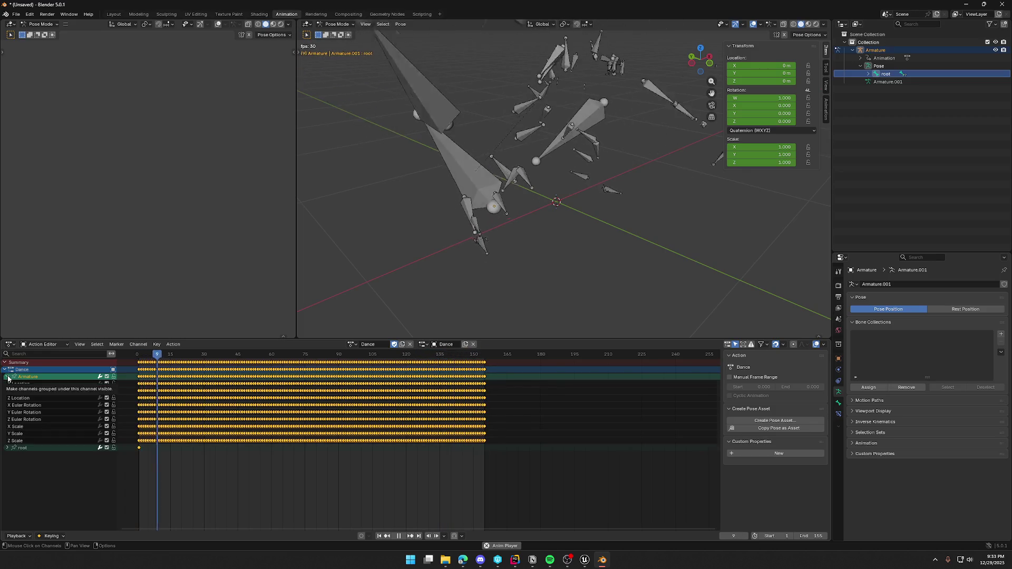
click(8, 378)
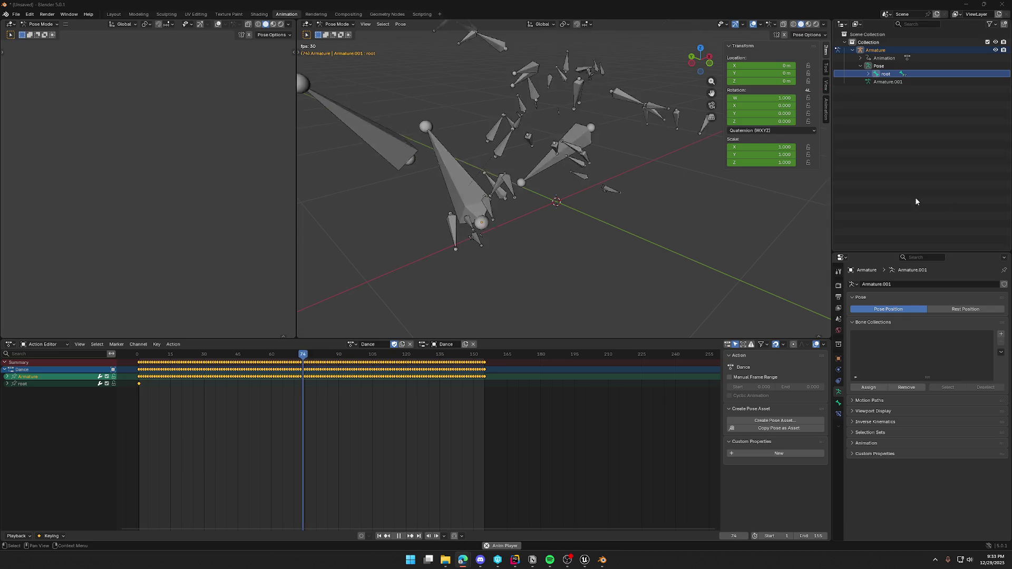
mouse_move(623, 238)
middle_down()
mouse_move(747, 236)
mouse_move(593, 242)
middle_up()
- Select the Armature object instead of the root bone and stop the Dance playback
click(879, 50)
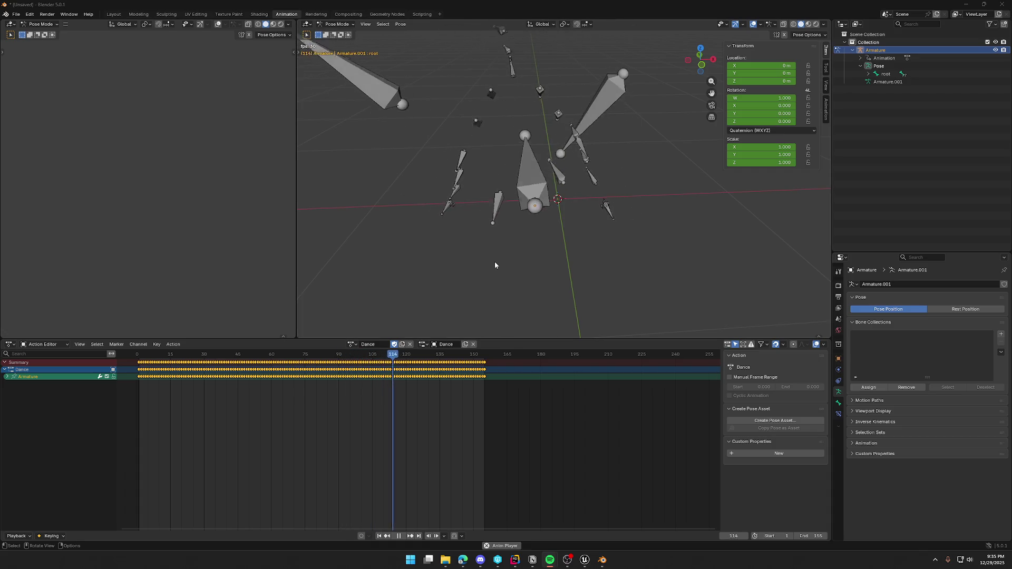
key(space)
- Return the playhead to frame 0 and select the pelvis bone under Pose > root in the Outliner
drag(158, 354, 136, 355)
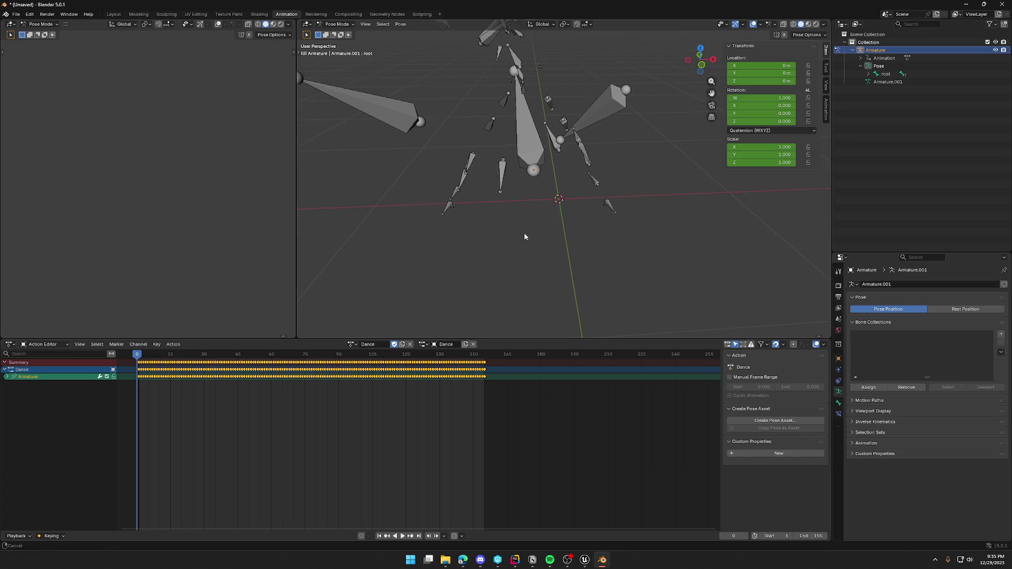
middle_drag(524, 237, 470, 274)
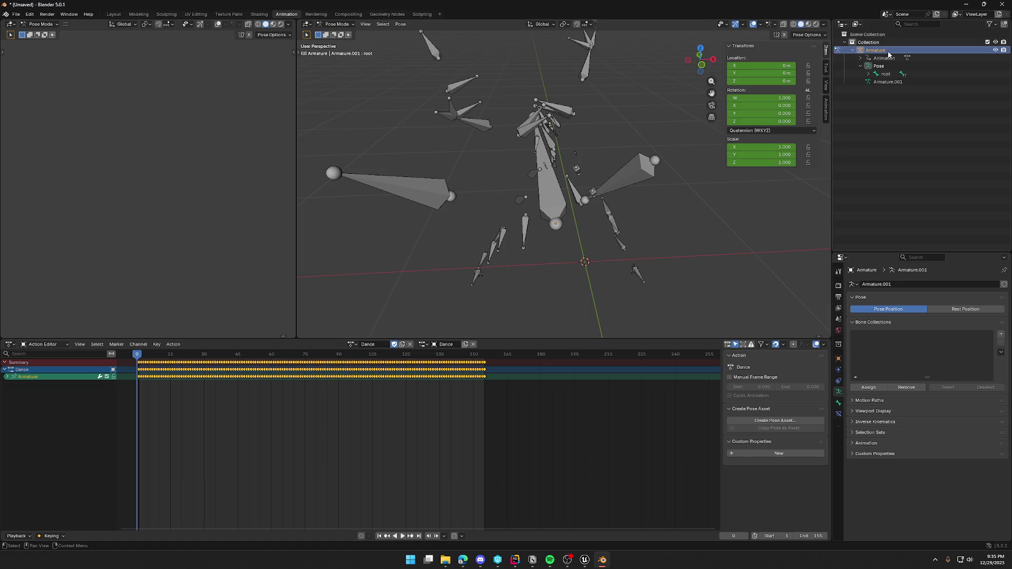
mouse_move(507, 291)
middle_down()
mouse_move(542, 287)
mouse_move(566, 266)
mouse_move(508, 275)
mouse_move(537, 275)
mouse_move(519, 268)
middle_up()
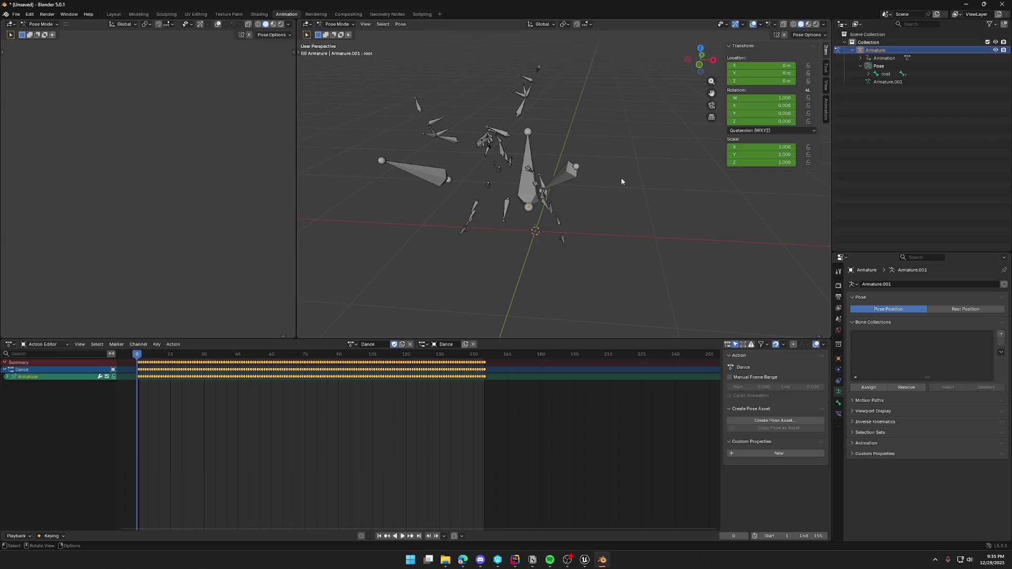
click(860, 66)
click(868, 74)
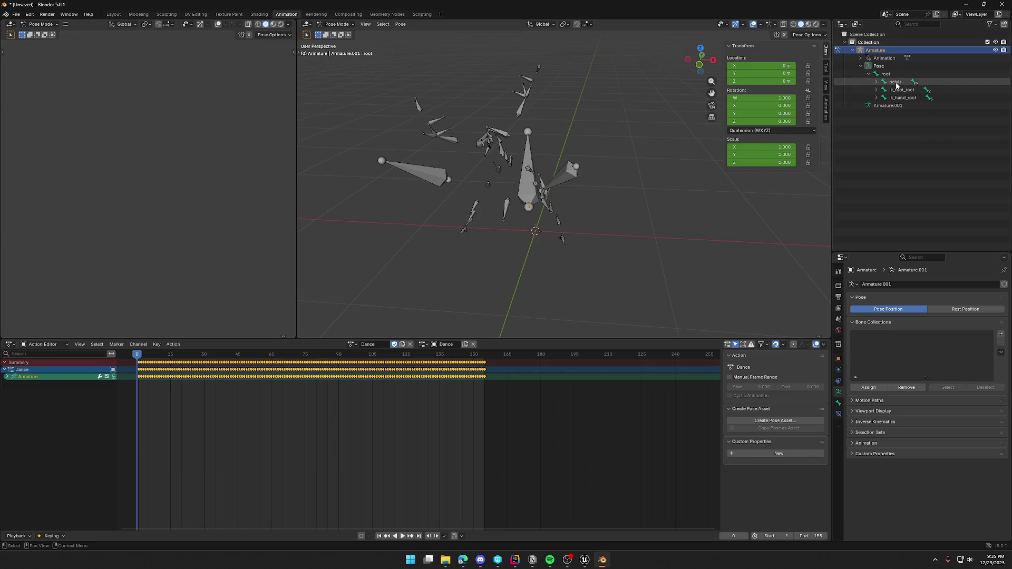
click(895, 82)
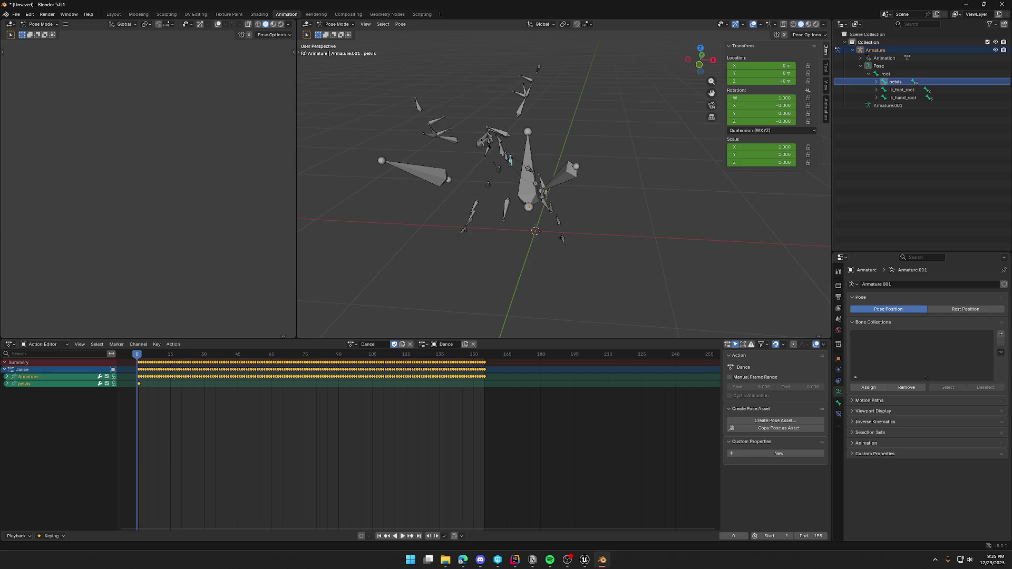
click(340, 26)
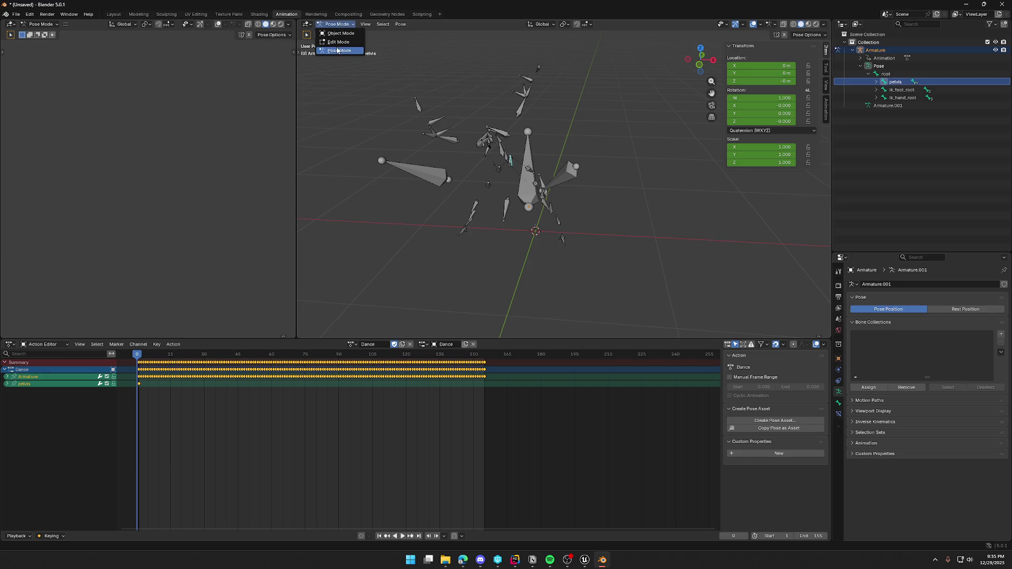
- Switch to Object Mode, run Object > Animation > Bake Action over frames 1–155, and replay the dance
click(342, 34)
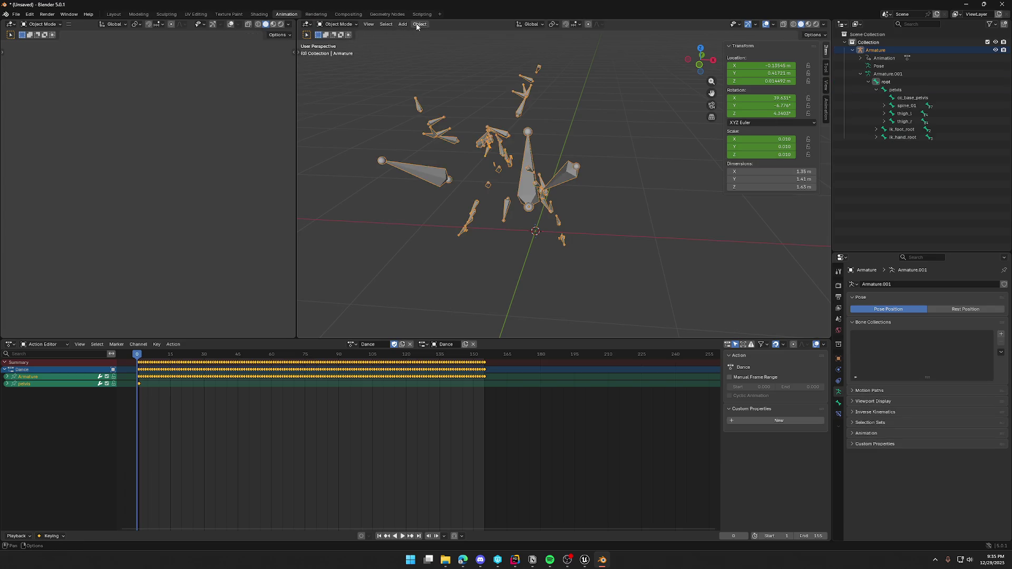
click(419, 24)
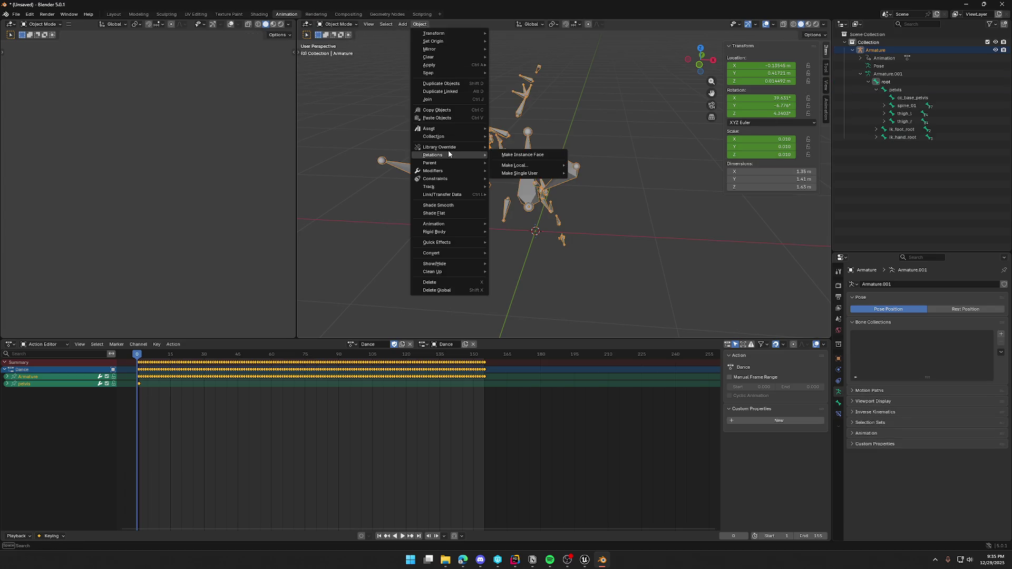
mouse_move(456, 227)
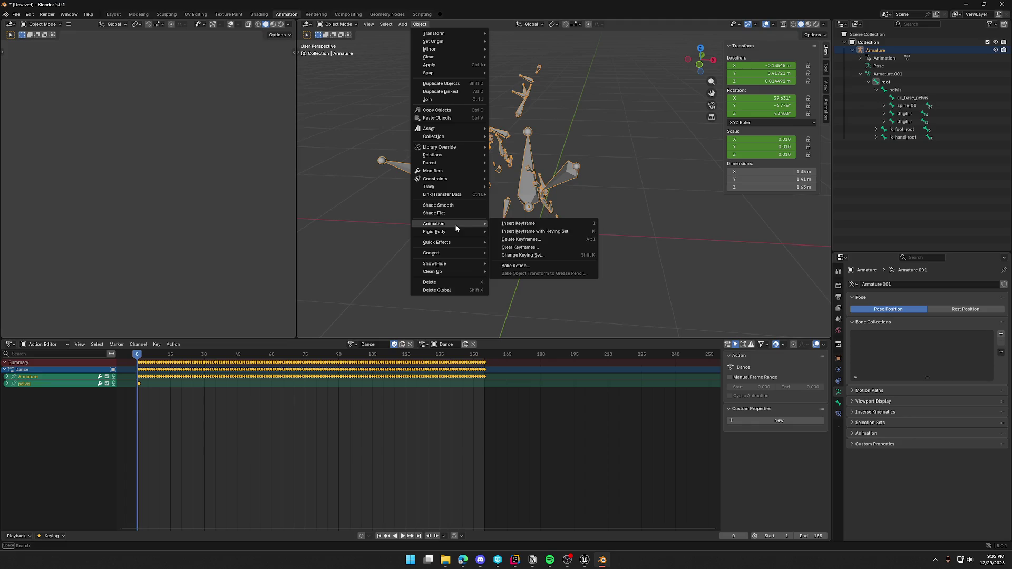
click(529, 265)
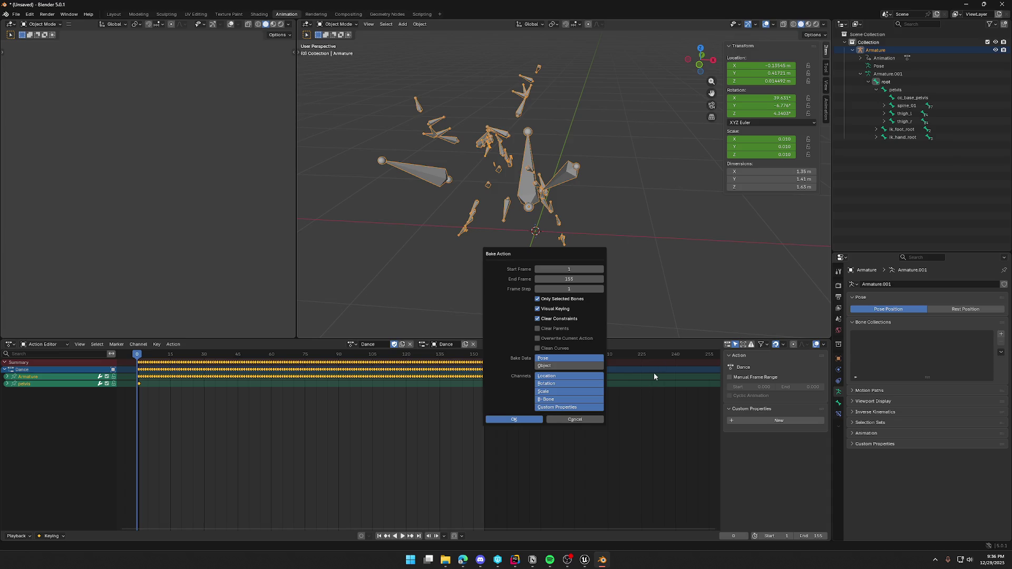
click(528, 420)
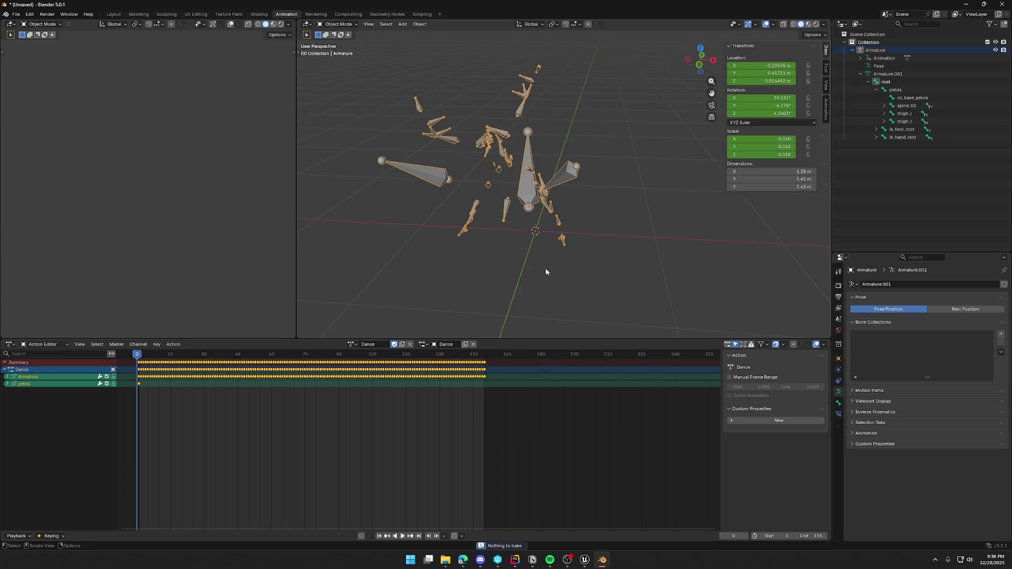
click(404, 537)
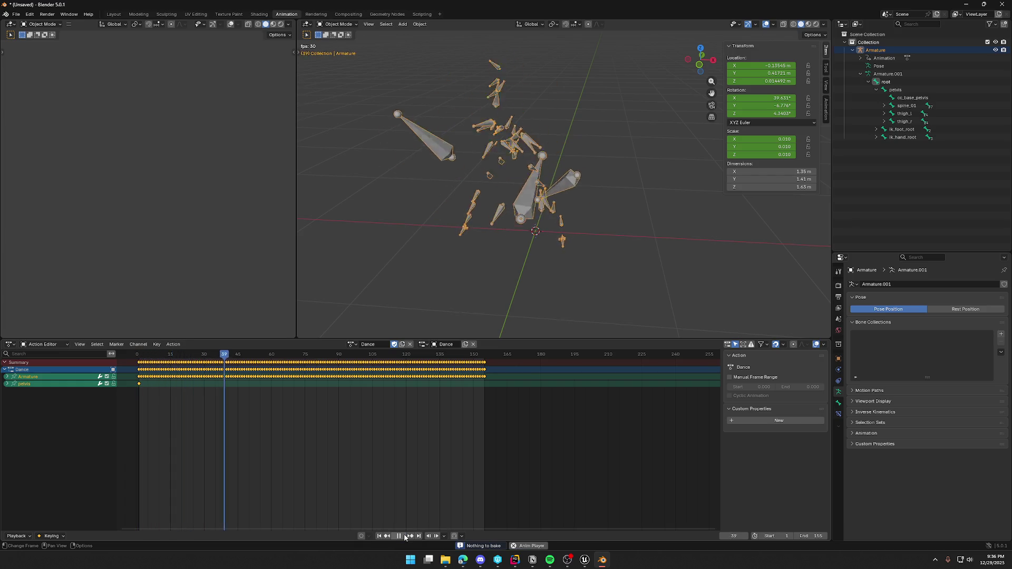
- Stop playback, select the pelvis bone, and rerun Bake Action over frames 1–155
click(400, 536)
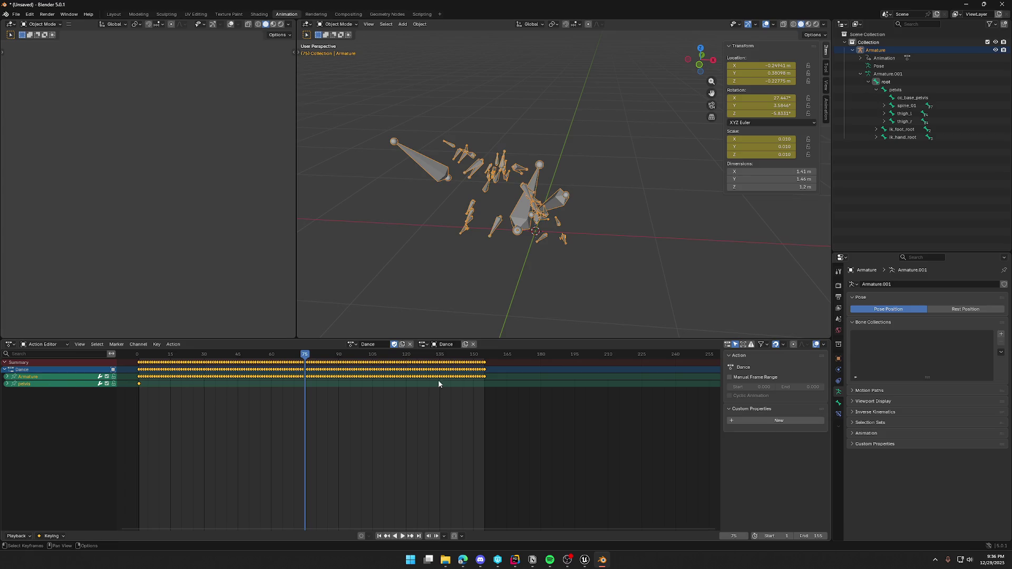
click(904, 88)
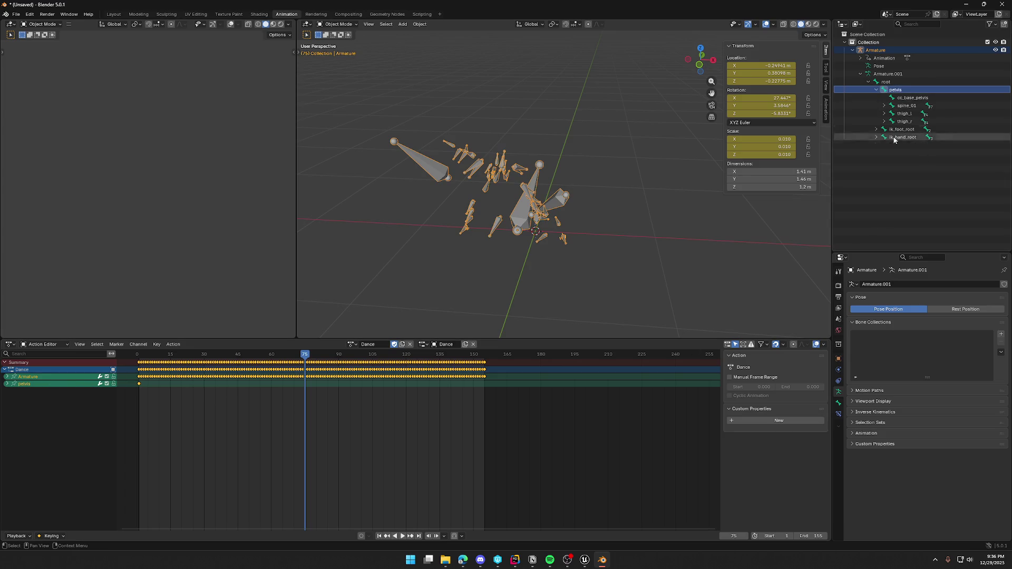
click(419, 24)
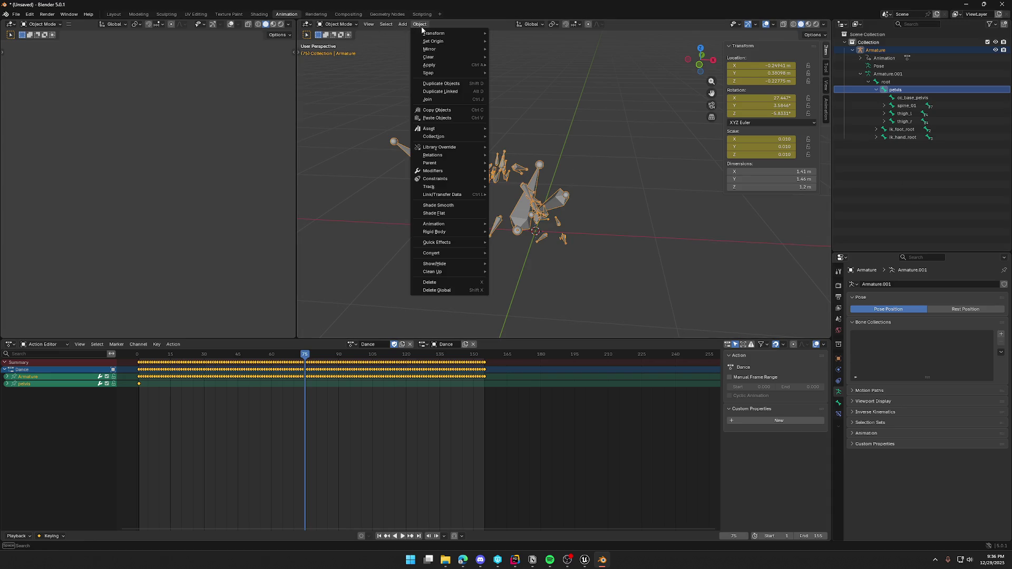
mouse_move(454, 225)
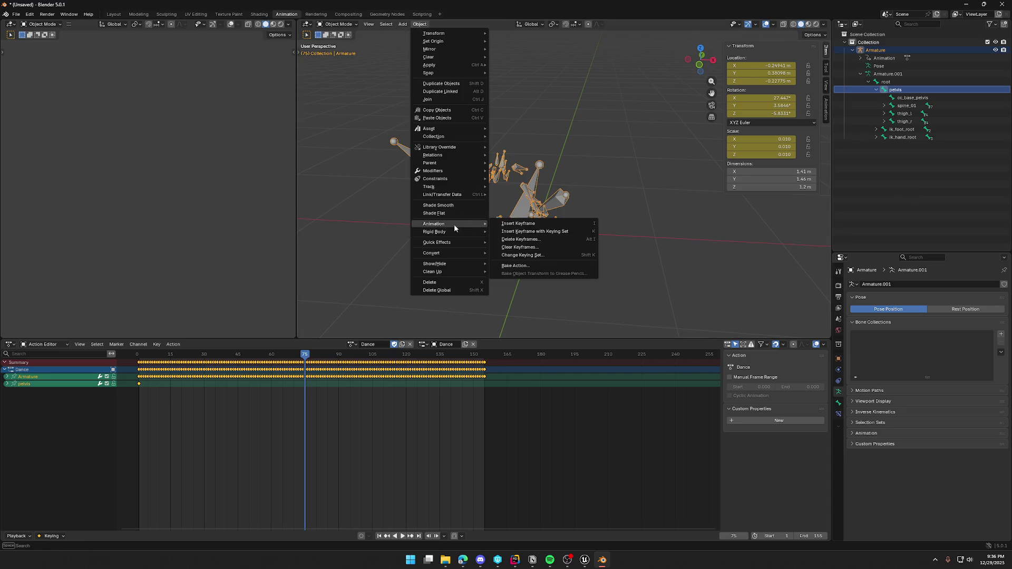
click(528, 265)
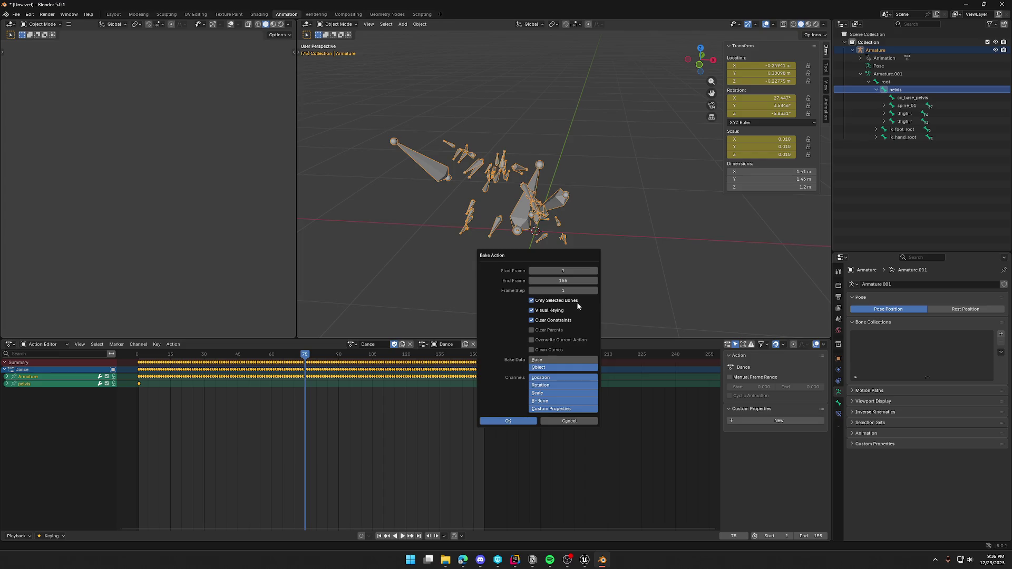
click(519, 422)
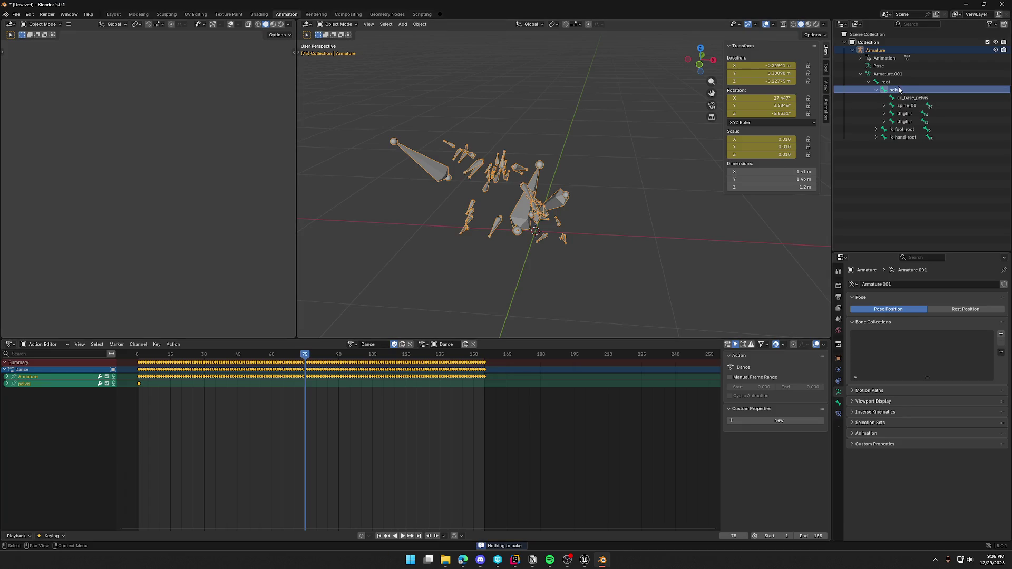
- Switch the armature into Pose Mode
mouse_move(622, 219)
middle_down()
mouse_move(655, 210)
mouse_move(647, 232)
middle_up()
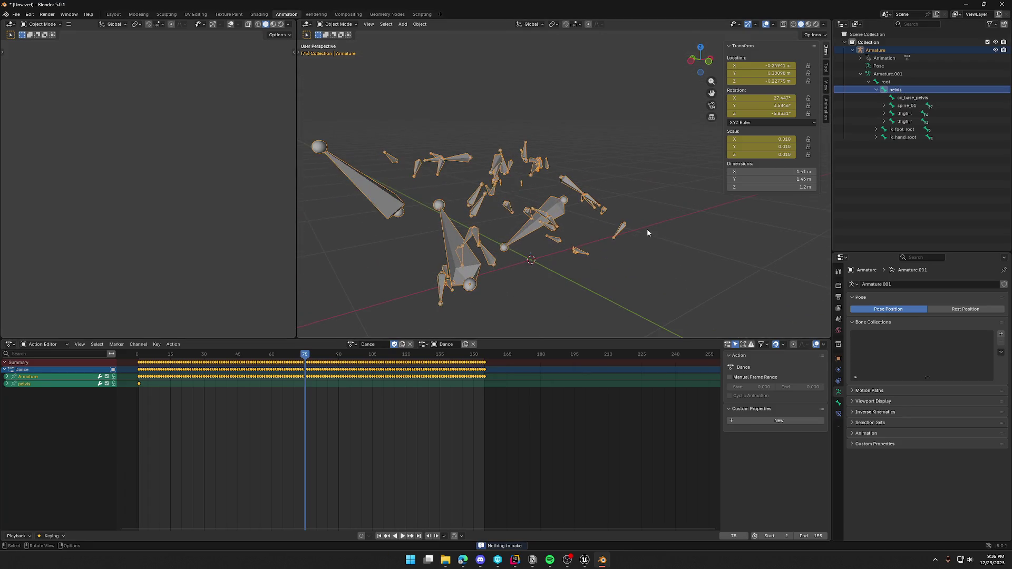
click(327, 25)
click(337, 51)
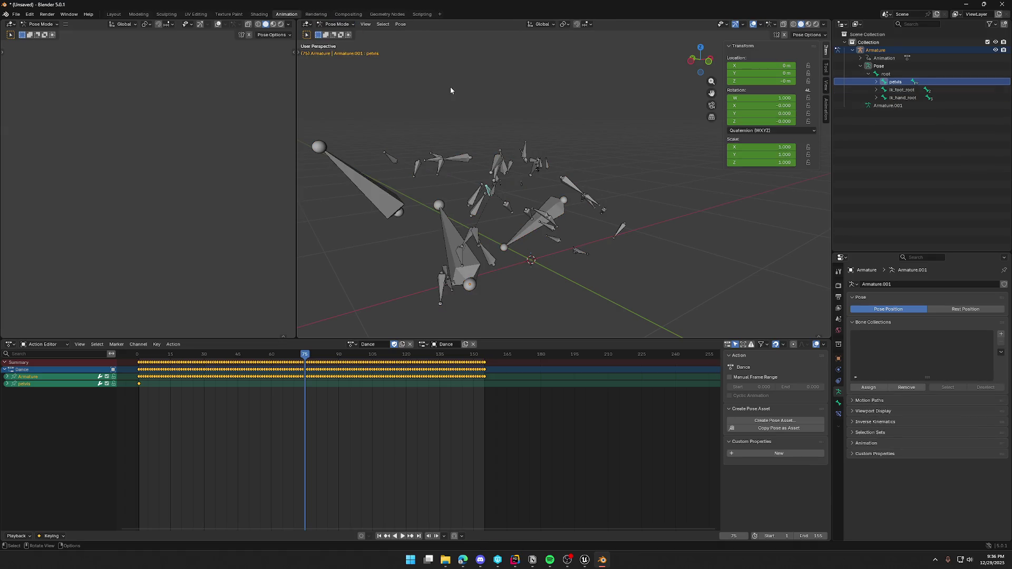
- Bake the Dance action through Pose > Animation > Bake Action
mouse_move(462, 87)
middle_down()
mouse_move(527, 132)
mouse_move(500, 144)
mouse_move(534, 153)
middle_up()
right_click(500, 152)
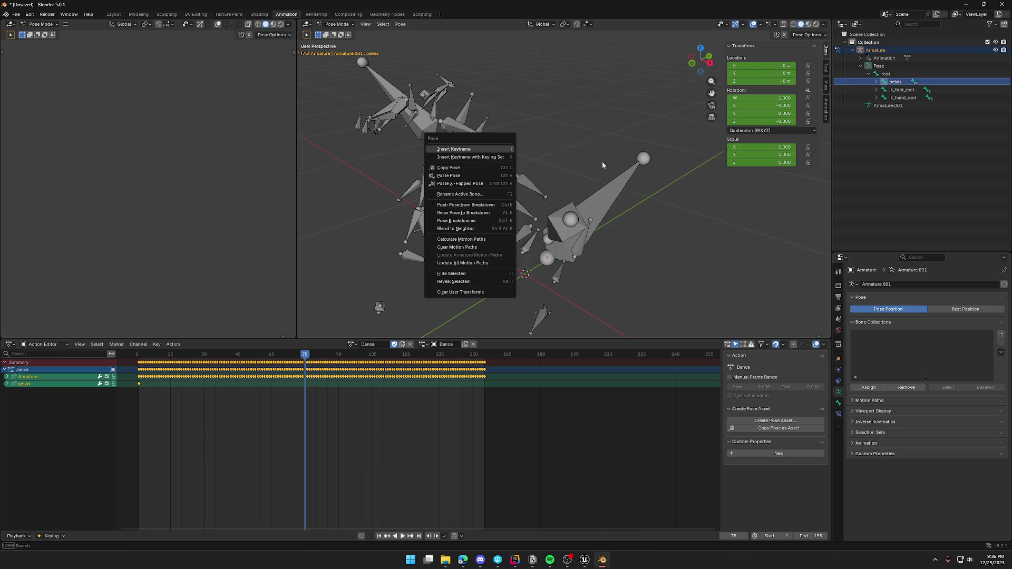
mouse_move(661, 245)
middle_down()
mouse_move(681, 239)
mouse_move(633, 219)
middle_up()
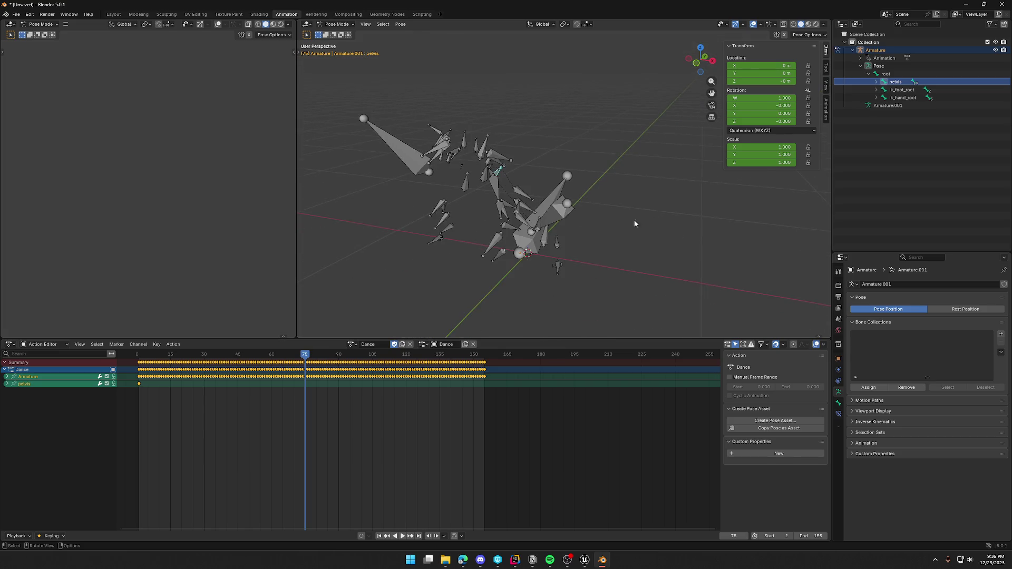
click(402, 24)
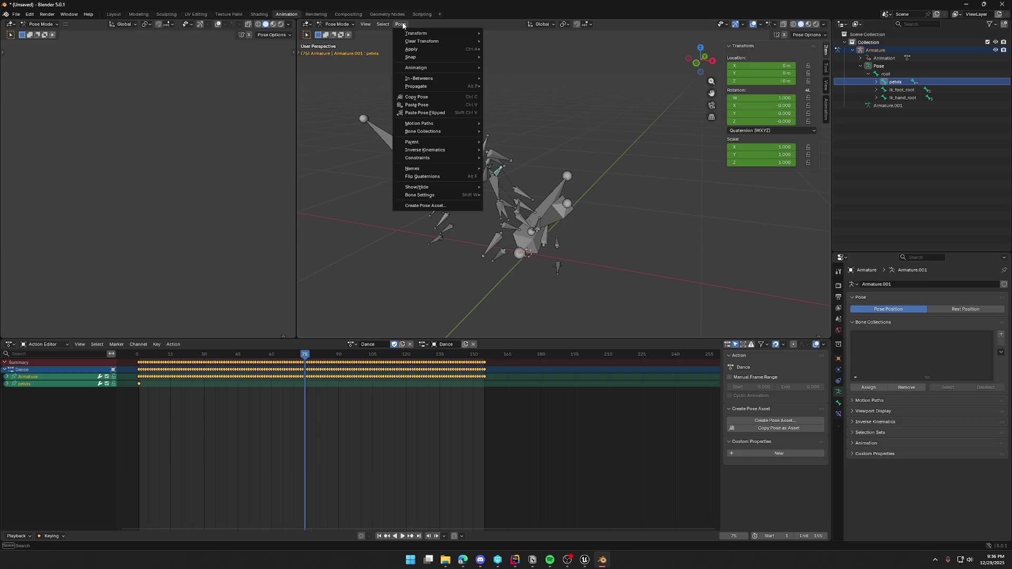
mouse_move(431, 67)
click(532, 111)
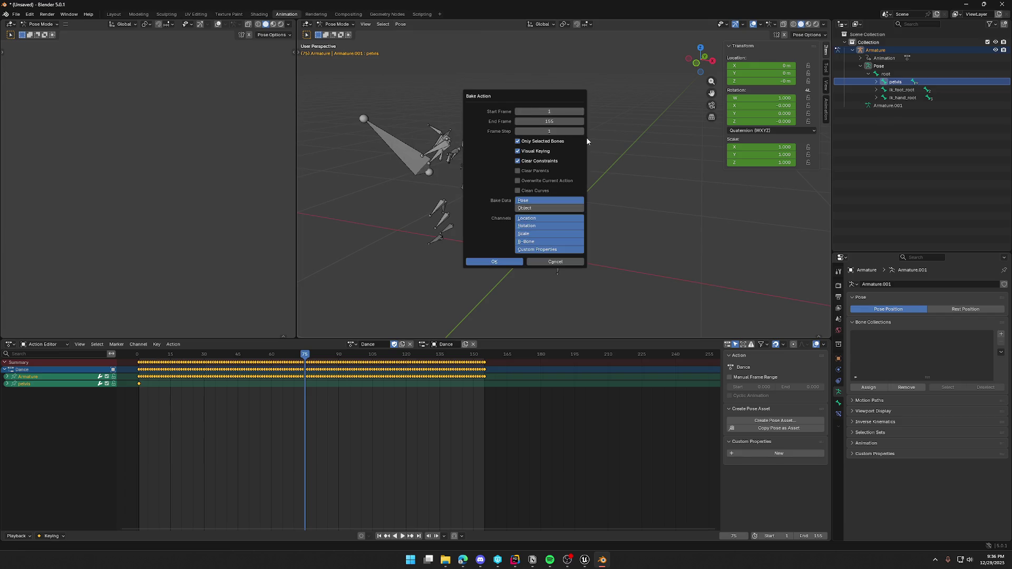
click(498, 262)
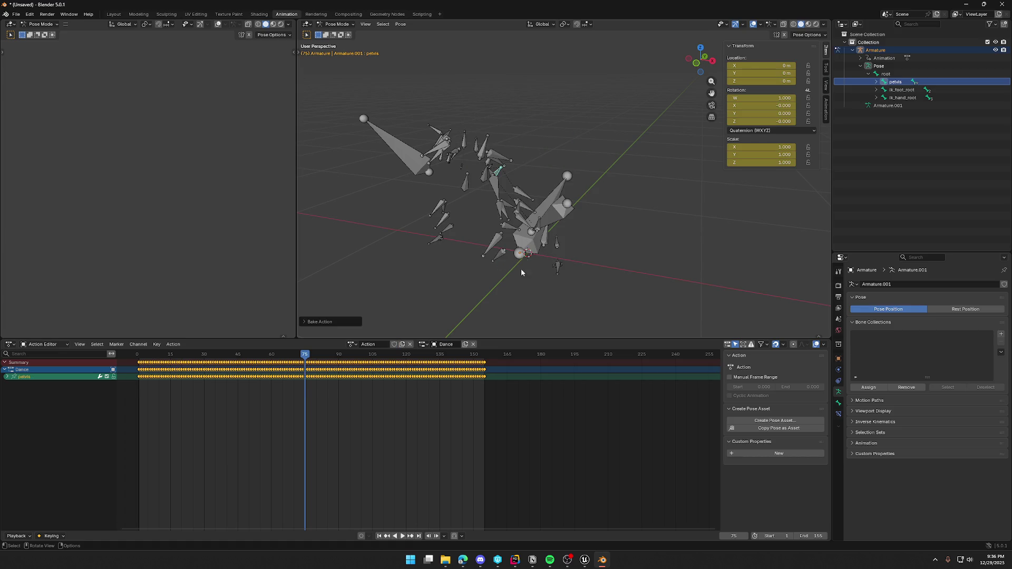
- Play the bake to check it, undo it back to Dance, and select all bones
key(space)
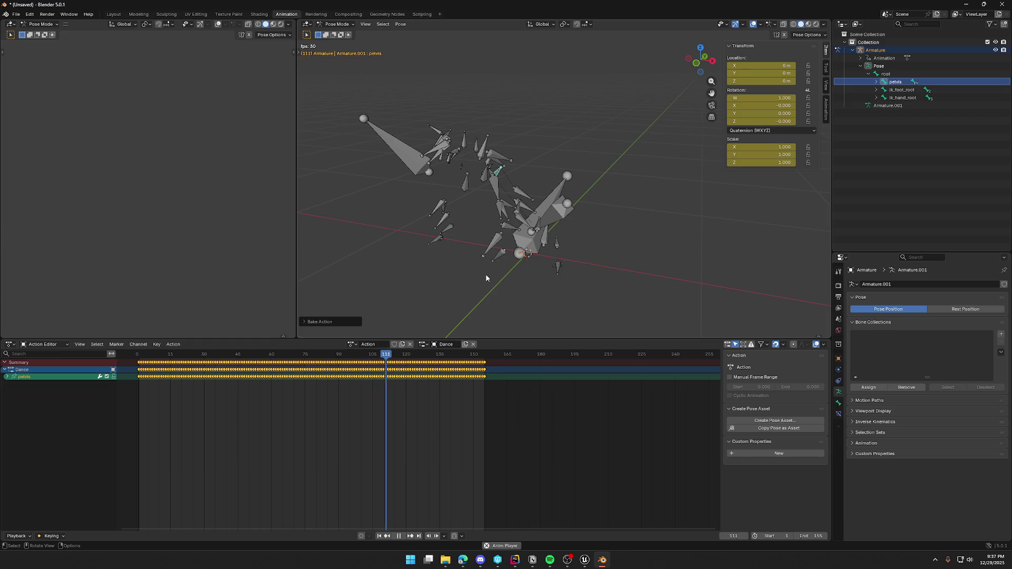
key(Escape)
middle_drag(506, 296, 676, 256)
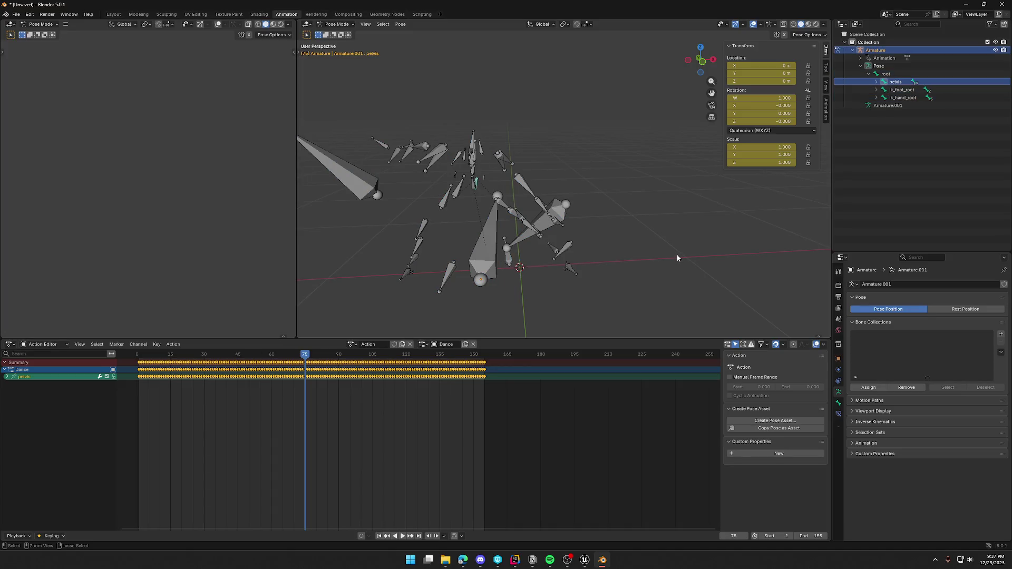
key(ctrl+z)
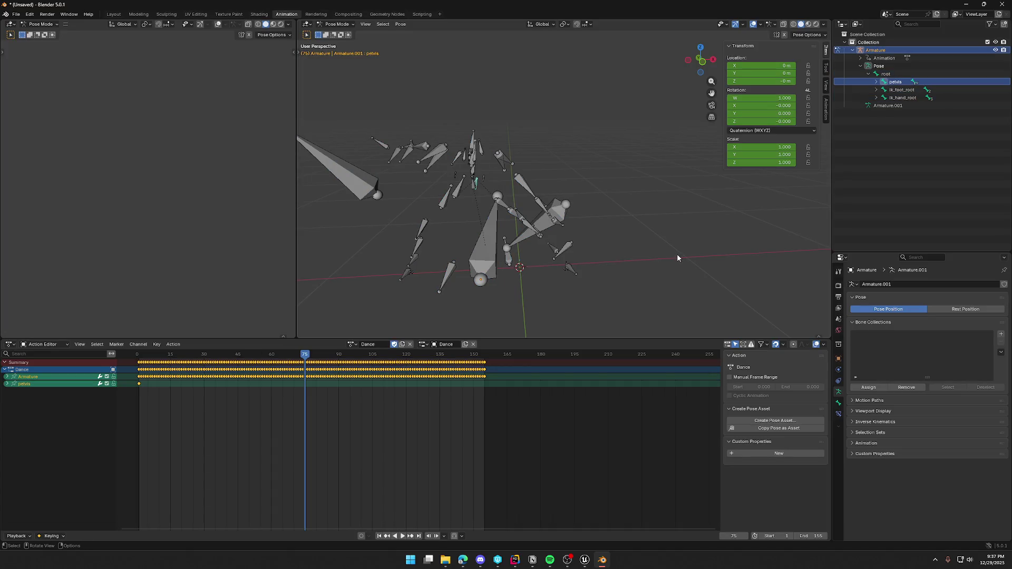
key(a)
middle_drag(679, 255, 654, 257)
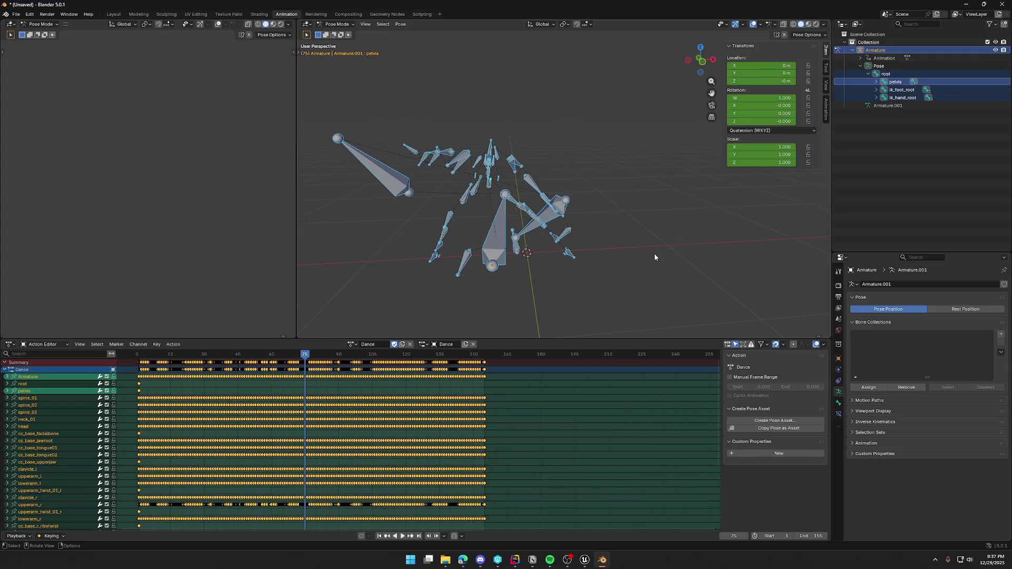
- Select the pelvis bone in the Outliner, collapse its children, then select all bones
click(29, 384)
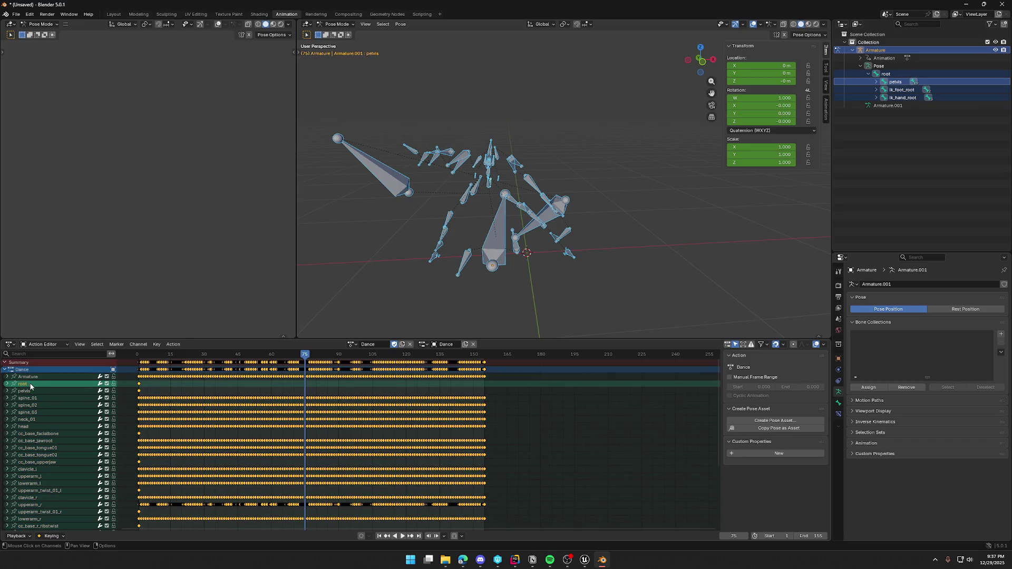
middle_drag(406, 289, 572, 308)
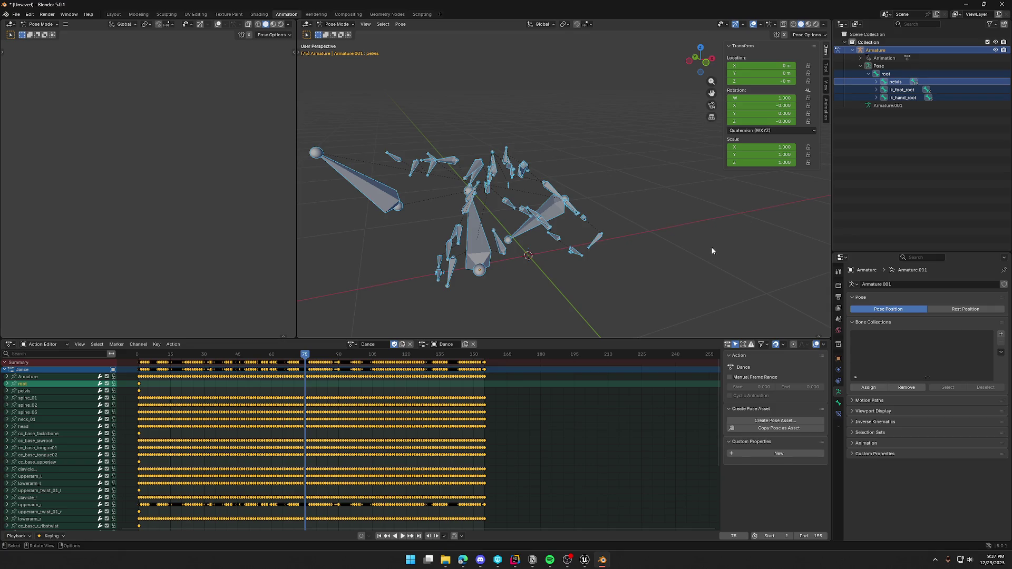
click(896, 82)
right_click(896, 82)
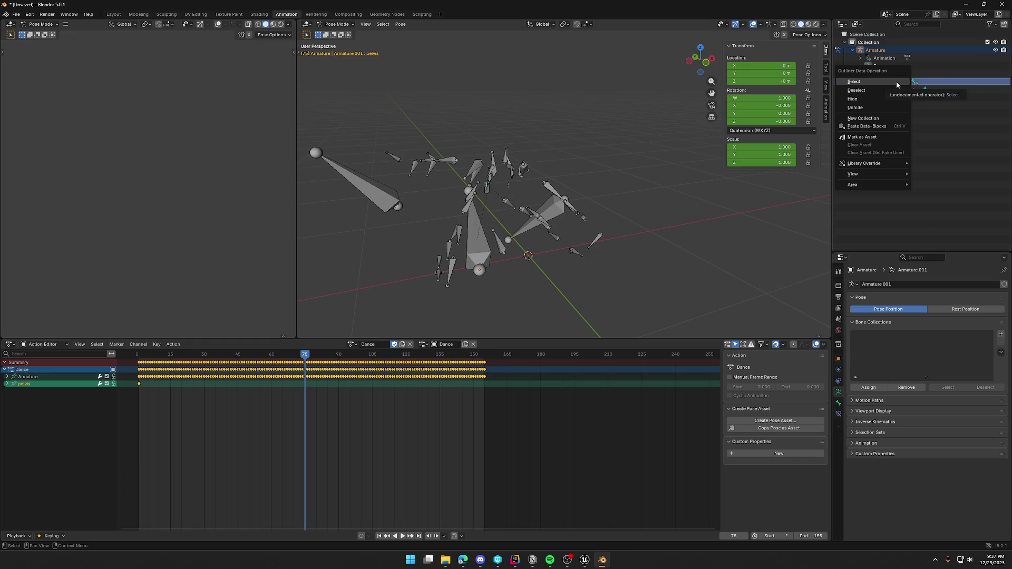
click(896, 83)
click(876, 82)
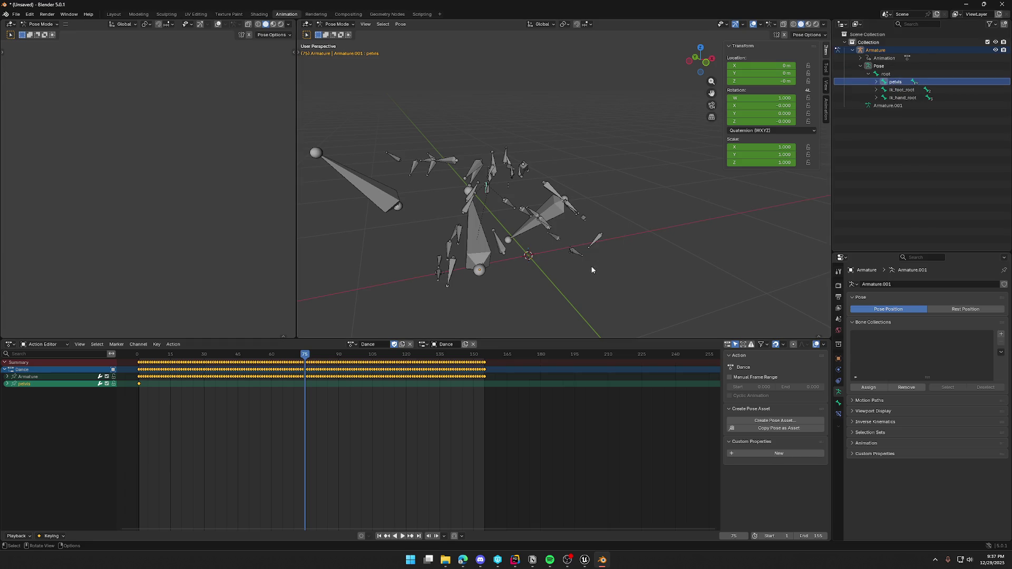
middle_drag(590, 264, 630, 268)
key(a)
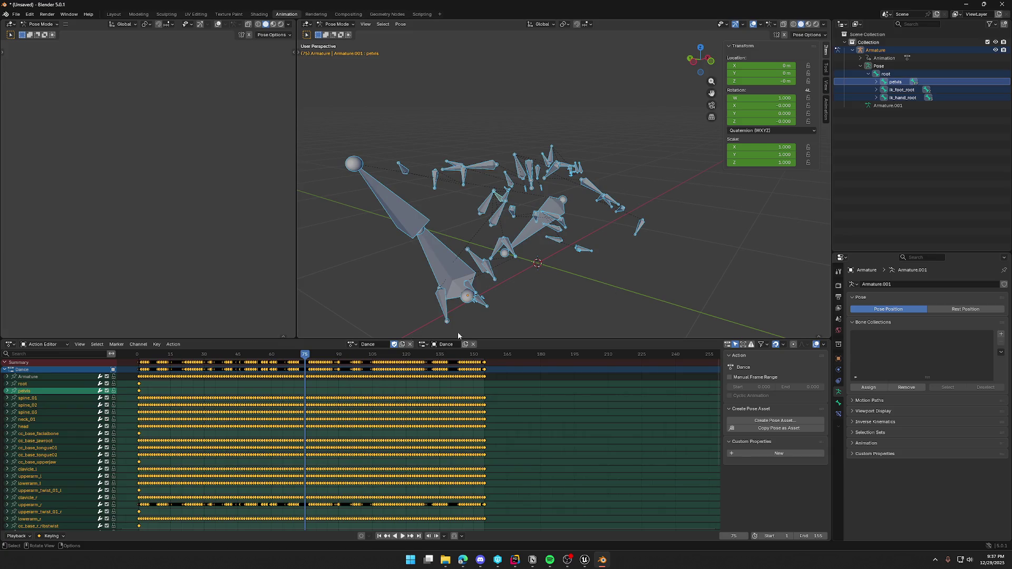
mouse_move(524, 279)
middle_down()
mouse_move(569, 255)
mouse_move(525, 232)
mouse_move(517, 252)
middle_up()
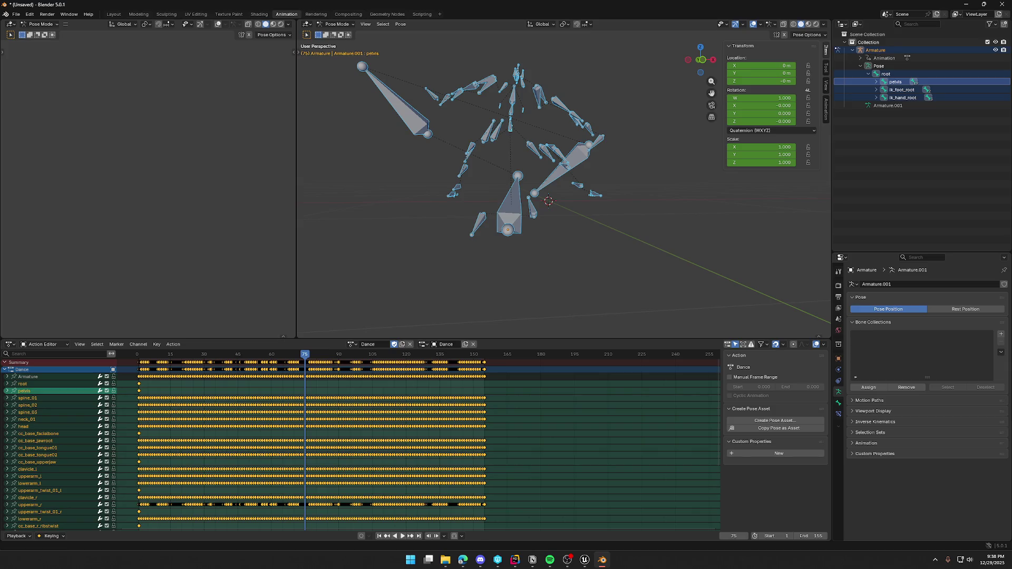
mouse_move(672, 263)
middle_down()
mouse_move(666, 251)
mouse_move(682, 258)
middle_up()
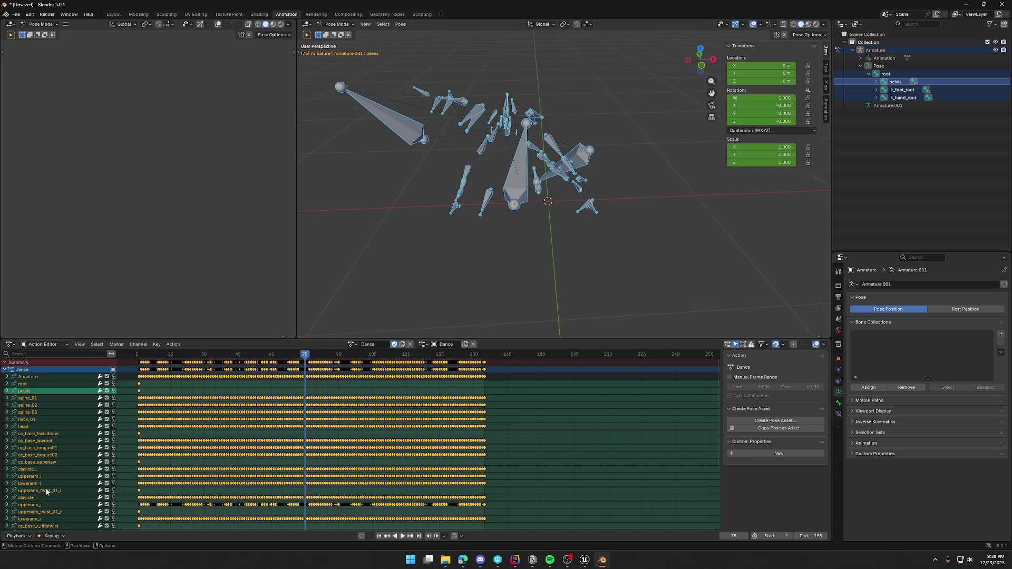
middle_drag(531, 271, 535, 301)
- Reselect only the pelvis bone and open Pose > Animation > Bake Action
click(896, 82)
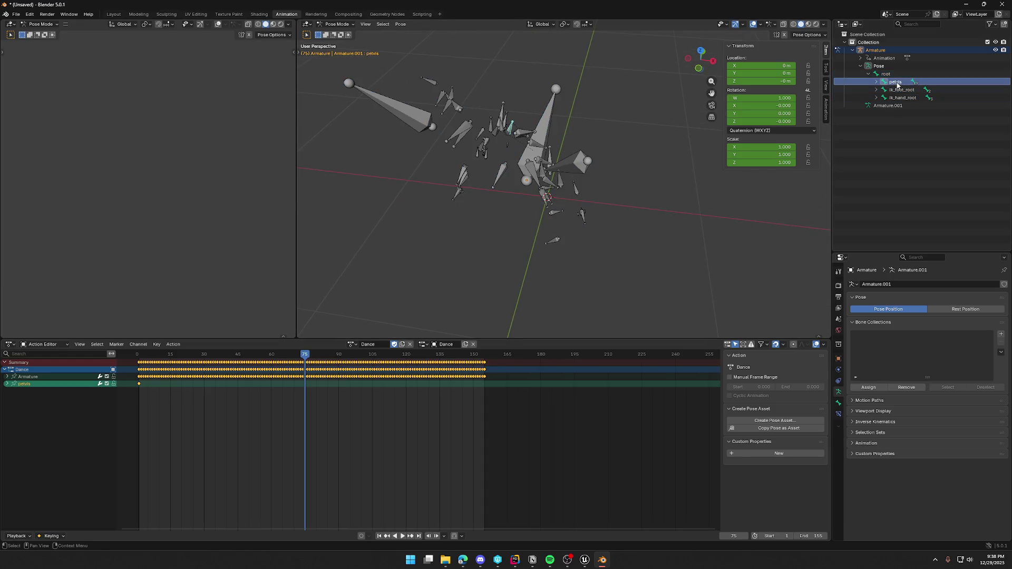
mouse_move(615, 274)
middle_down()
mouse_move(563, 275)
mouse_move(610, 266)
mouse_move(592, 219)
middle_up()
click(400, 24)
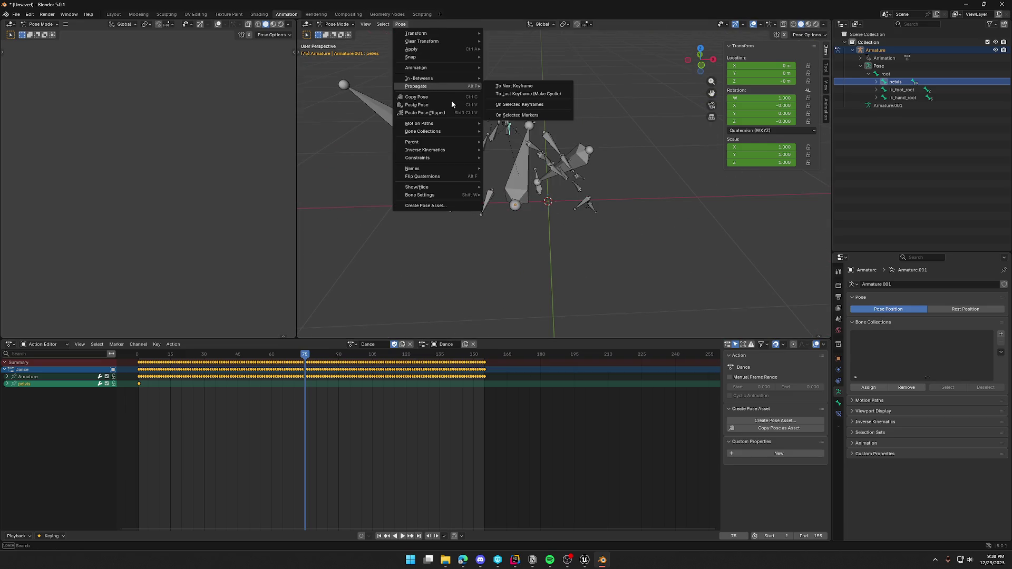
mouse_move(450, 68)
click(521, 111)
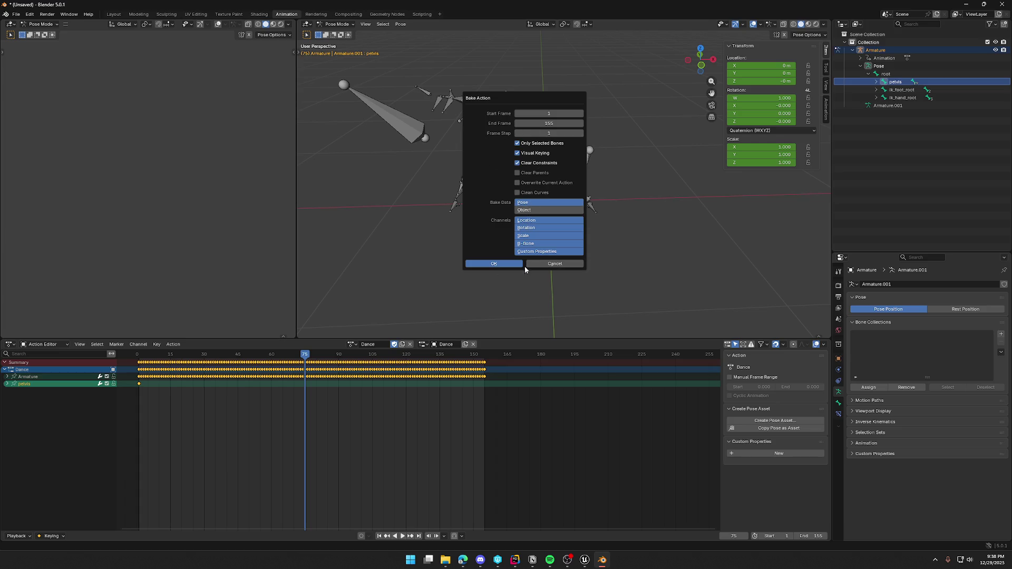
- Bake only the pelvis, scrub to frame 144 and play it, then undo back to Dance
click(494, 263)
mouse_move(305, 363)
mouse_down()
mouse_move(461, 363)
mouse_move(140, 357)
mouse_up()
key(space)
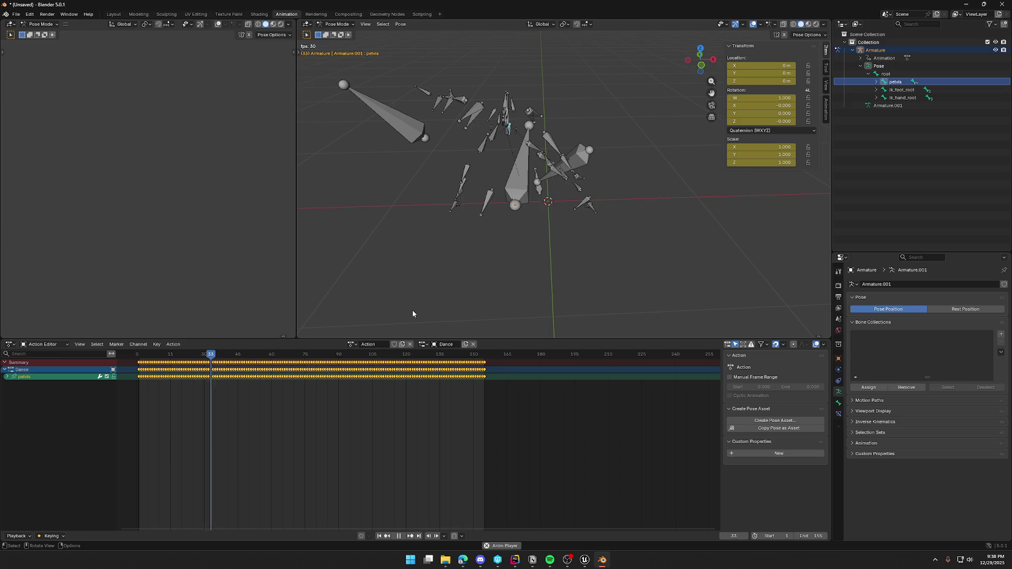
key(space)
key(ctrl+z)
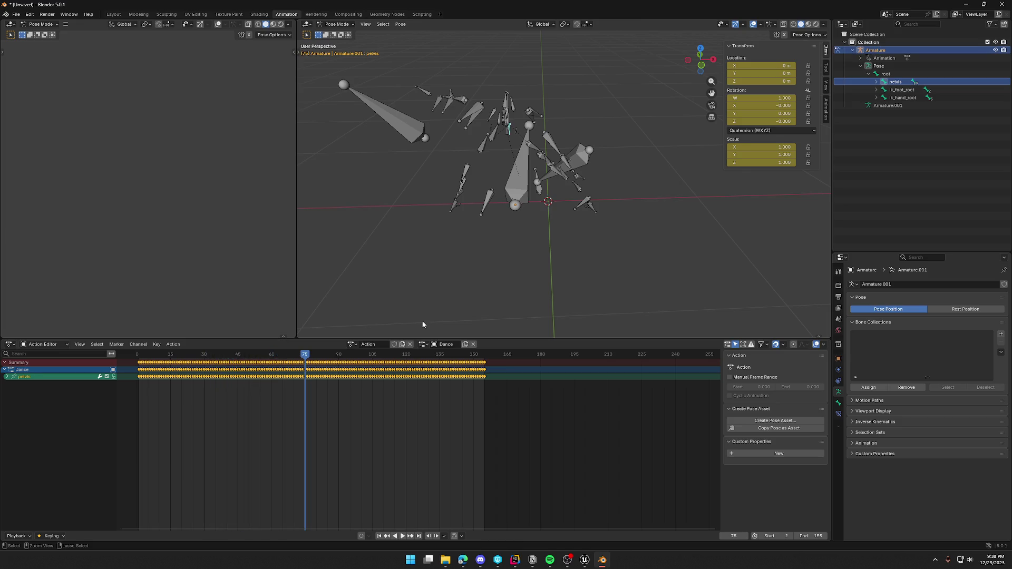
key(space)
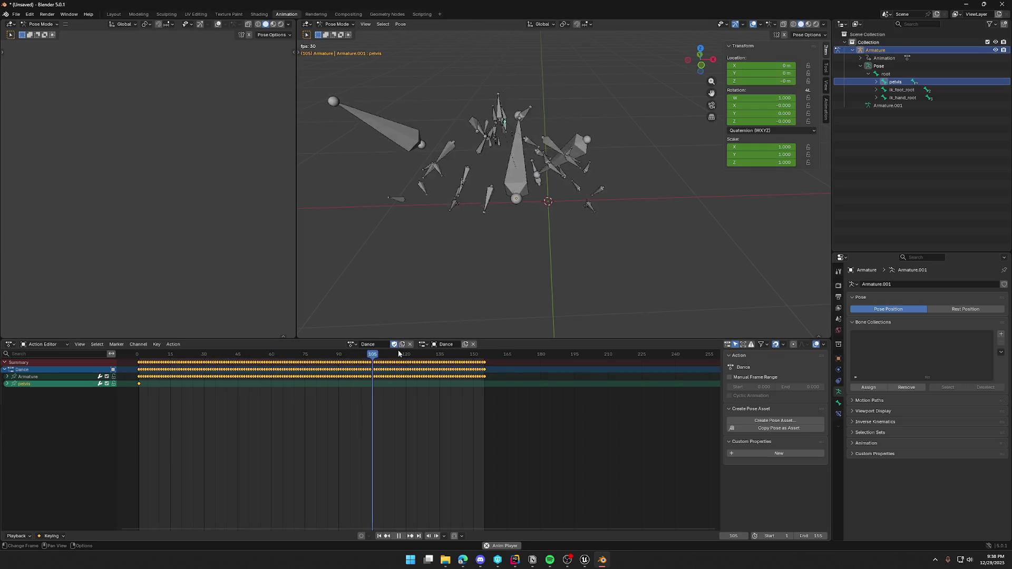
key(space)
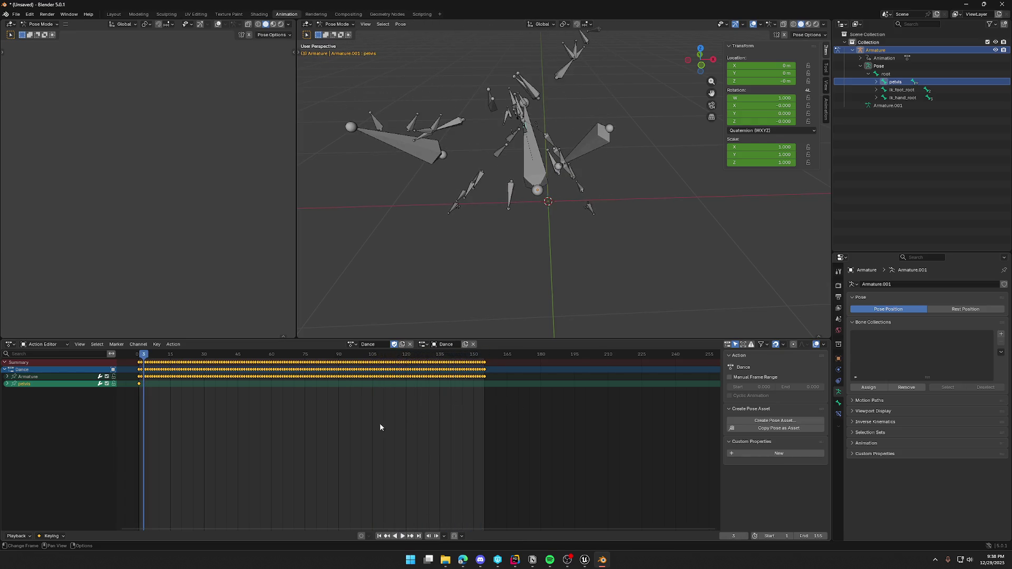
- Select the Armature.001 object, expand the Armature channel, and select all bones
click(28, 384)
click(28, 385)
click(884, 108)
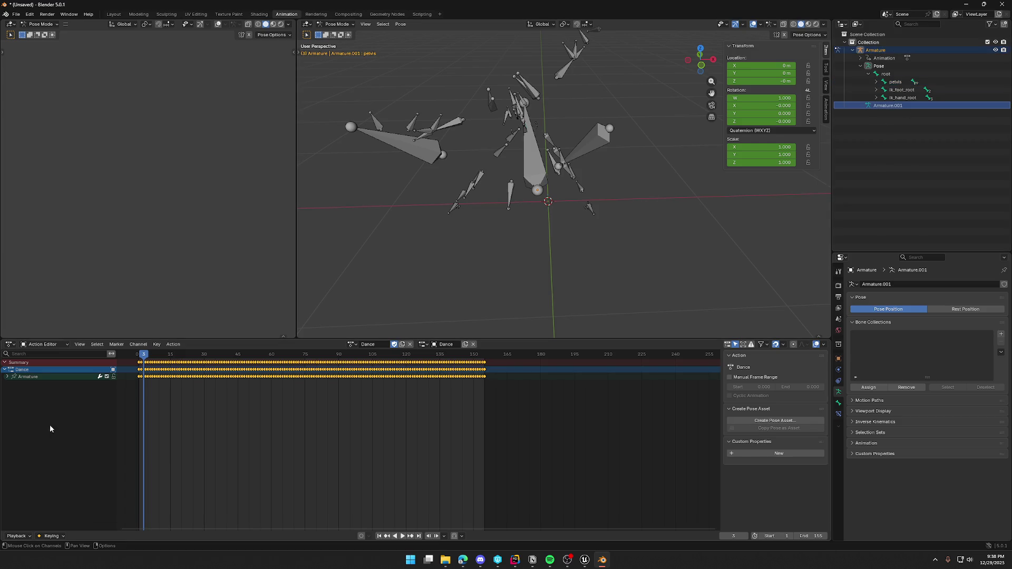
click(27, 377)
click(7, 377)
key(a)
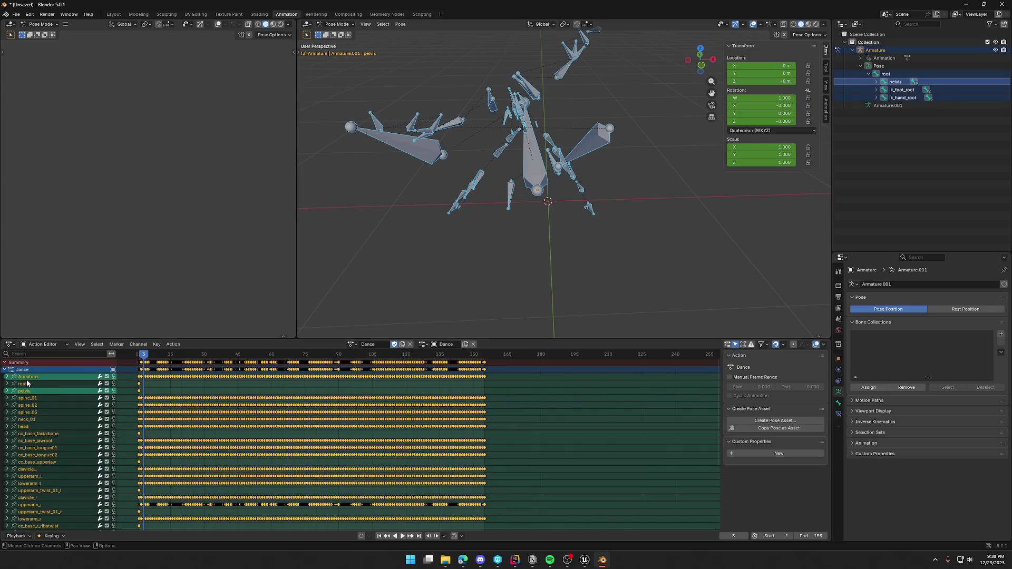
scroll(47, 411, down, 5)
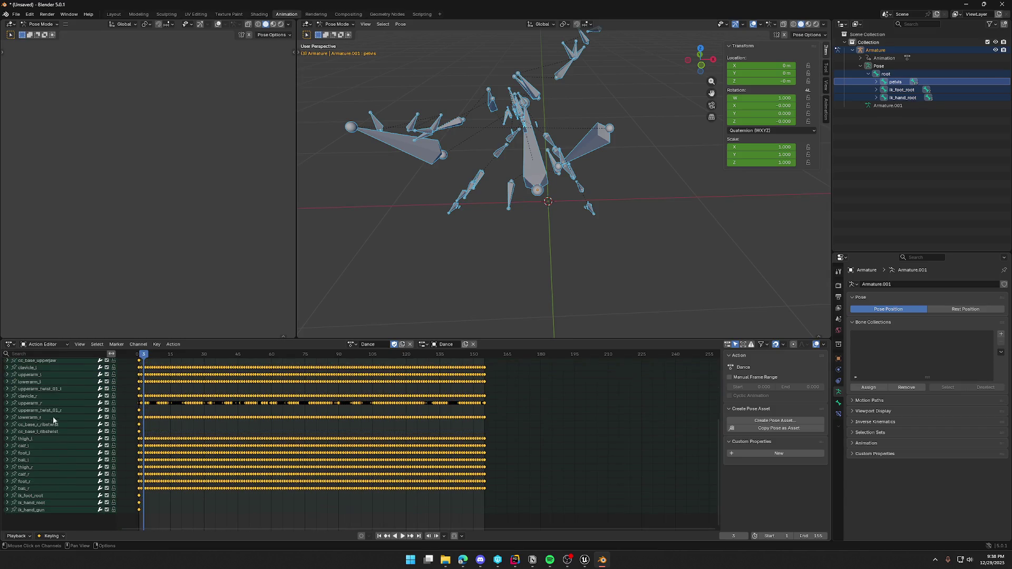
scroll(52, 477, up, 5)
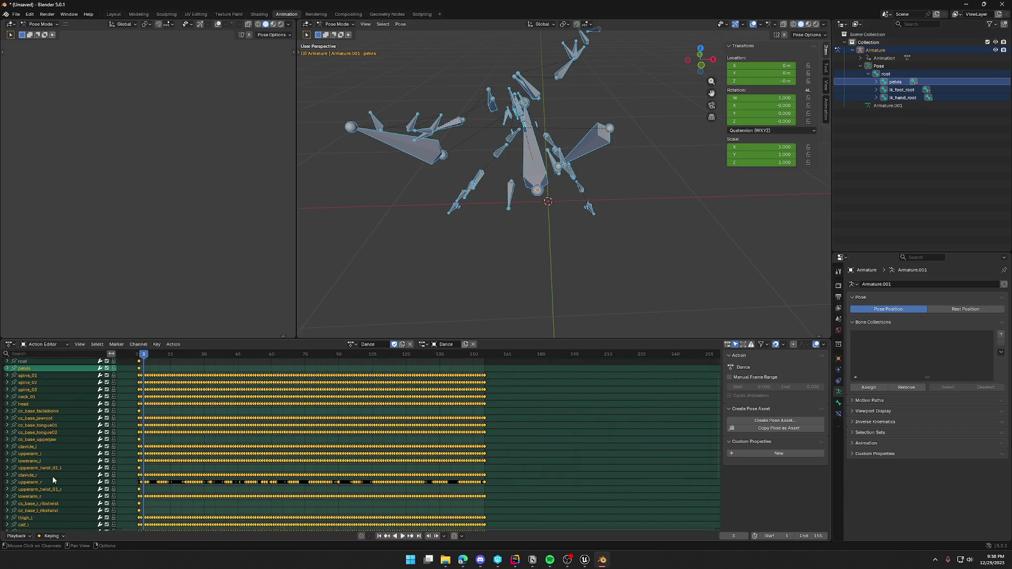
right_click(70, 391)
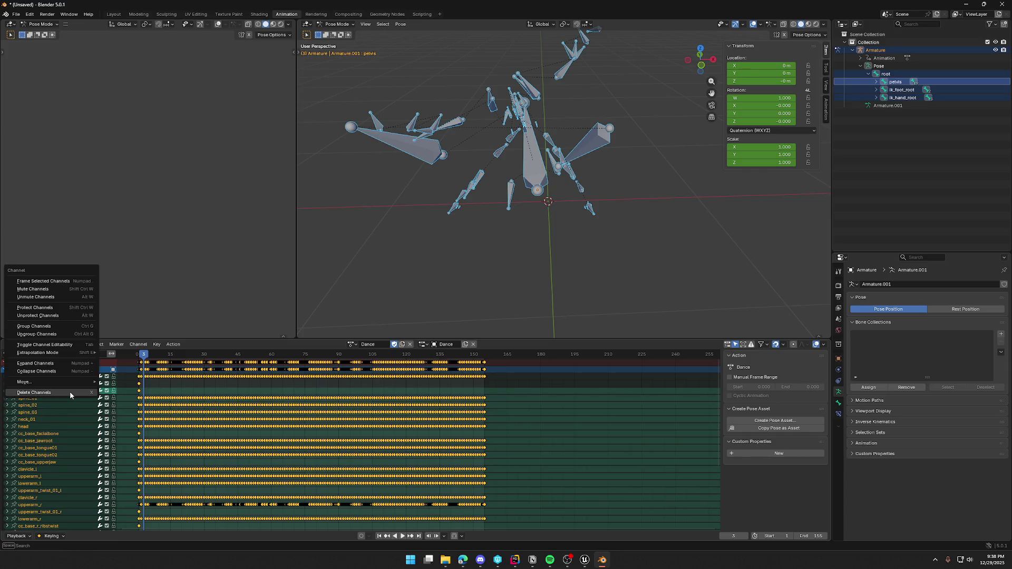
- Bake all selected bones over frames 1–155 into a new Action and play it
click(400, 23)
mouse_move(450, 152)
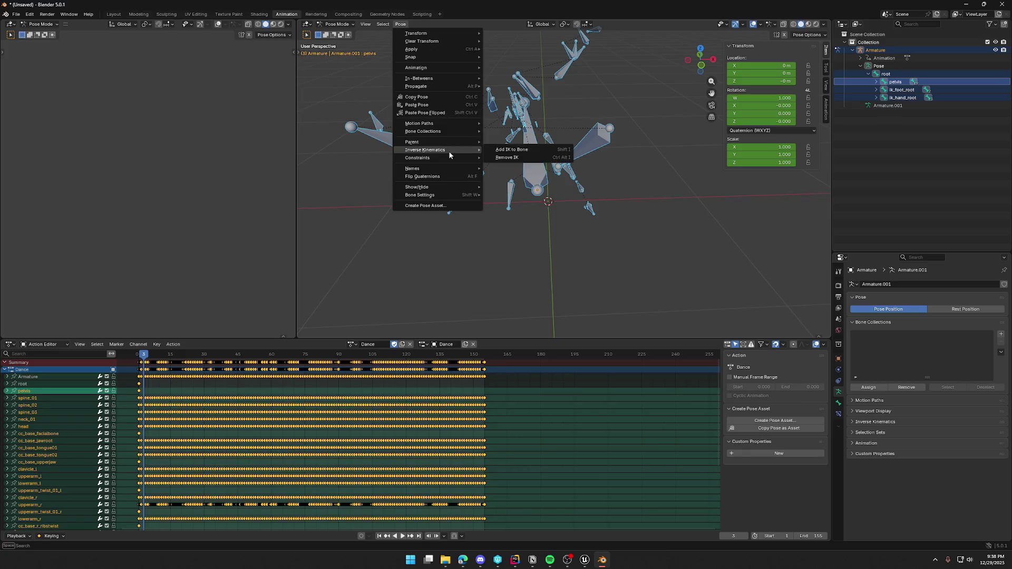
mouse_move(462, 69)
click(521, 117)
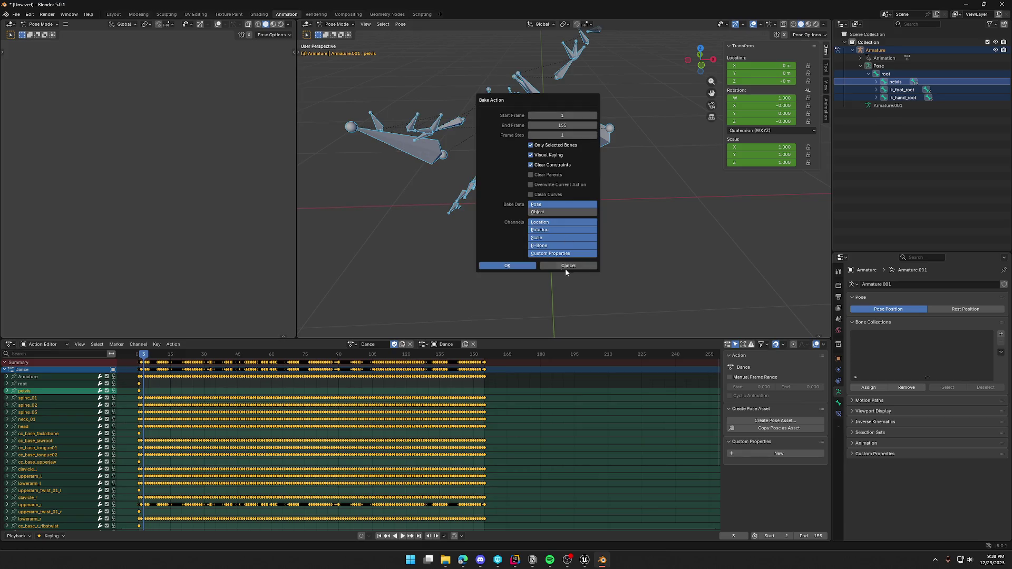
click(530, 268)
key(space)
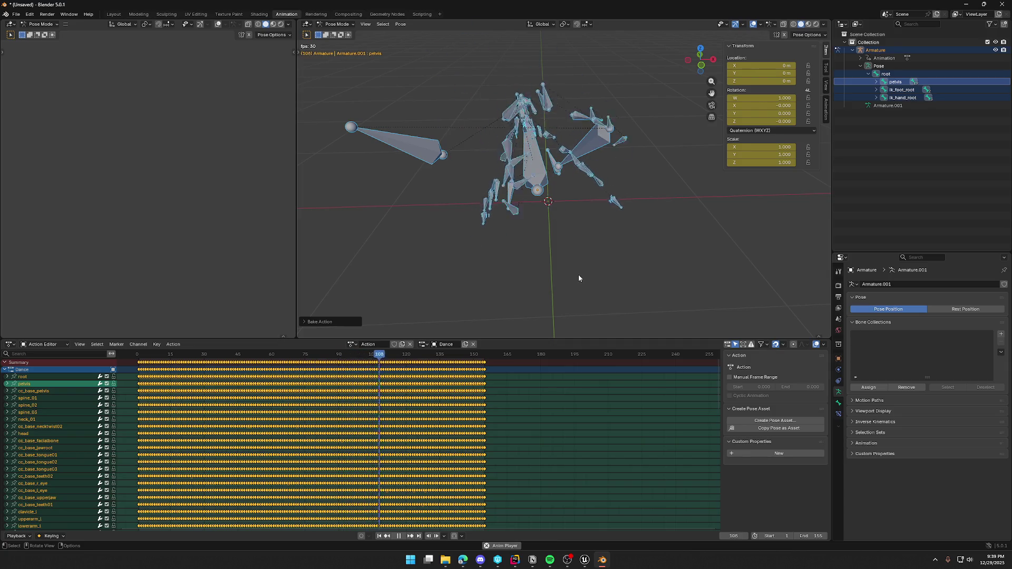
- Undo the bake back to the Dance action, reselect the Armature channel and all bones
mouse_move(578, 274)
middle_down()
mouse_move(578, 228)
mouse_move(677, 226)
mouse_move(472, 225)
mouse_move(506, 223)
middle_up()
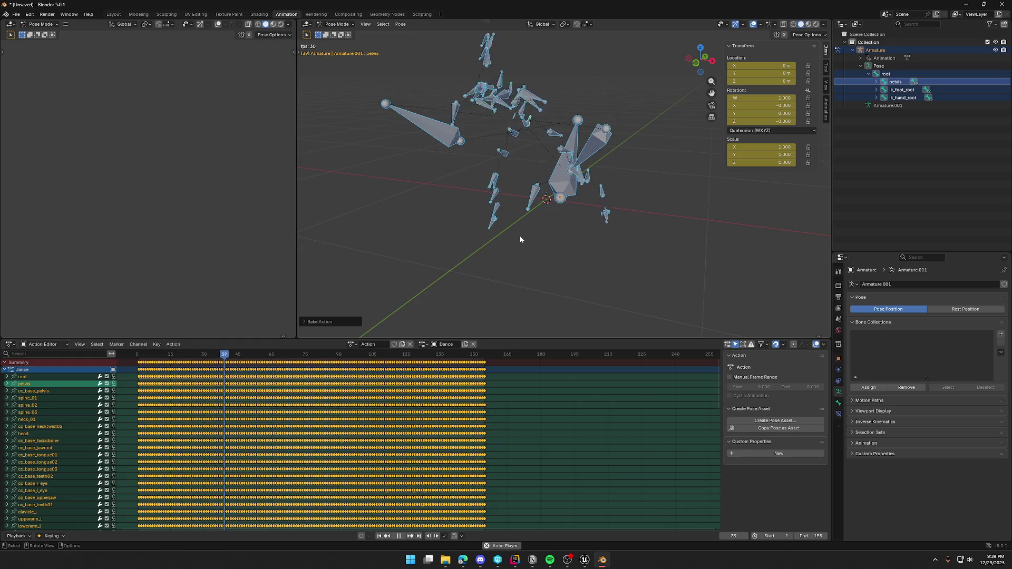
key(ctrl+z)
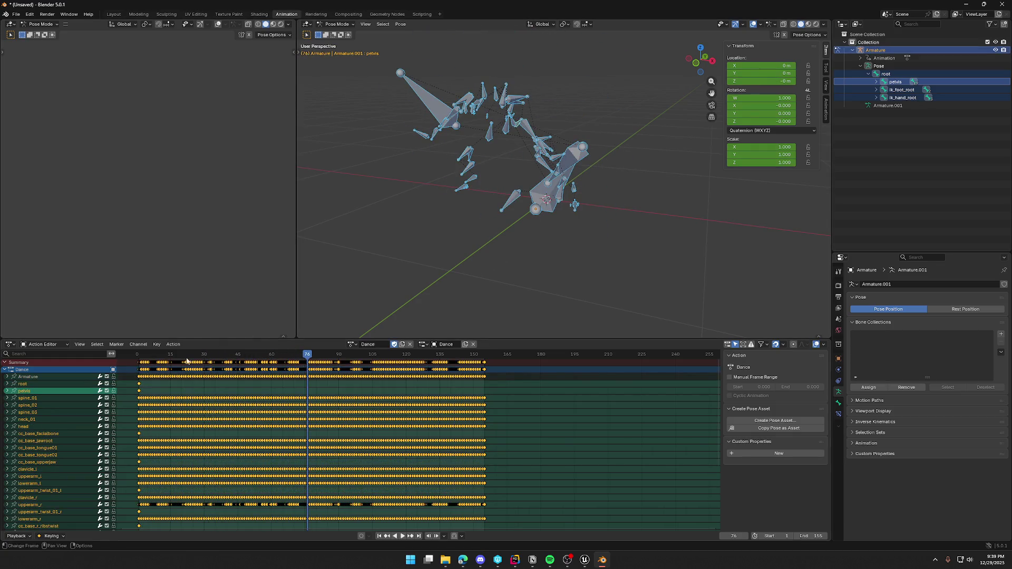
click(39, 384)
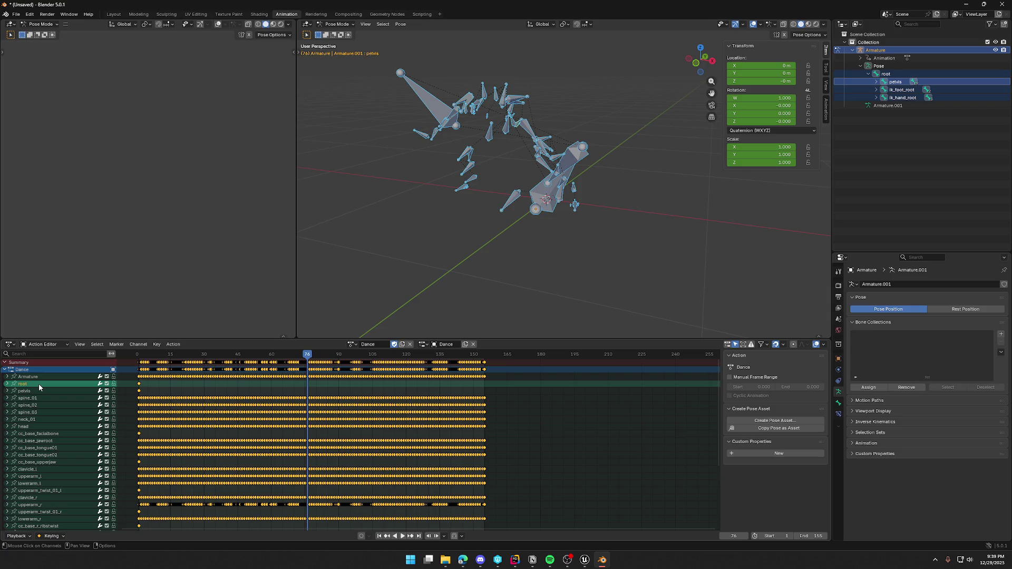
scroll(39, 383, down, 4)
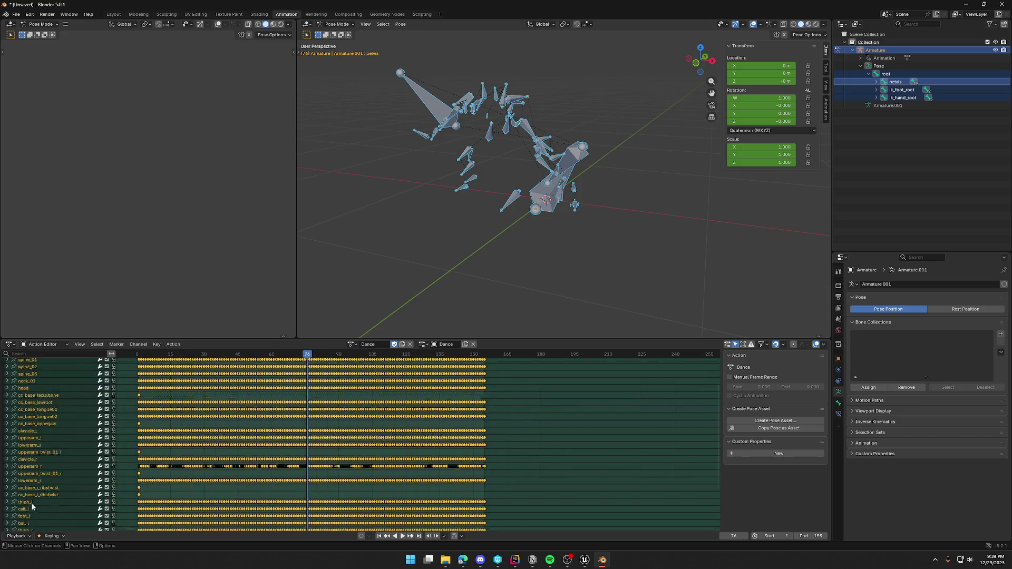
scroll(32, 507, up, 5)
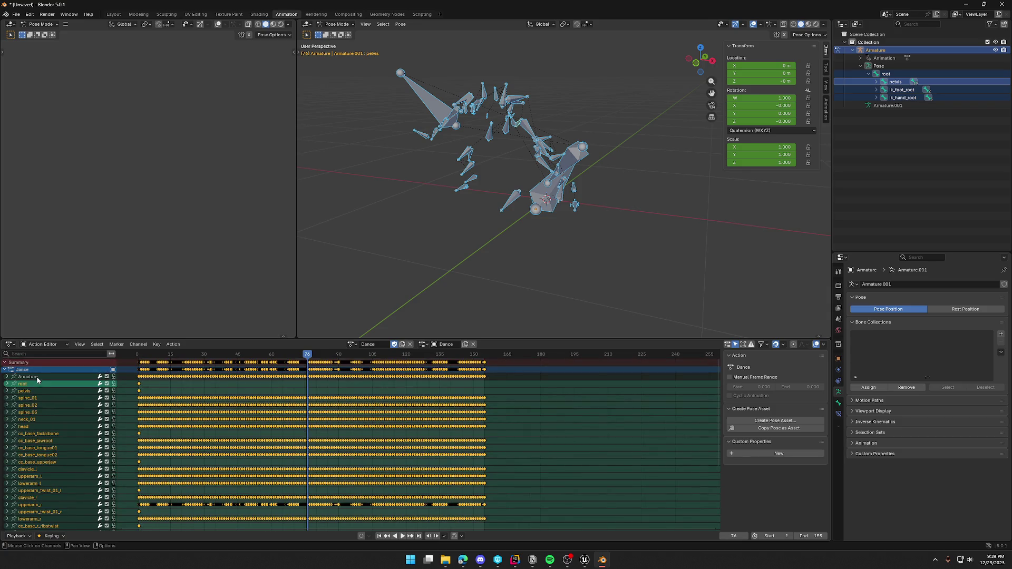
click(35, 383)
scroll(40, 475, down, 5)
key(alt+a)
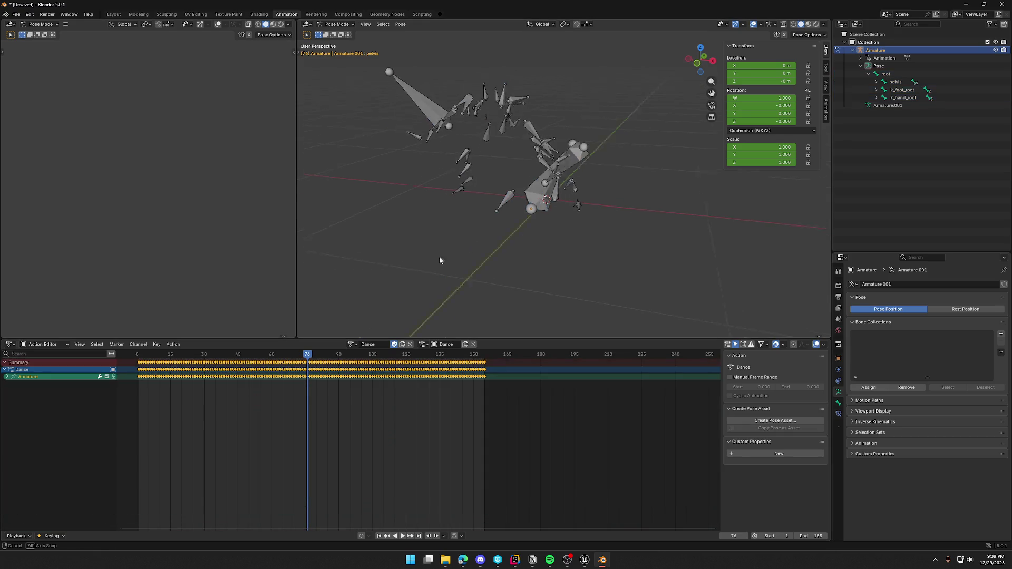
middle_drag(435, 255, 499, 131)
key(a)
click(401, 25)
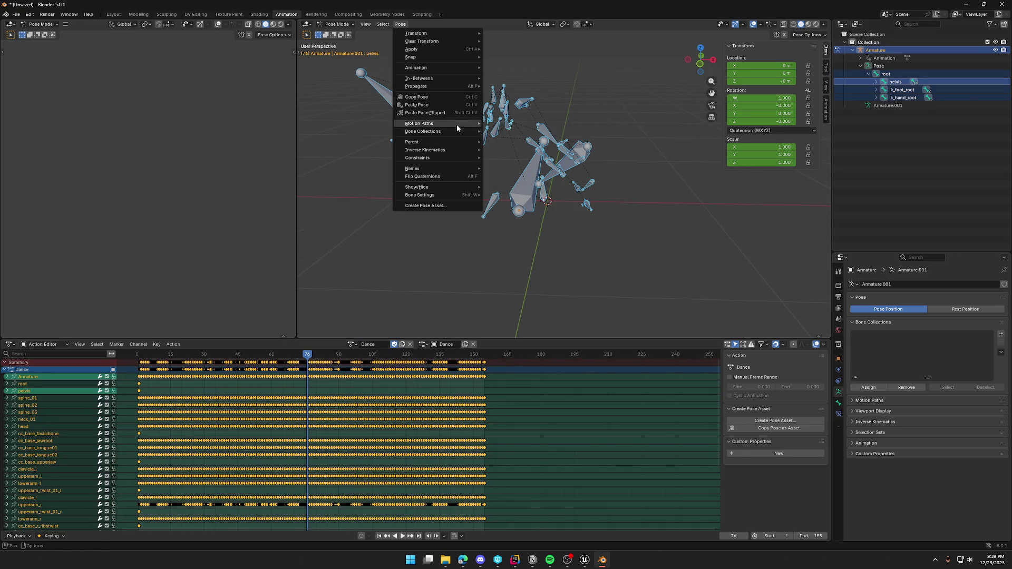
- Bake the action from the Pose menu and play it back to review the dance
mouse_move(422, 68)
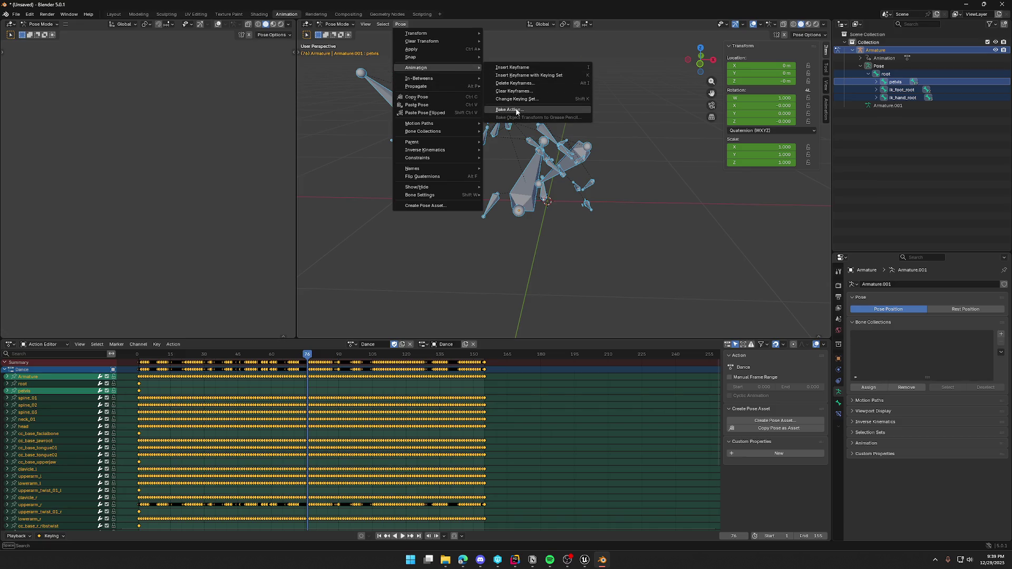
click(509, 109)
click(507, 263)
key(space)
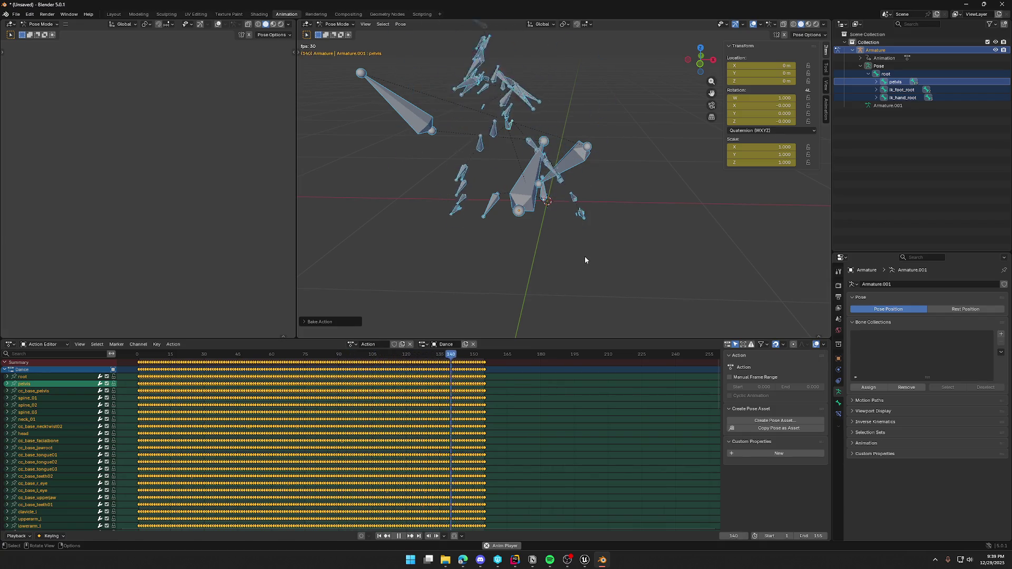
mouse_move(574, 251)
middle_down()
mouse_move(700, 235)
mouse_move(598, 251)
mouse_move(589, 243)
middle_up()
key(Escape)
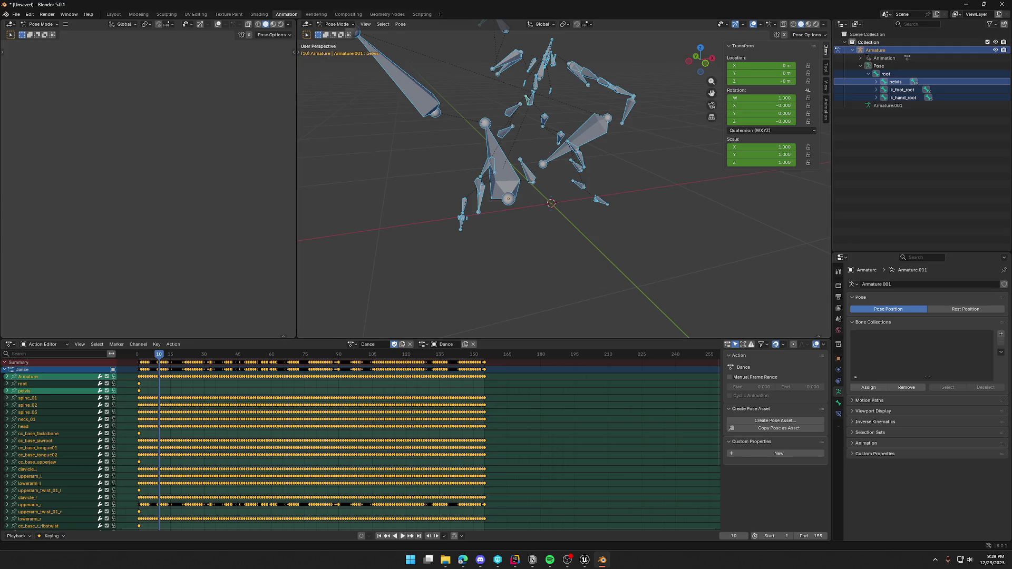
- Check the web browser, then select the ik_hand_root bone on the skeleton
key(alt+Tab)
mouse_move(698, 220)
middle_down()
mouse_move(732, 235)
mouse_move(552, 274)
mouse_move(428, 231)
mouse_move(635, 221)
mouse_move(567, 206)
mouse_move(563, 240)
mouse_move(586, 227)
mouse_move(592, 258)
mouse_move(602, 236)
middle_up()
scroll(601, 236, up, 2)
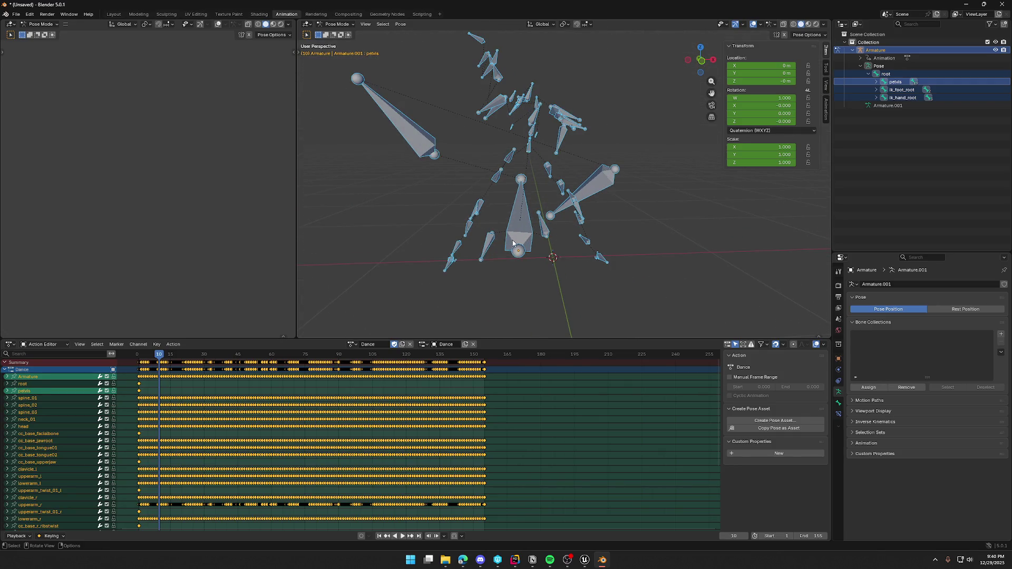
click(513, 240)
mouse_move(558, 243)
middle_down()
mouse_move(671, 259)
mouse_move(731, 254)
mouse_move(544, 258)
mouse_move(617, 266)
mouse_move(586, 267)
mouse_move(648, 258)
mouse_move(593, 293)
mouse_move(522, 277)
middle_up()
- Hide the ik_hand_root and ik_foot_root bones in the armature
key(h)
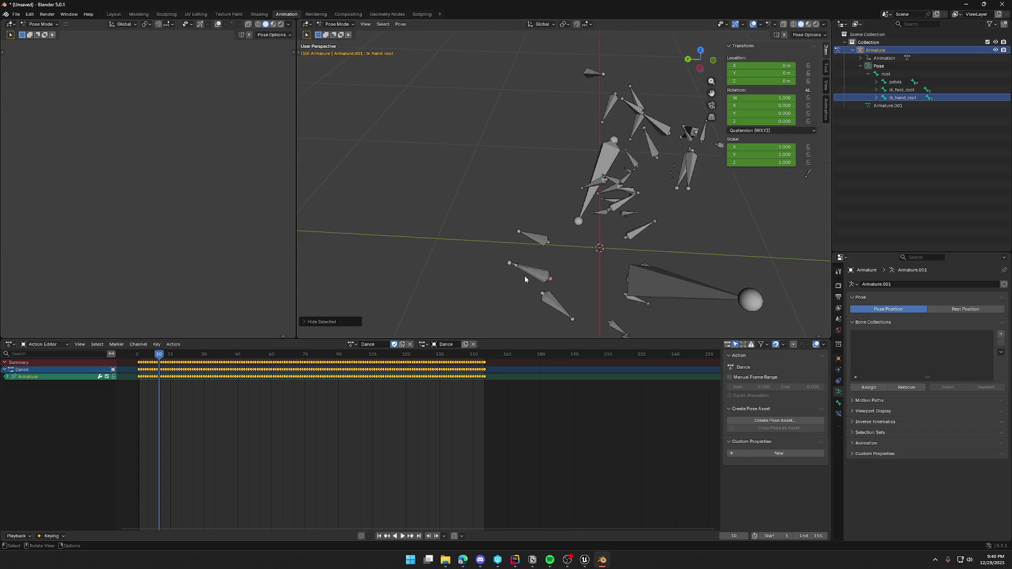
click(533, 273)
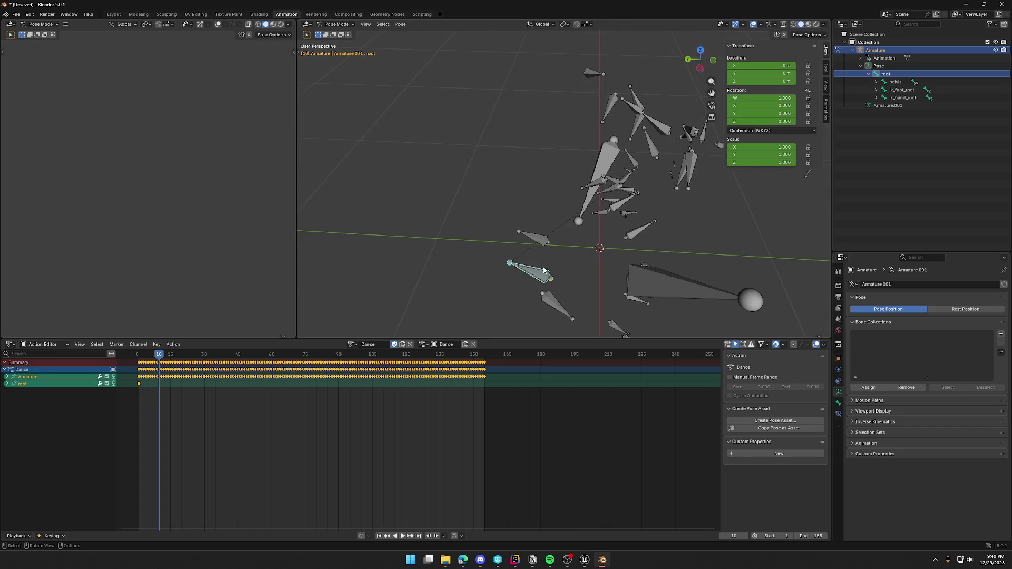
click(542, 279)
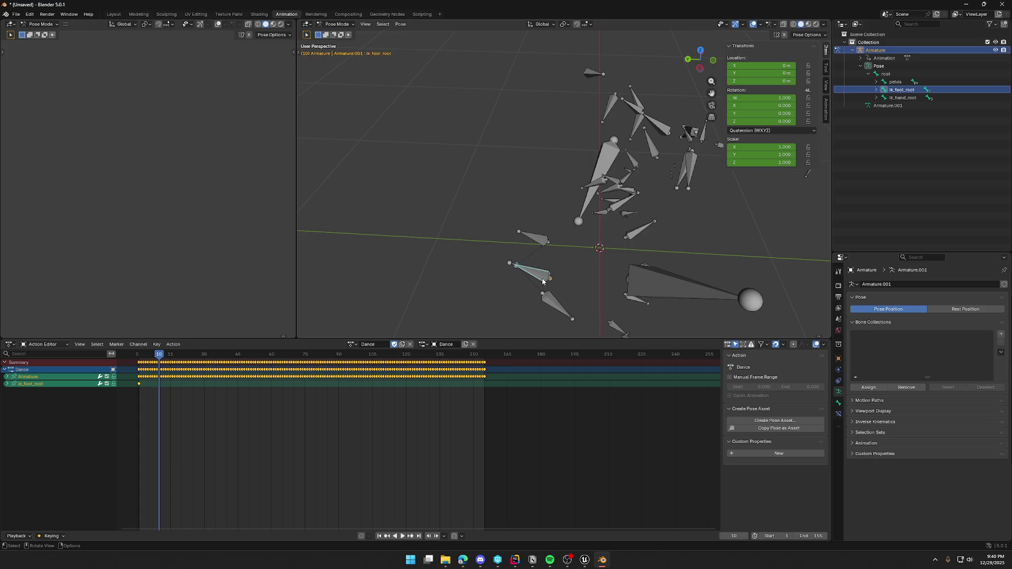
key(h)
- Select the root bone and toggle into Edit Mode and back to Pose Mode to check the rest pose
click(542, 281)
mouse_move(543, 281)
middle_down()
mouse_move(577, 292)
mouse_move(505, 257)
mouse_move(514, 262)
mouse_move(552, 128)
mouse_move(624, 172)
mouse_move(654, 216)
mouse_move(637, 242)
mouse_move(556, 229)
mouse_move(564, 246)
middle_up()
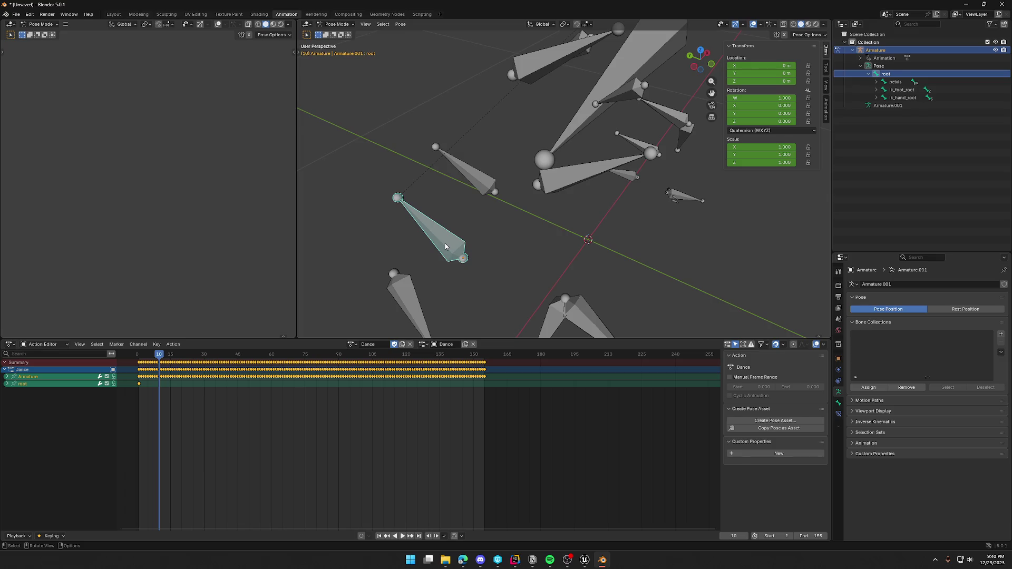
key(Tab)
mouse_move(445, 246)
middle_down()
mouse_move(490, 256)
mouse_move(547, 103)
middle_up()
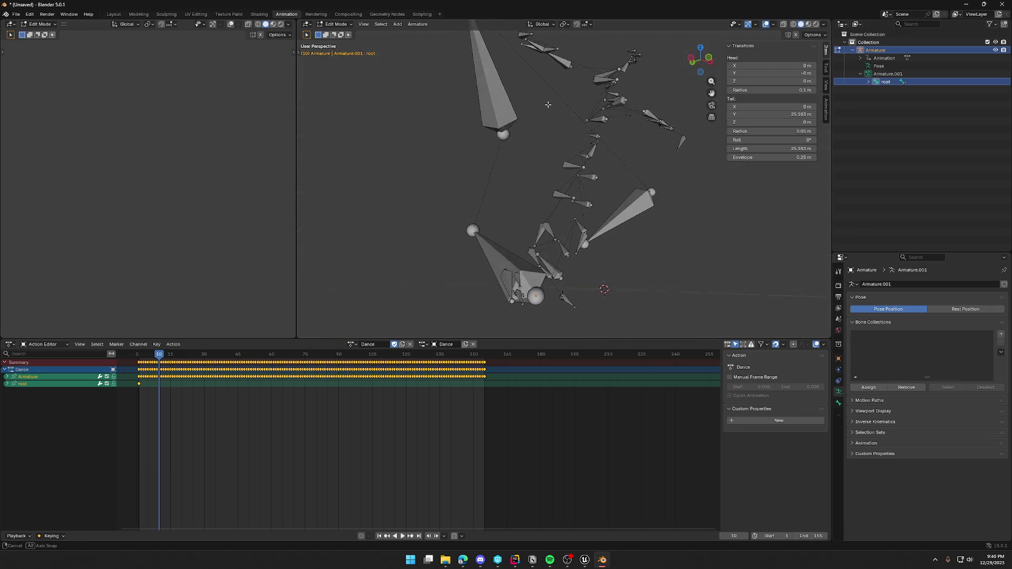
key(Tab)
click(336, 24)
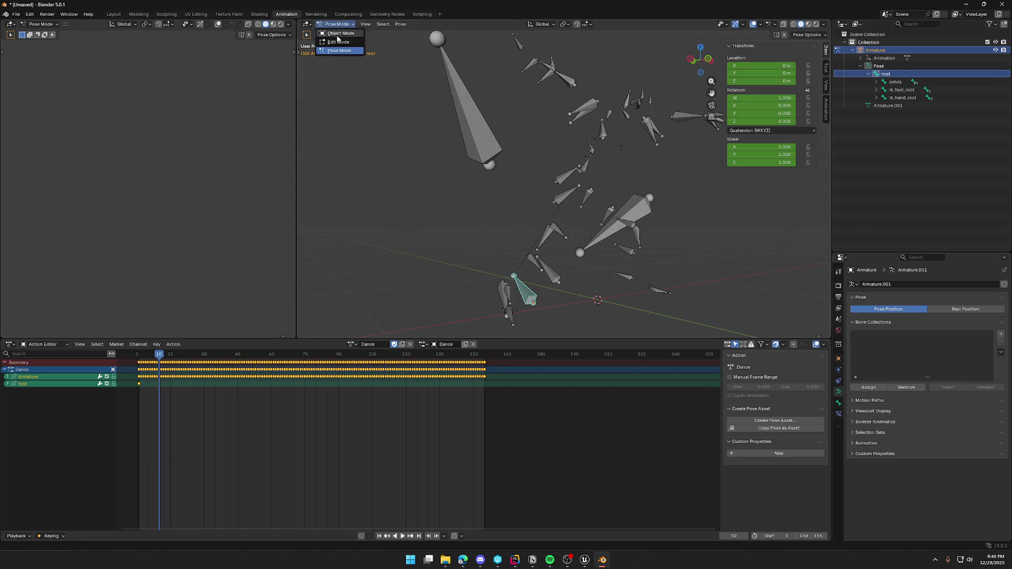
- Switch to Object Mode and snap the armature to the 3D cursor
click(337, 35)
middle_drag(508, 193, 567, 215)
mouse_move(628, 233)
middle_down()
mouse_move(605, 270)
mouse_move(580, 243)
middle_up()
right_click(581, 243)
mouse_move(584, 241)
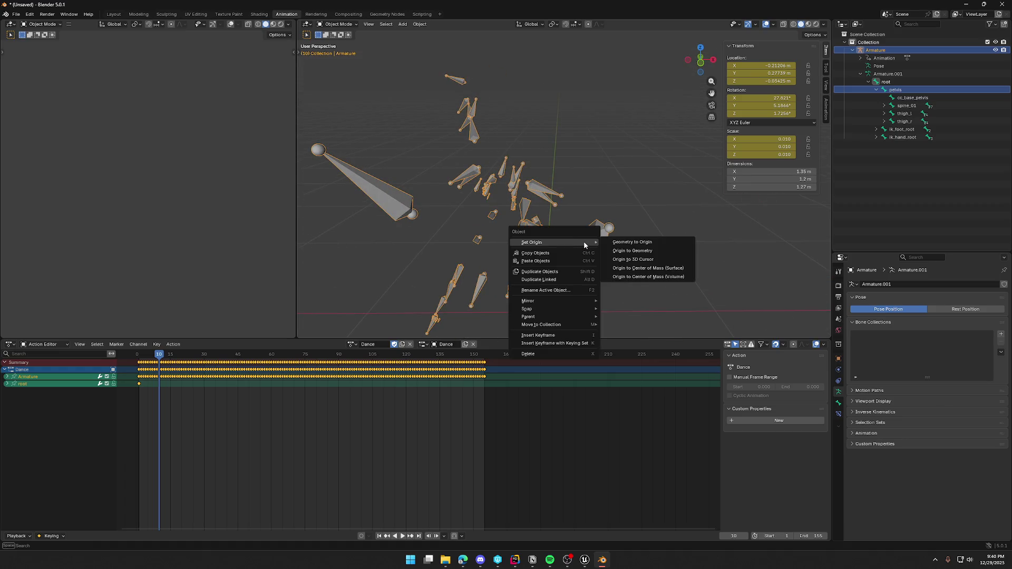
mouse_move(573, 309)
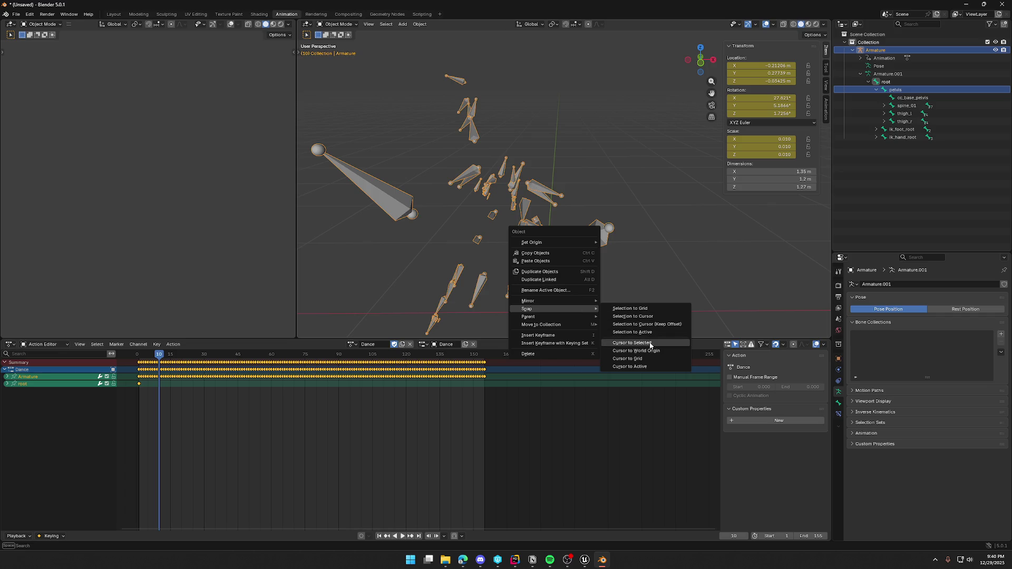
click(660, 320)
- Play the dance, return to frame 1, snap the 3D cursor onto the armature, and open the save dialog
mouse_move(632, 277)
middle_down()
mouse_move(623, 215)
mouse_move(711, 222)
mouse_move(641, 221)
mouse_move(617, 238)
middle_up()
mouse_move(537, 226)
middle_down()
mouse_move(579, 243)
mouse_move(651, 244)
mouse_move(480, 240)
mouse_move(530, 230)
mouse_move(605, 242)
mouse_move(586, 246)
middle_up()
key(space)
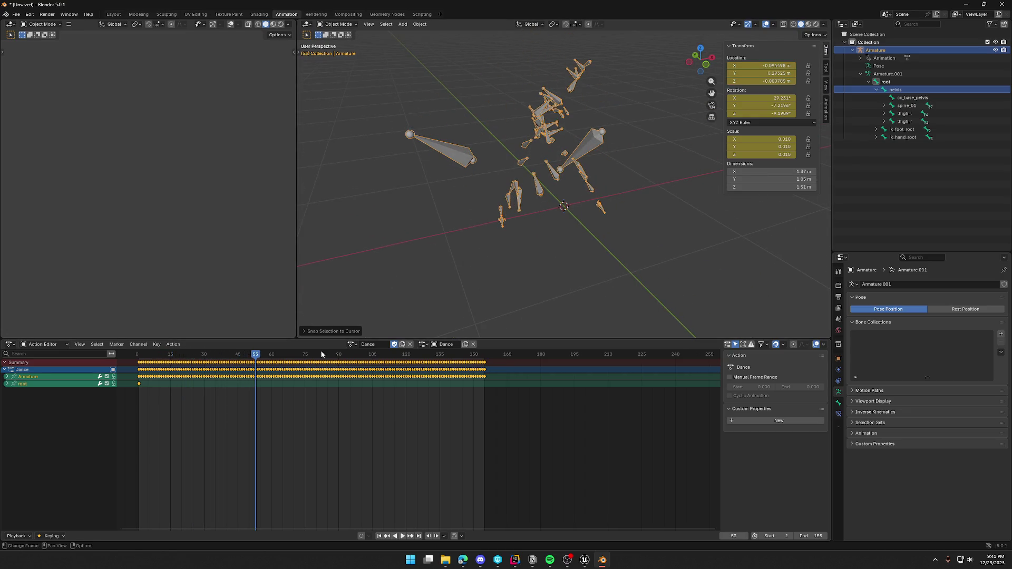
drag(263, 354, 139, 366)
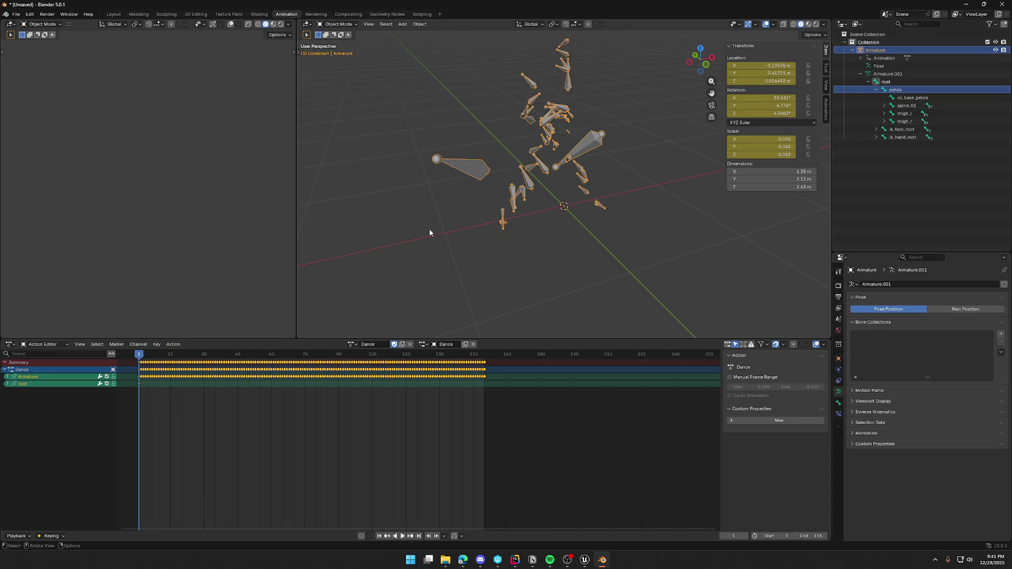
right_click(467, 170)
mouse_move(459, 169)
click(541, 204)
key(ctrl+s)
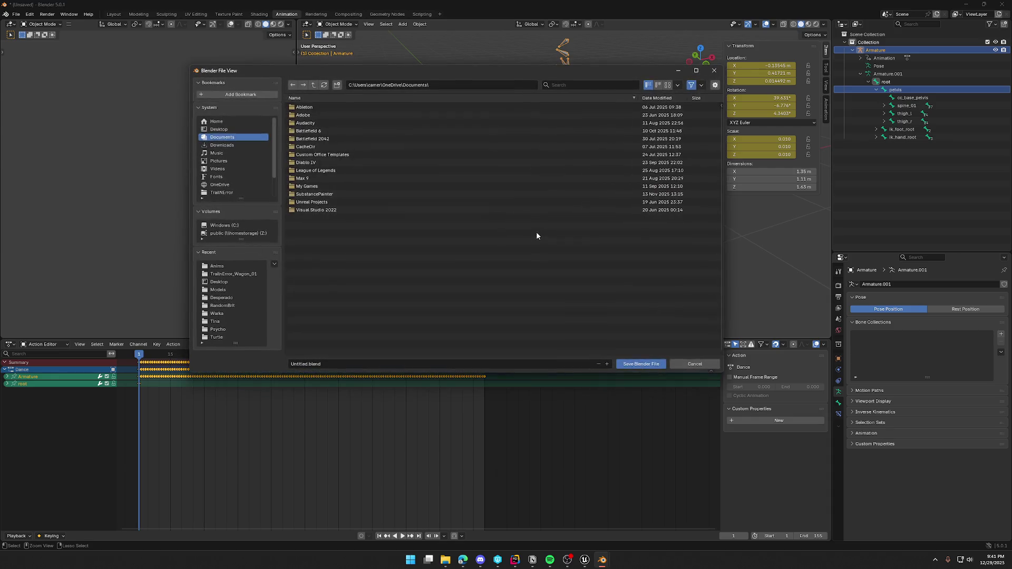
- Cancel the save dialog and snap the Dance keyframes to the nearest marker
click(688, 362)
key(shift+s)
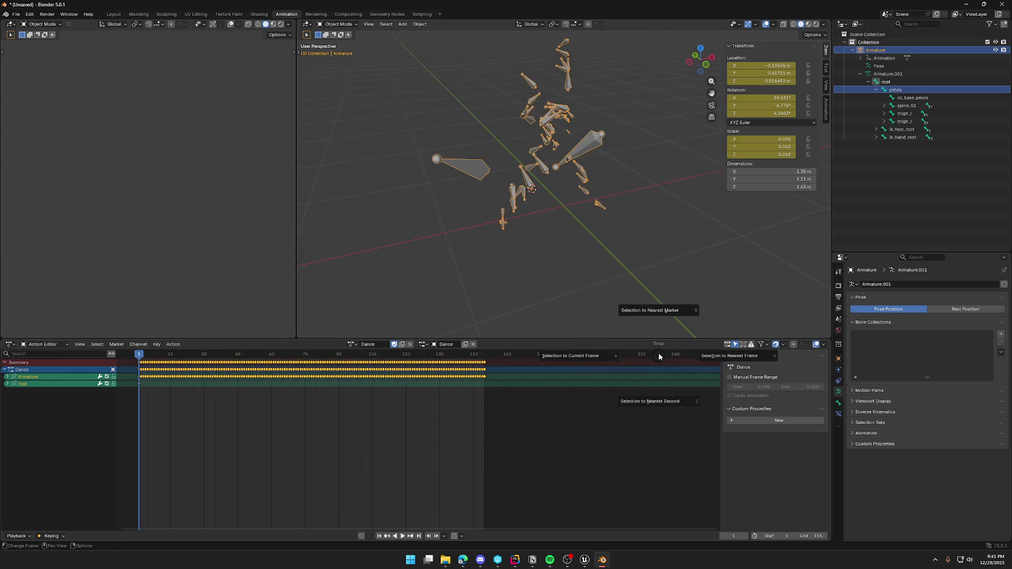
click(627, 265)
- Keep the armature's scale at 0.010 after trying a scale reset, and switch to the Layout workspace
key(alt+s)
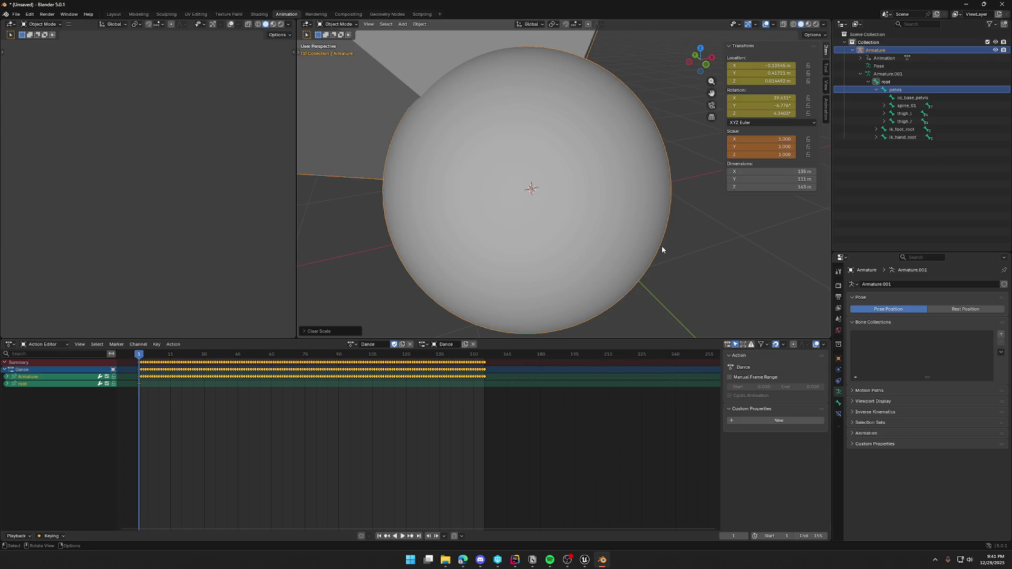
key(ctrl+z)
key(ctrl+z)
key(ctrl+shift+z)
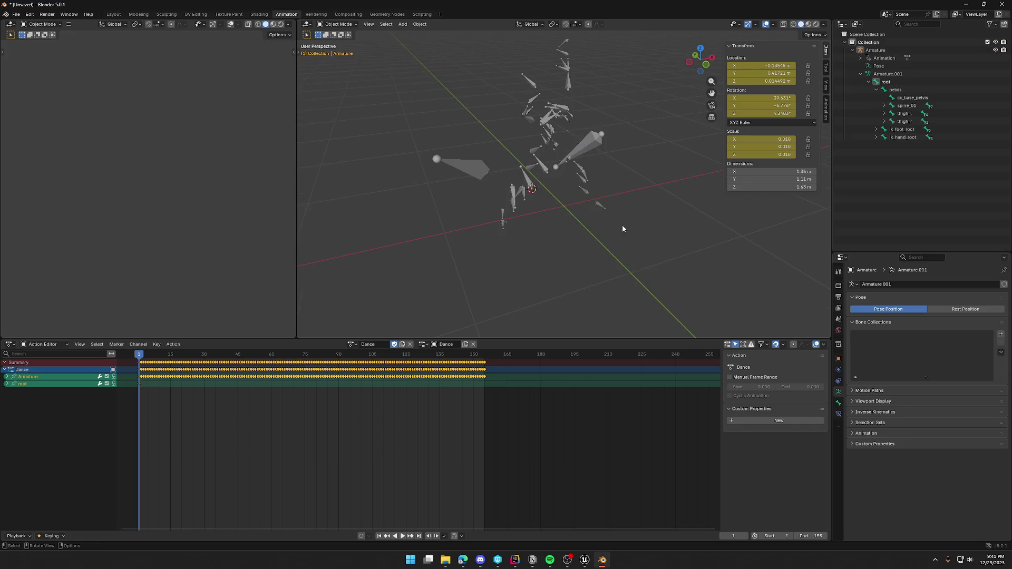
click(112, 14)
middle_drag(432, 295, 463, 304)
key(shift+s)
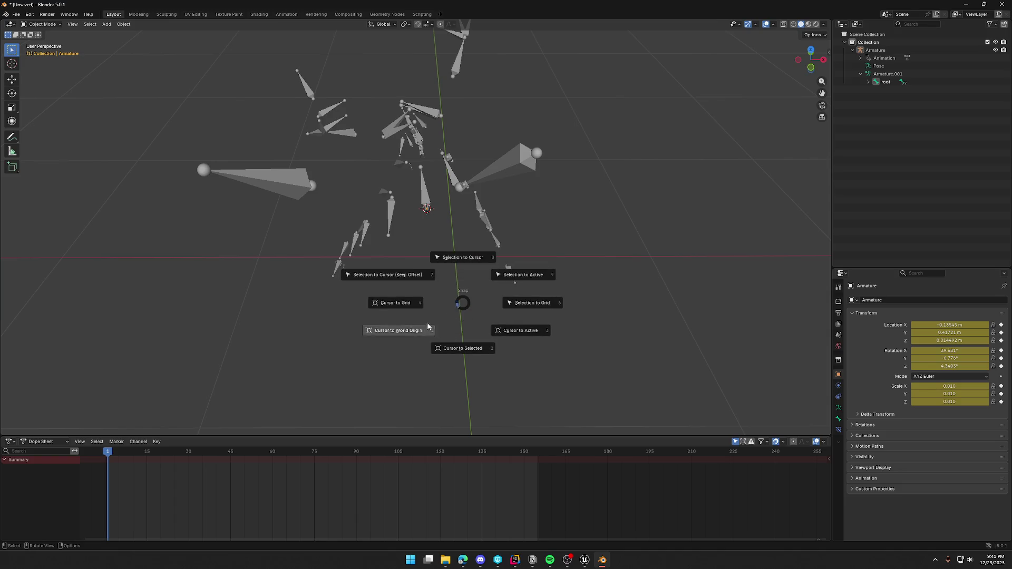
- Snap the 3D cursor to the grid origin, move the armature onto it, and apply All Transforms
click(409, 305)
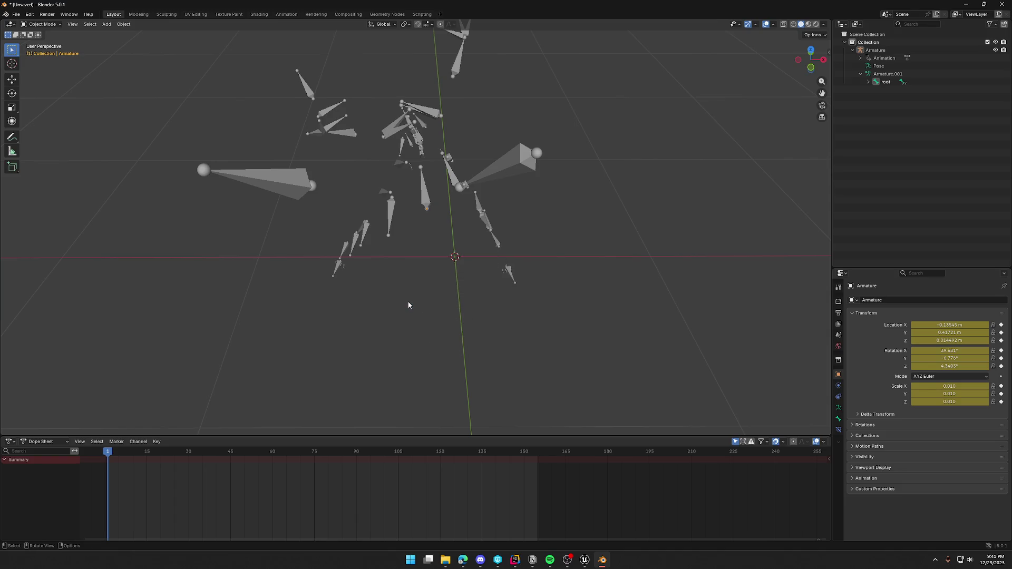
click(422, 198)
right_click(422, 198)
mouse_move(422, 195)
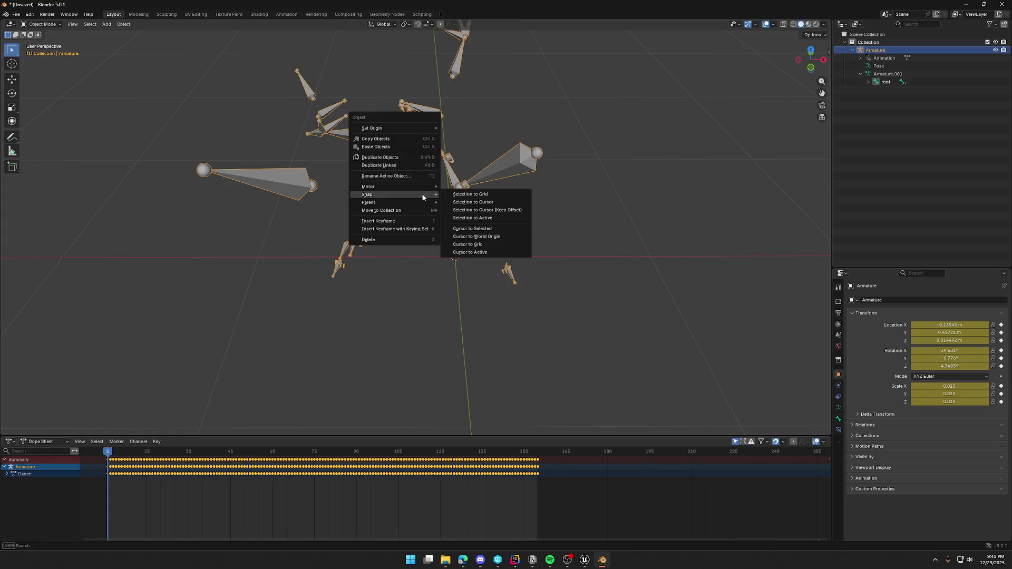
click(496, 202)
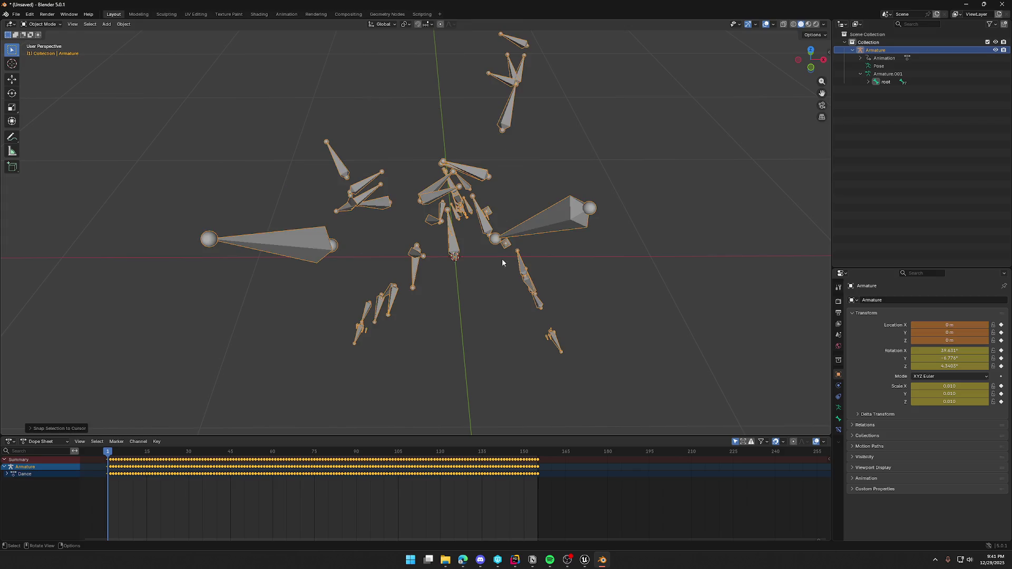
mouse_move(407, 321)
middle_down()
mouse_move(539, 294)
mouse_move(598, 296)
mouse_move(532, 269)
mouse_move(344, 293)
mouse_move(499, 302)
mouse_move(441, 305)
mouse_move(450, 360)
mouse_move(531, 293)
mouse_move(435, 293)
mouse_move(448, 322)
mouse_move(533, 323)
mouse_move(373, 296)
mouse_move(358, 306)
middle_up()
key(ctrl+a)
click(437, 318)
- Play the dance and scrub to frame 154, then move to the Animation workspace
key(space)
key(space)
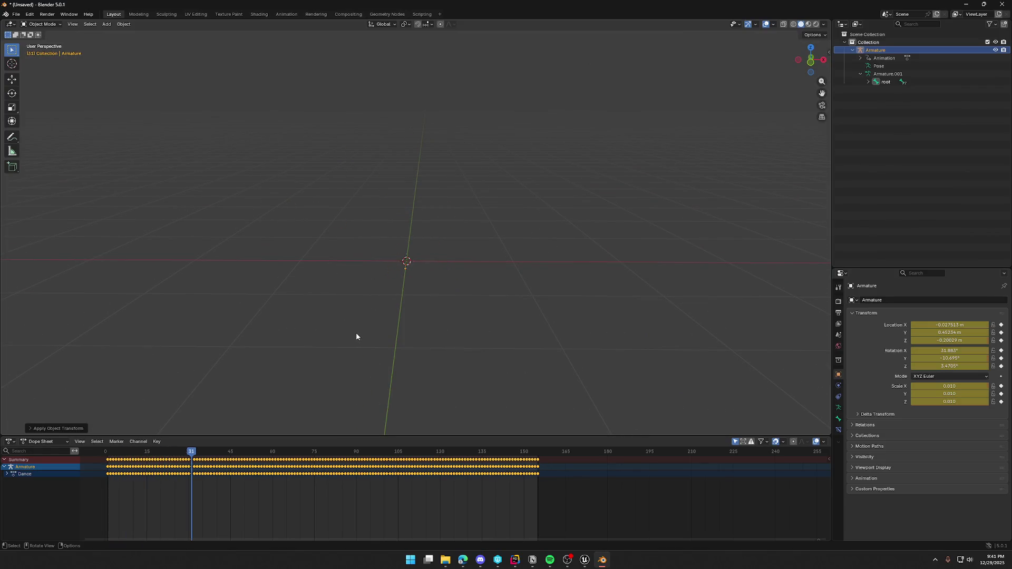
mouse_move(193, 459)
mouse_down()
mouse_move(107, 458)
mouse_move(536, 457)
mouse_move(108, 455)
mouse_move(108, 446)
mouse_up()
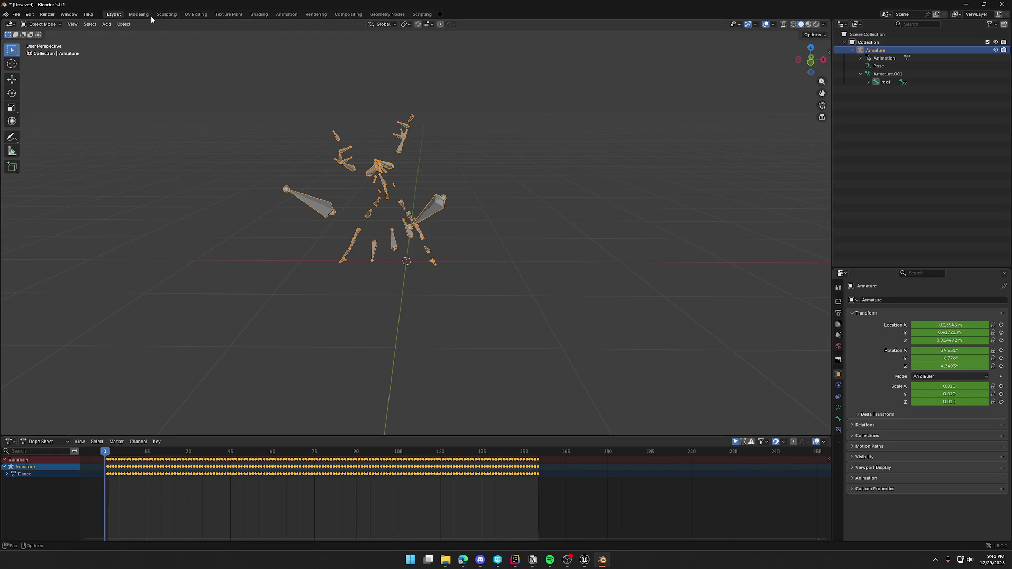
click(291, 15)
middle_drag(346, 258, 559, 232)
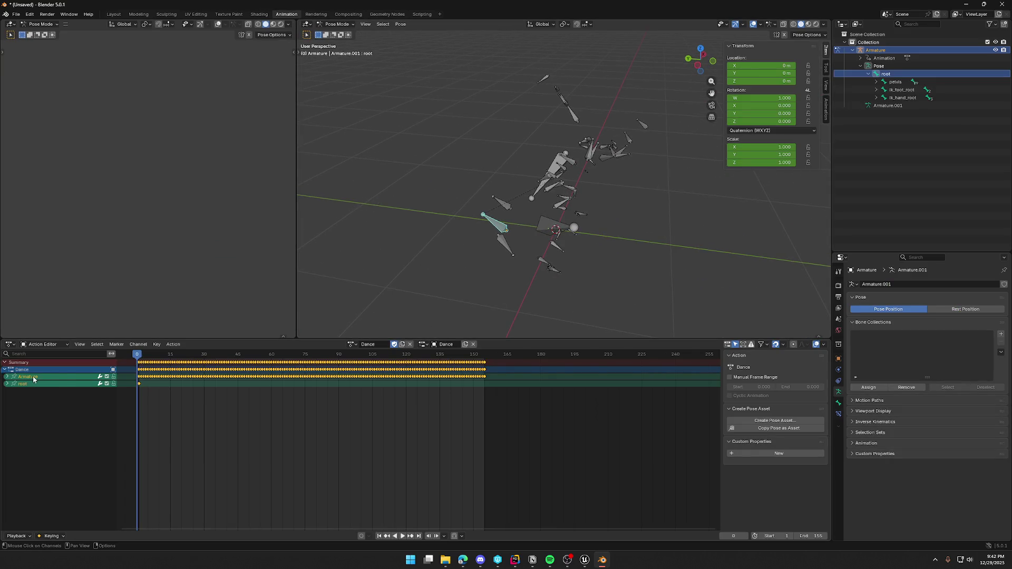
- Show the Armature's X, Y and Z Location channels, play the dance while orbiting, then quit Blender with Ctrl+Q
click(7, 377)
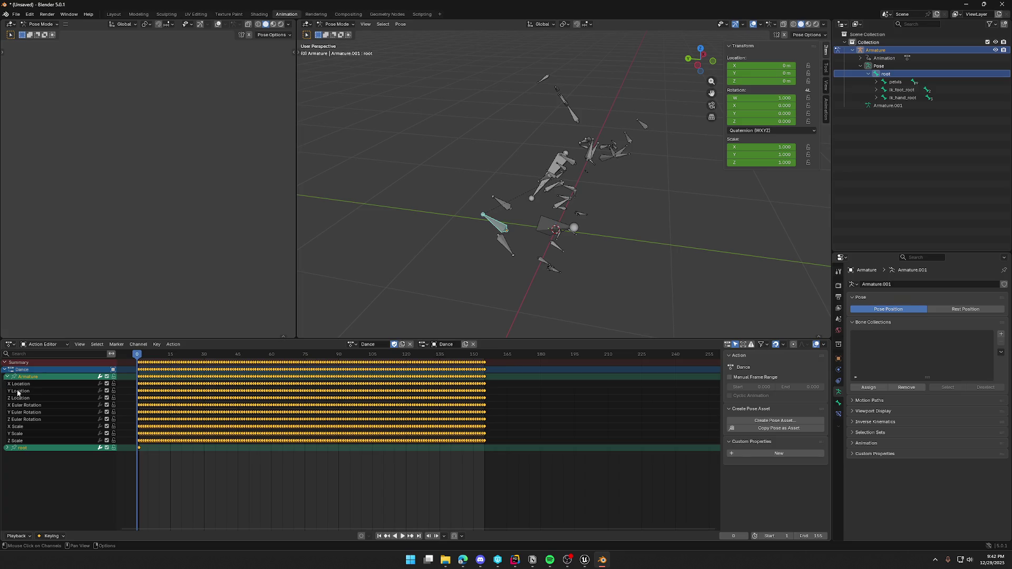
click(32, 385)
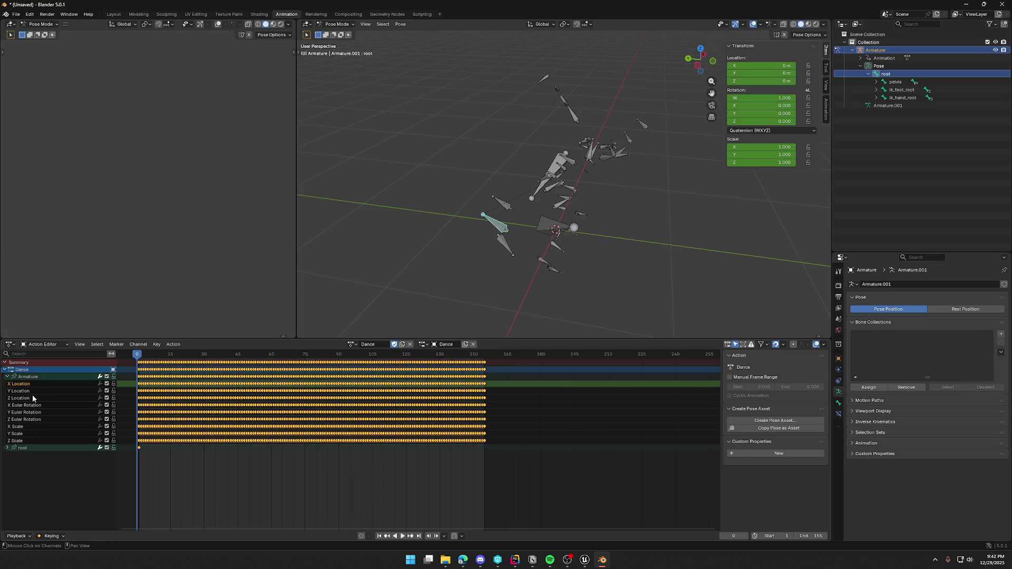
shift+click(33, 396)
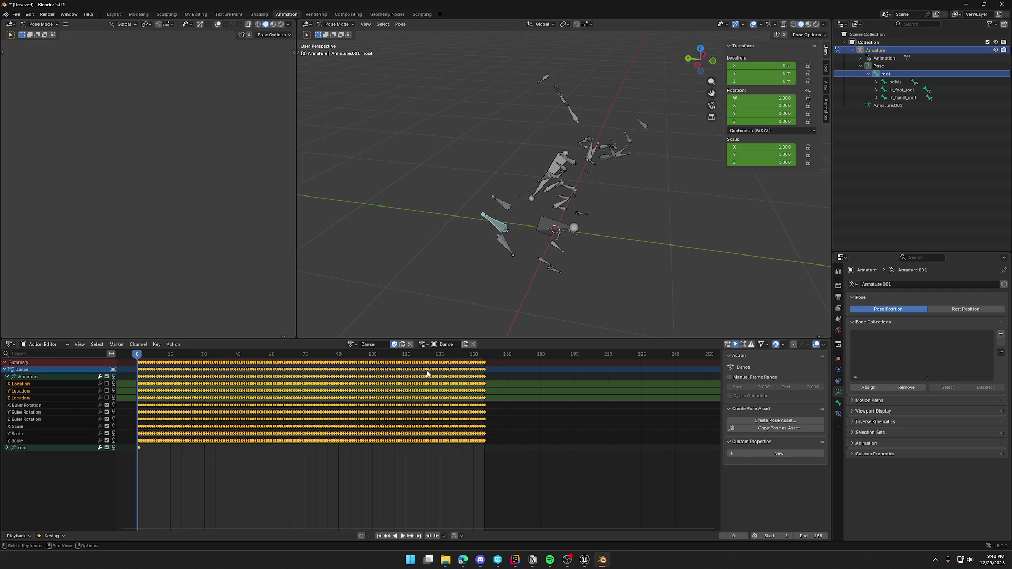
click(405, 536)
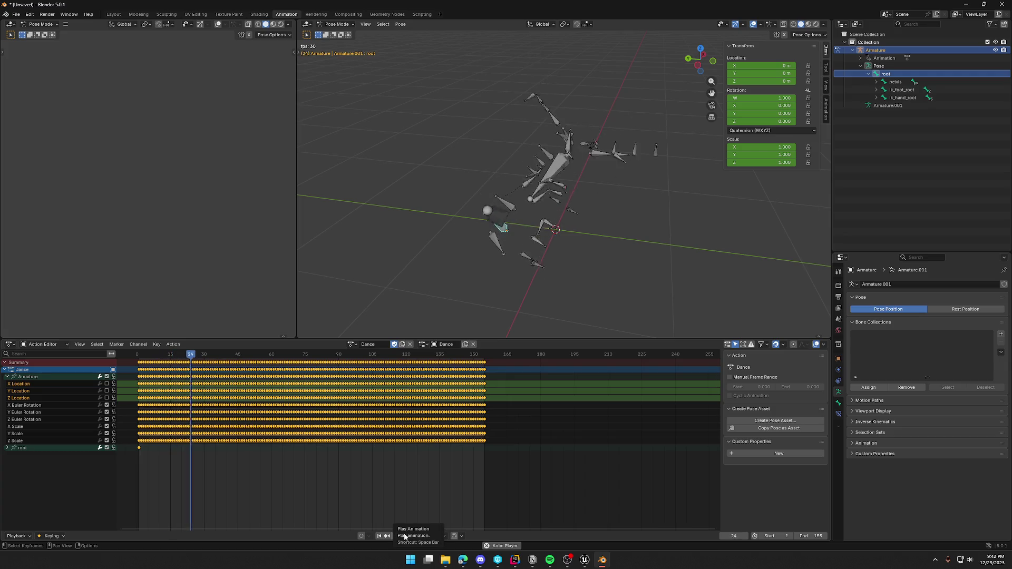
mouse_move(632, 269)
middle_down()
mouse_move(571, 268)
mouse_move(562, 254)
mouse_move(579, 261)
middle_up()
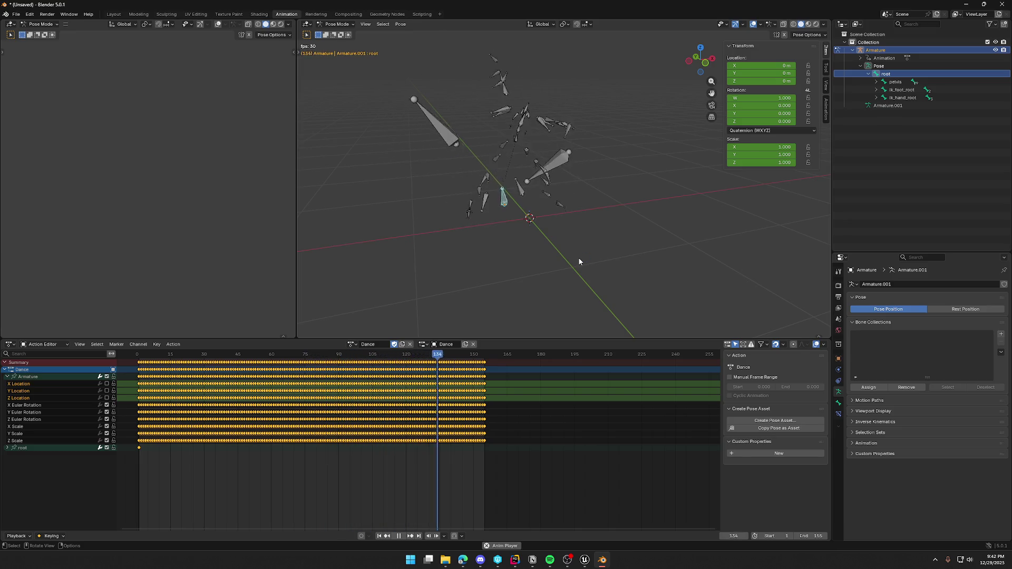
key(ctrl+q)
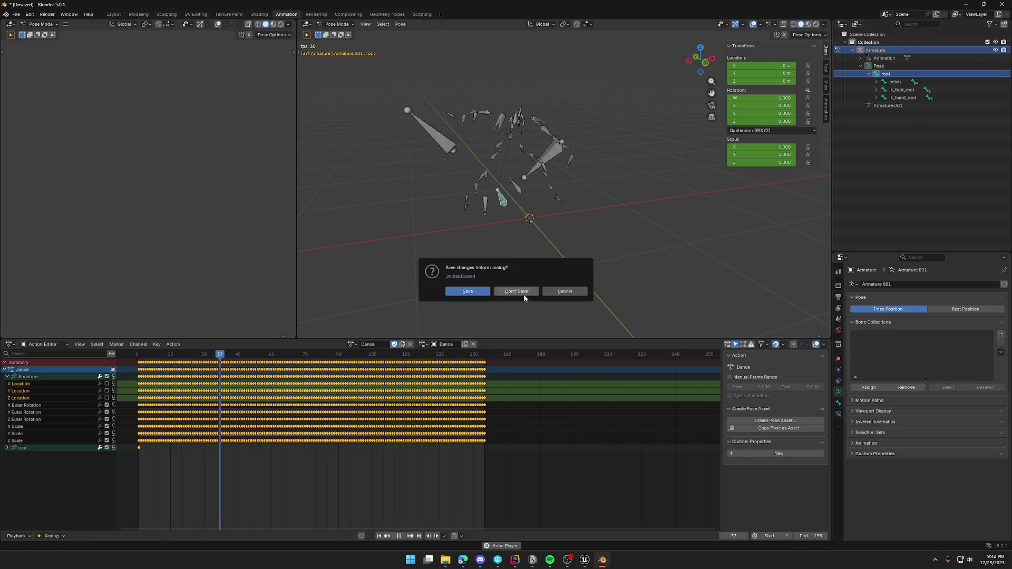
- Quit Blender without saving, open Unreal's Content Drawer, then bring the Mixamo browser window forward
click(524, 295)
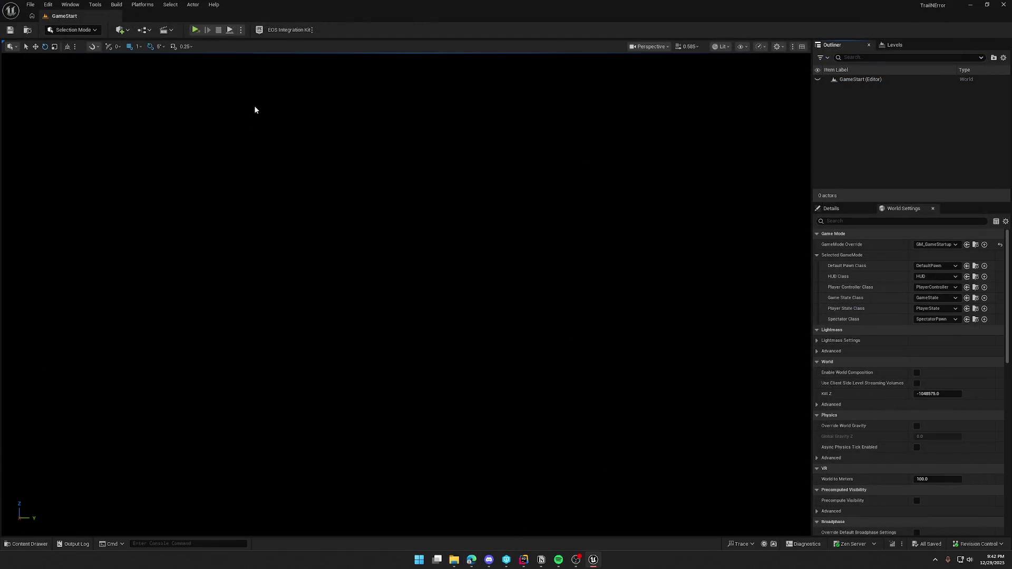
key(ctrl+space)
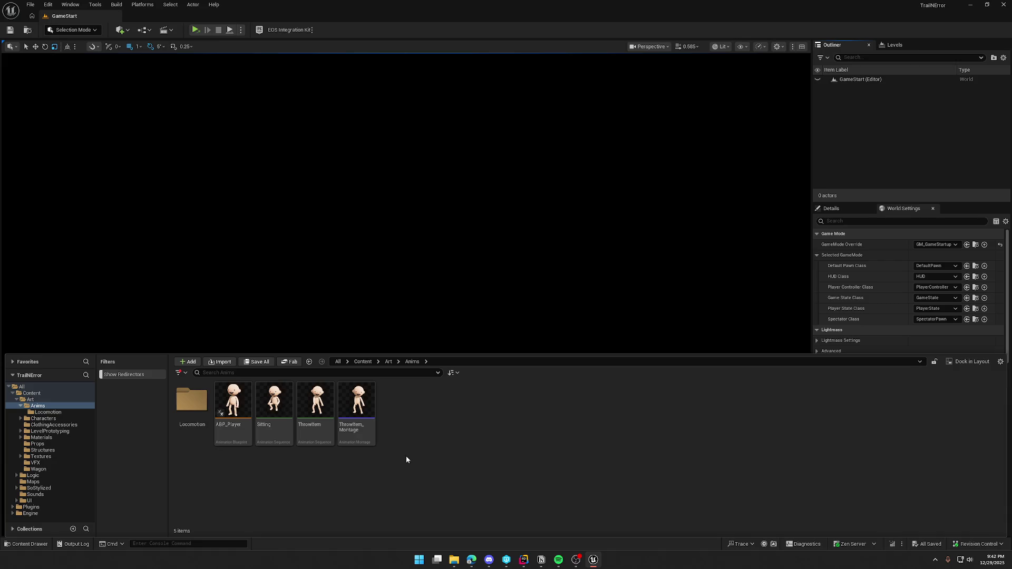
mouse_move(471, 559)
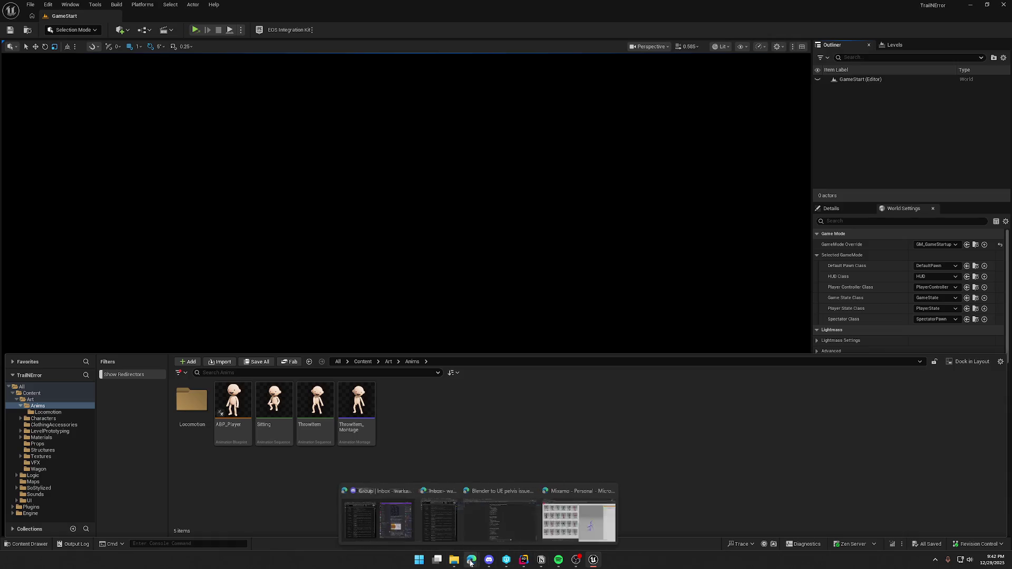
click(580, 530)
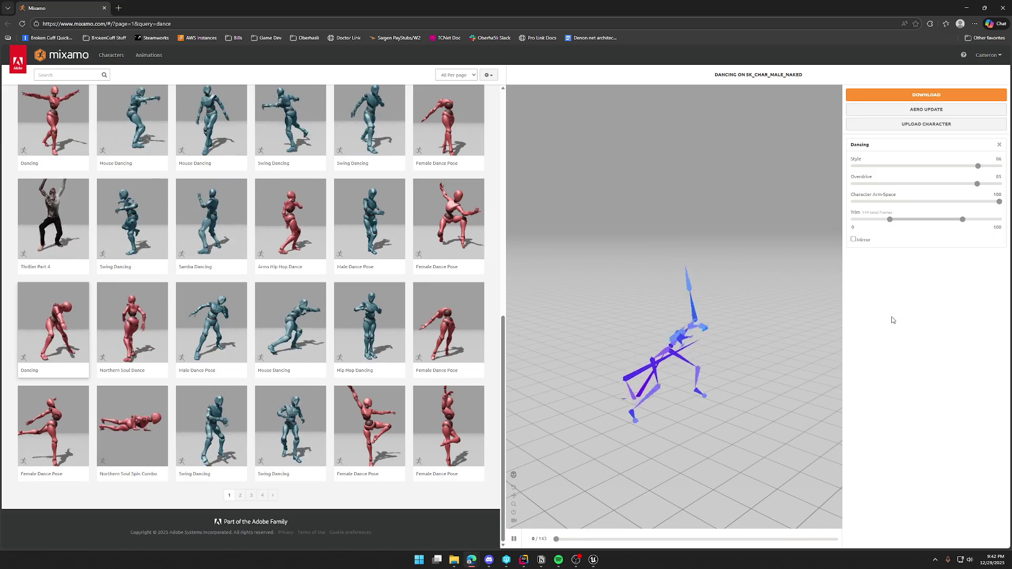
- Clear the Dance filter and switch the Mixamo character to Y Bot from page 2 of the characters
click(111, 55)
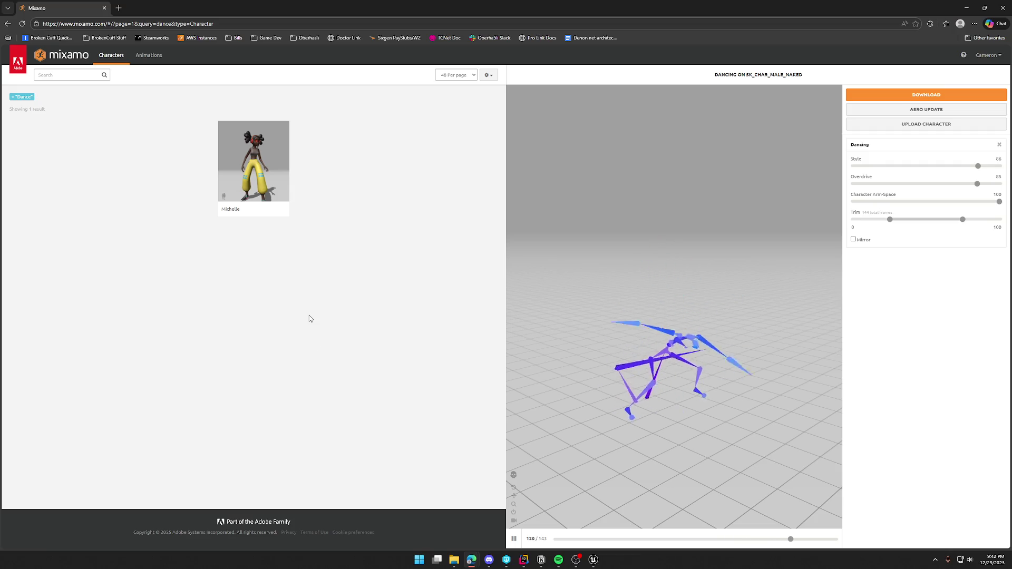
click(14, 97)
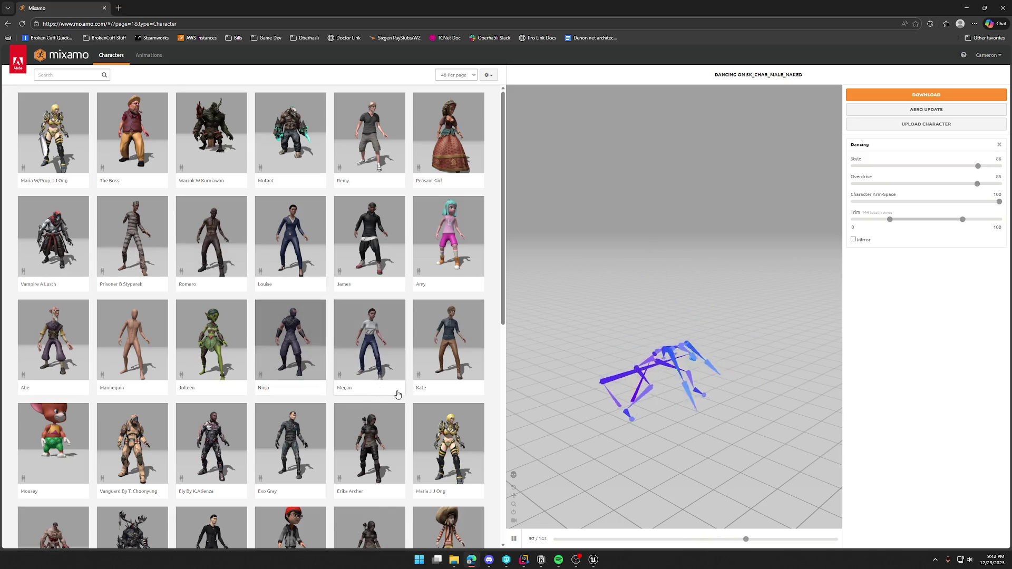
scroll(395, 391, down, 8)
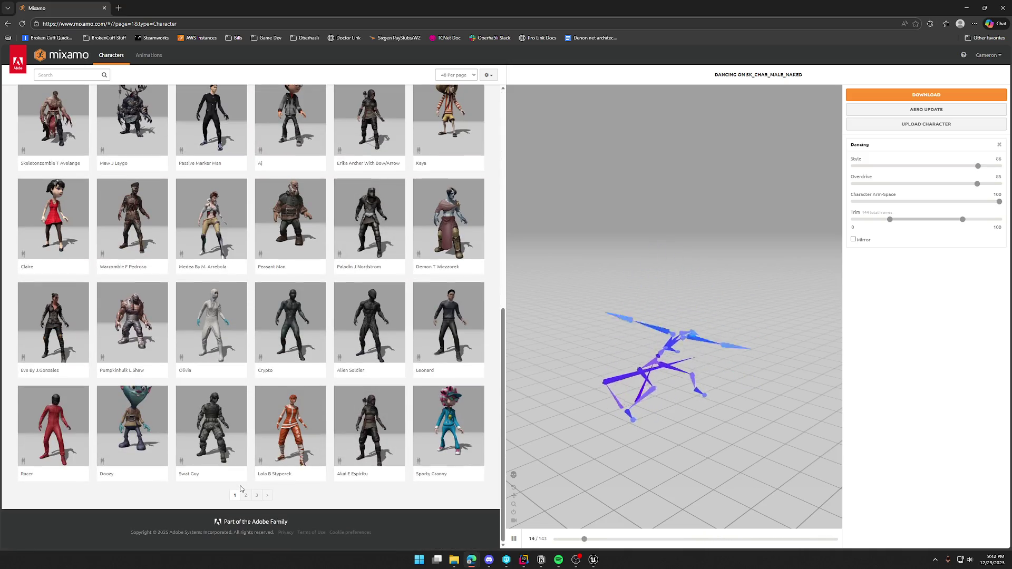
click(245, 495)
click(369, 174)
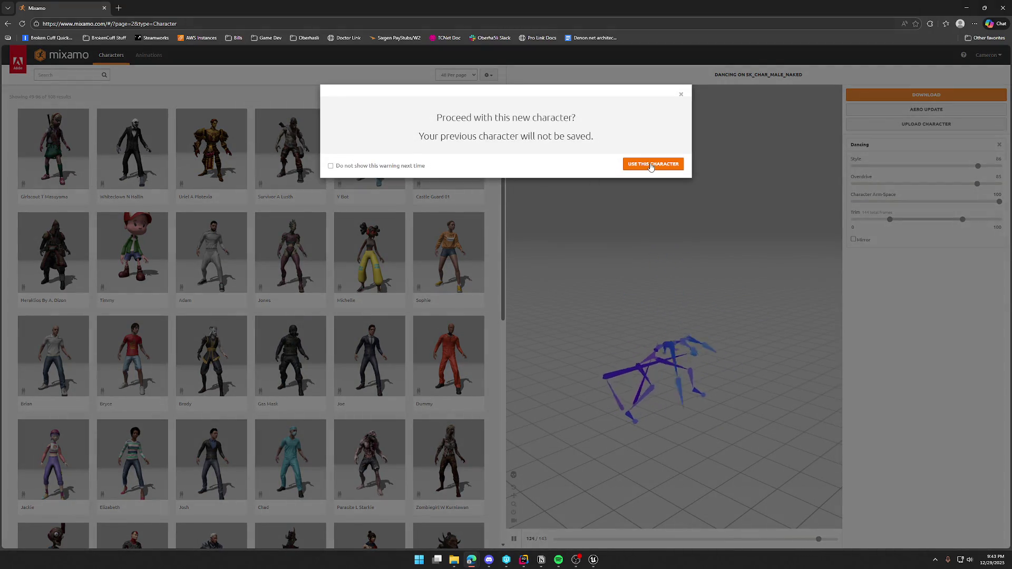
click(653, 163)
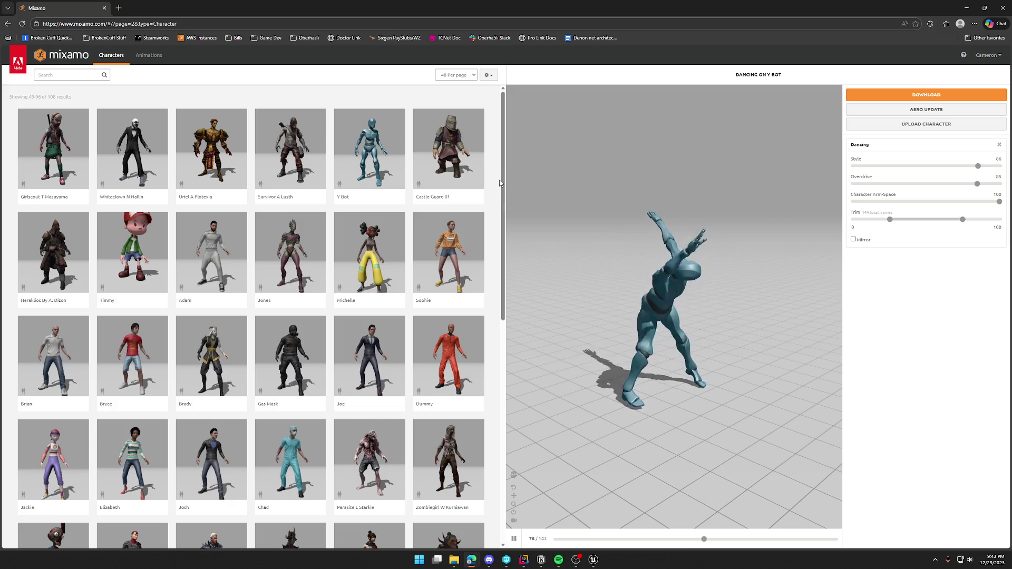
mouse_move(502, 182)
mouse_down()
mouse_move(501, 290)
mouse_move(501, 182)
mouse_up()
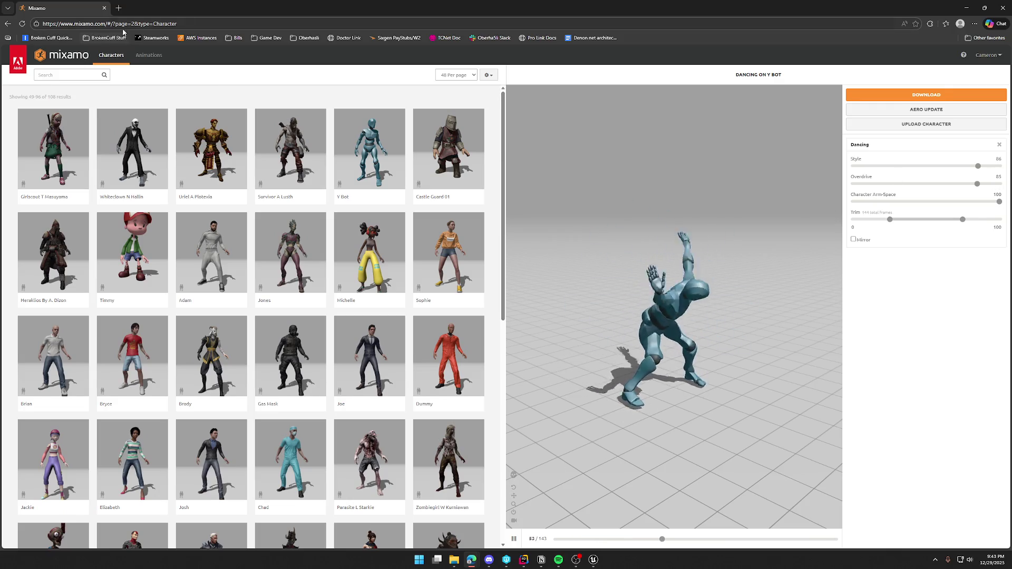
drag(102, 25, 179, 24)
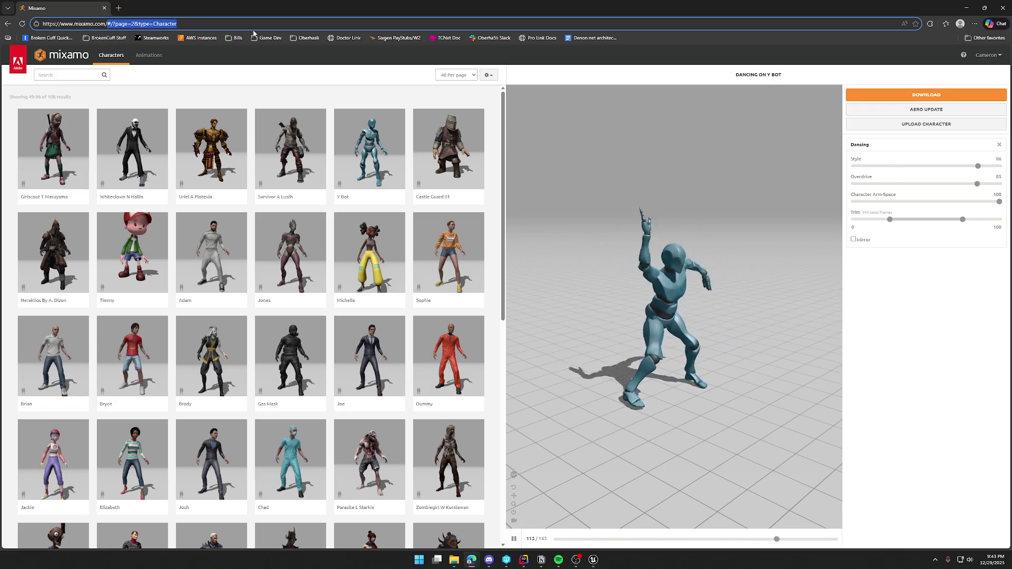
key(BackSpace)
key(Return)
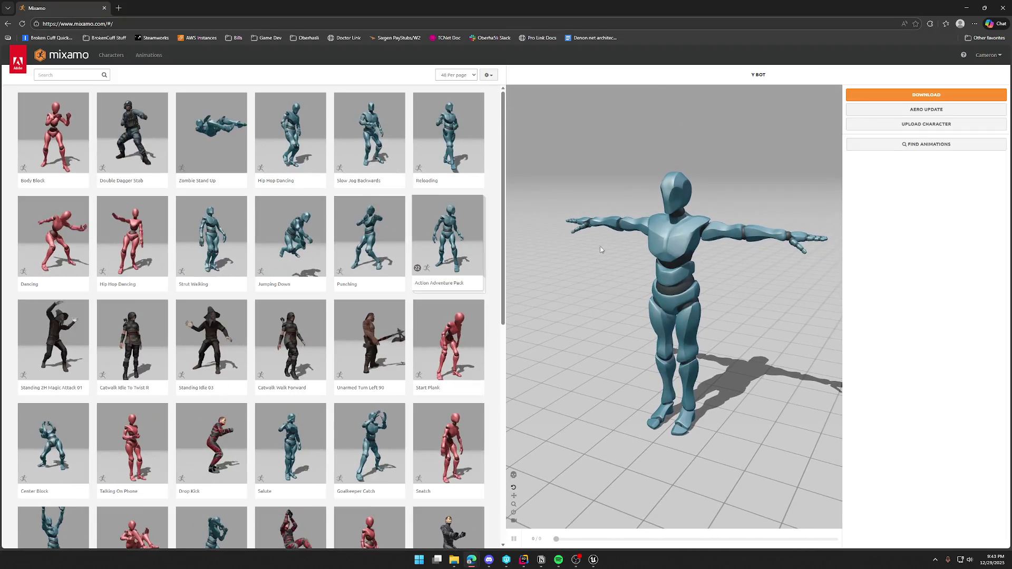
- Download Y Bot as an FBX Binary file in T-pose and keep the downloaded file
click(890, 95)
click(530, 128)
click(531, 129)
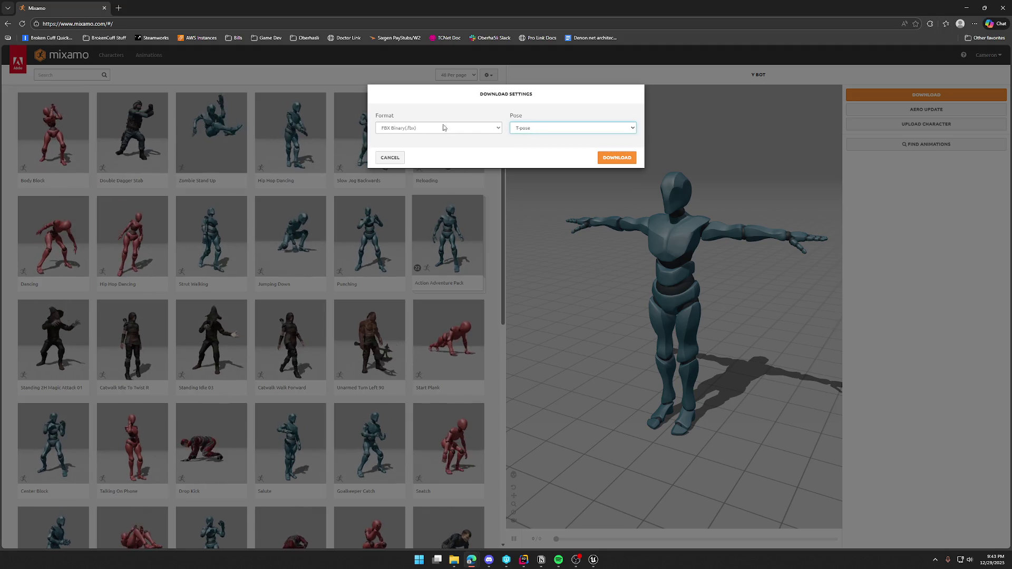
click(615, 157)
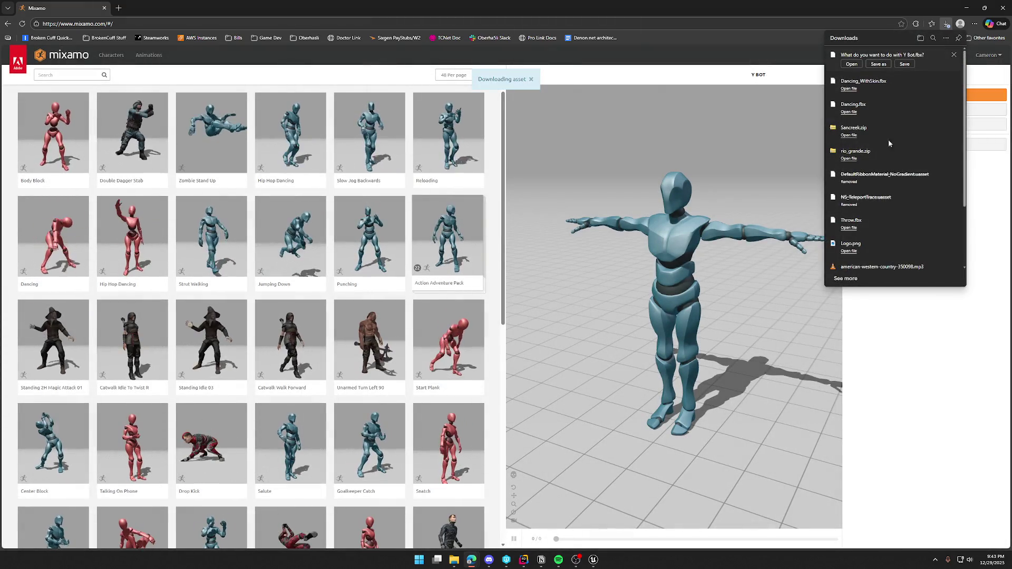
click(878, 64)
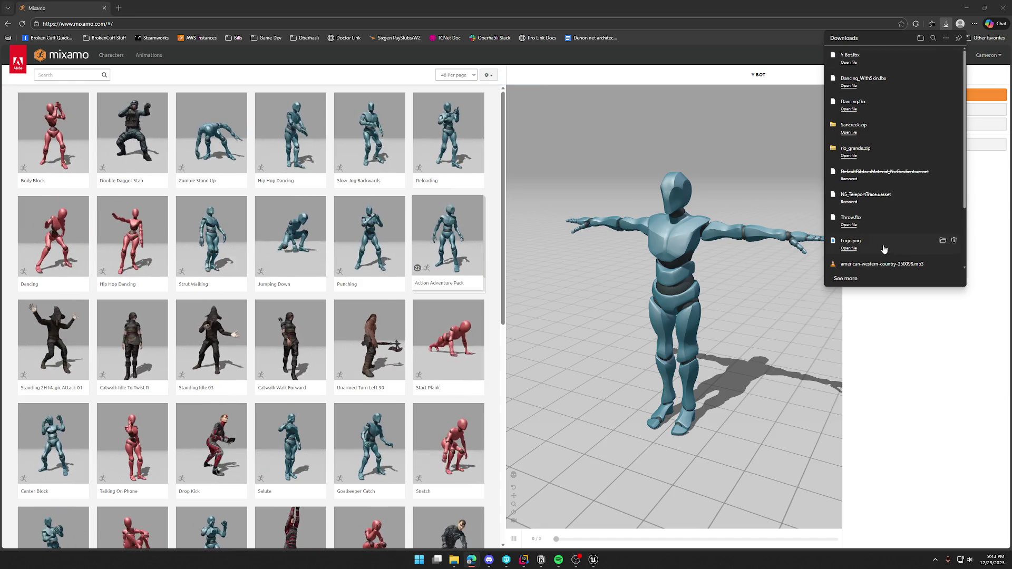
click(593, 559)
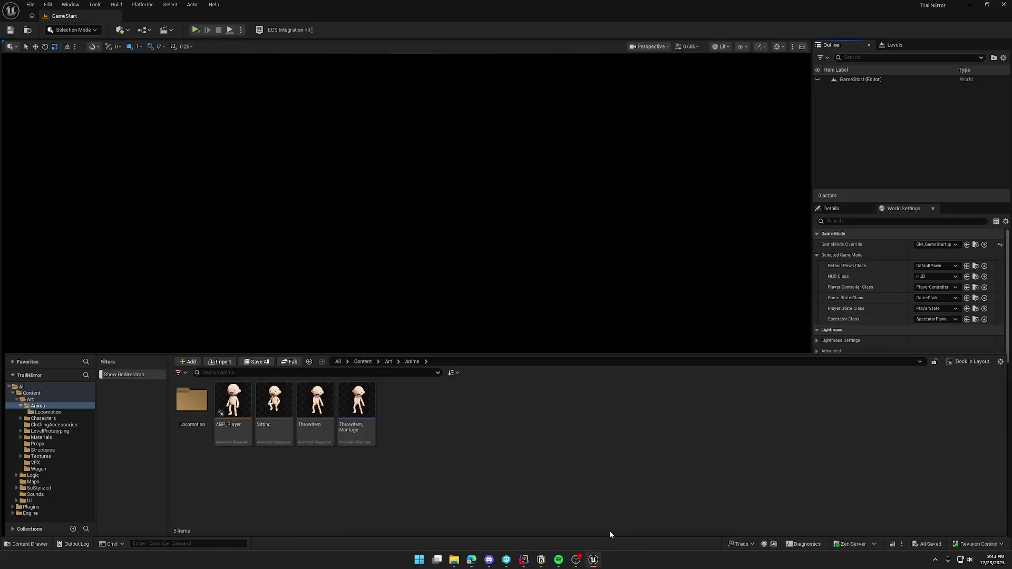
- Create a new Mixamo folder inside Characters and open it
click(21, 406)
click(43, 412)
right_click(334, 424)
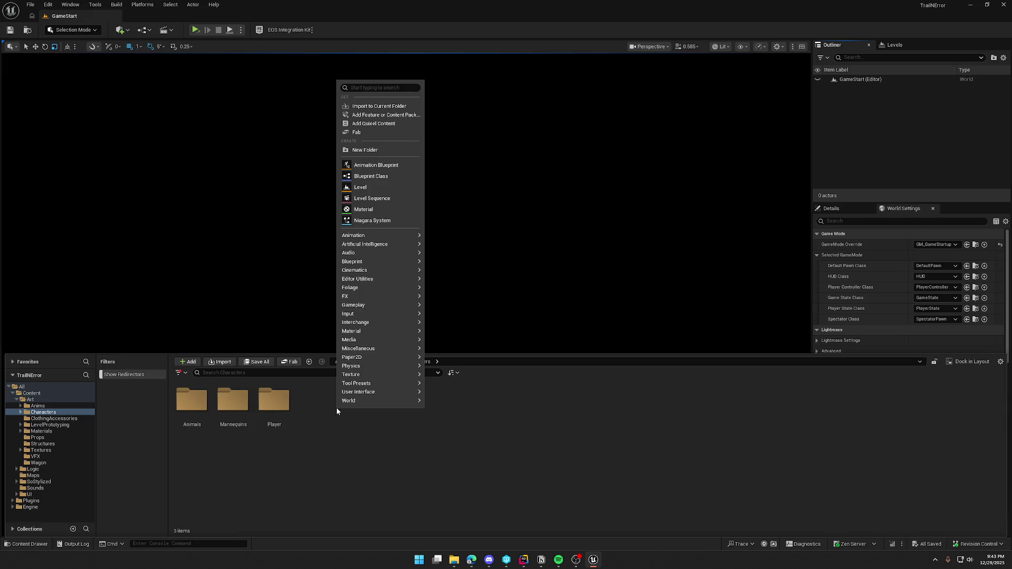
click(366, 150)
text(Mixamo)
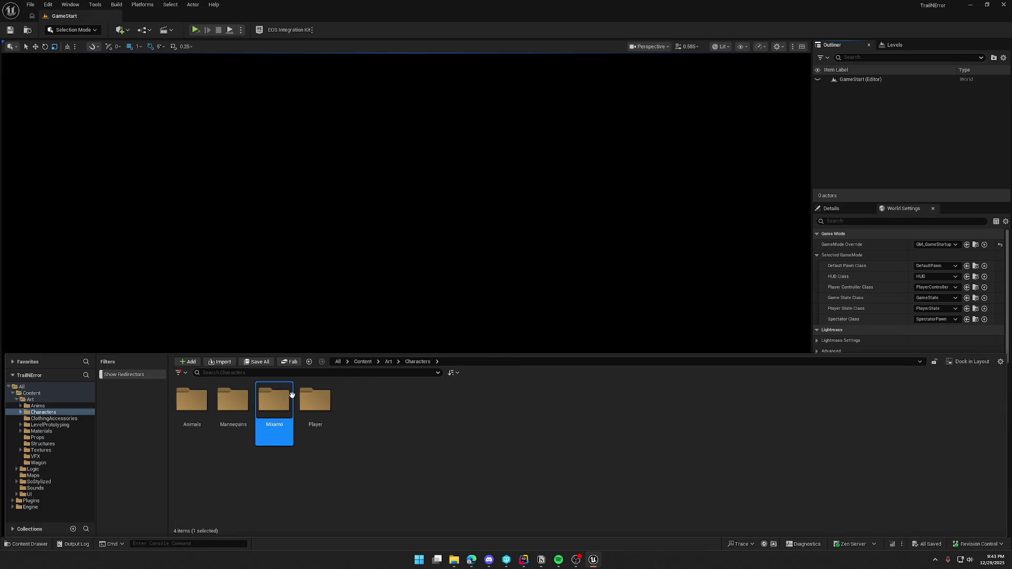
double_click(292, 395)
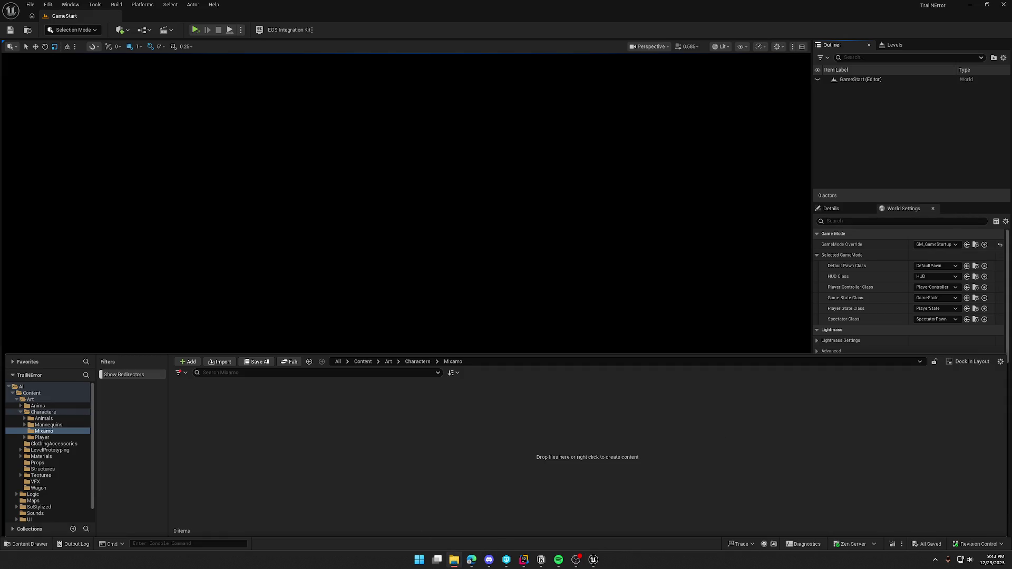
- Import Y Bot.fbx with default settings, save all the Y_Bot assets, and review the import warnings
drag(340, 424, 337, 424)
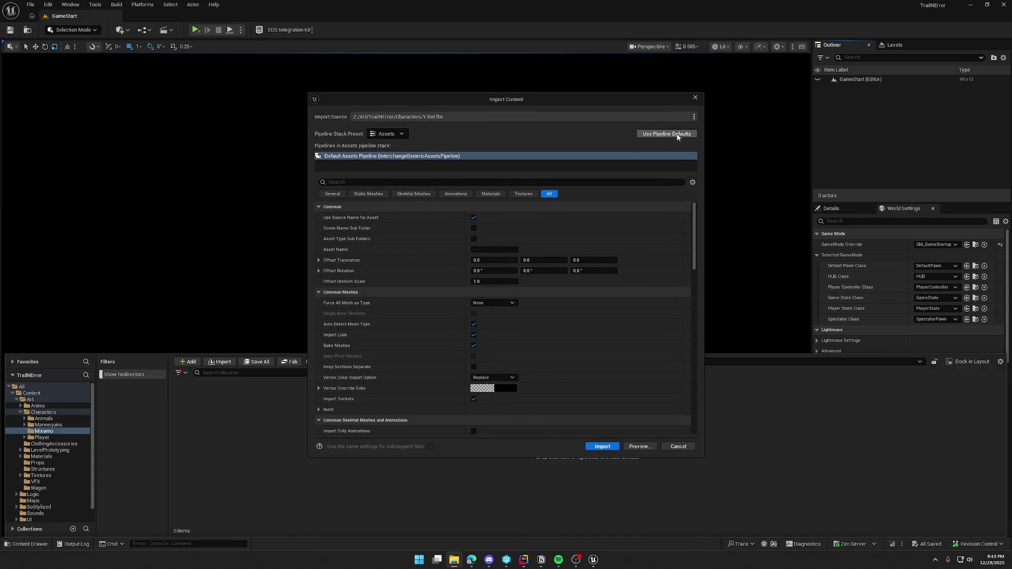
click(614, 448)
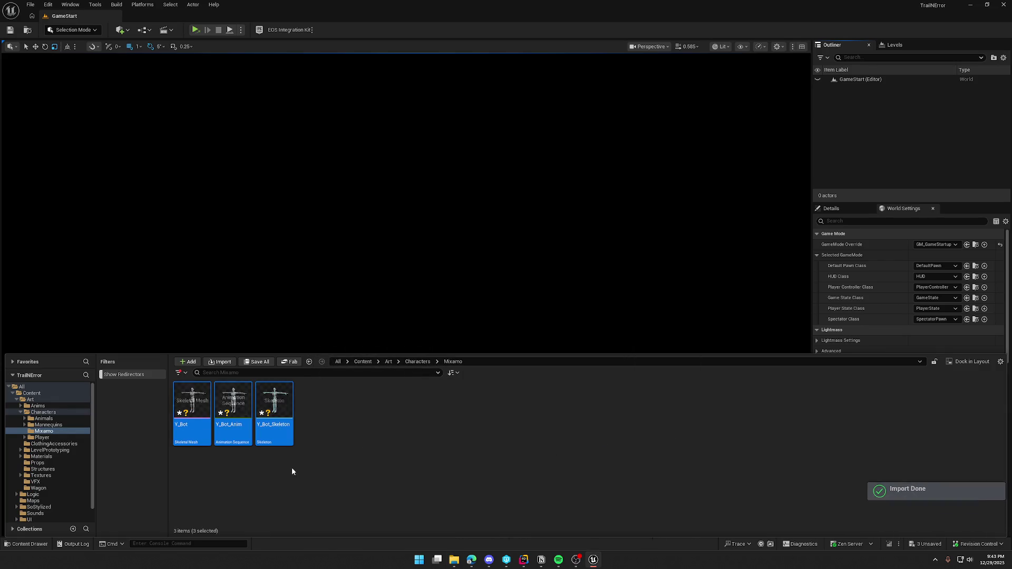
click(355, 452)
key(ctrl+shift+s)
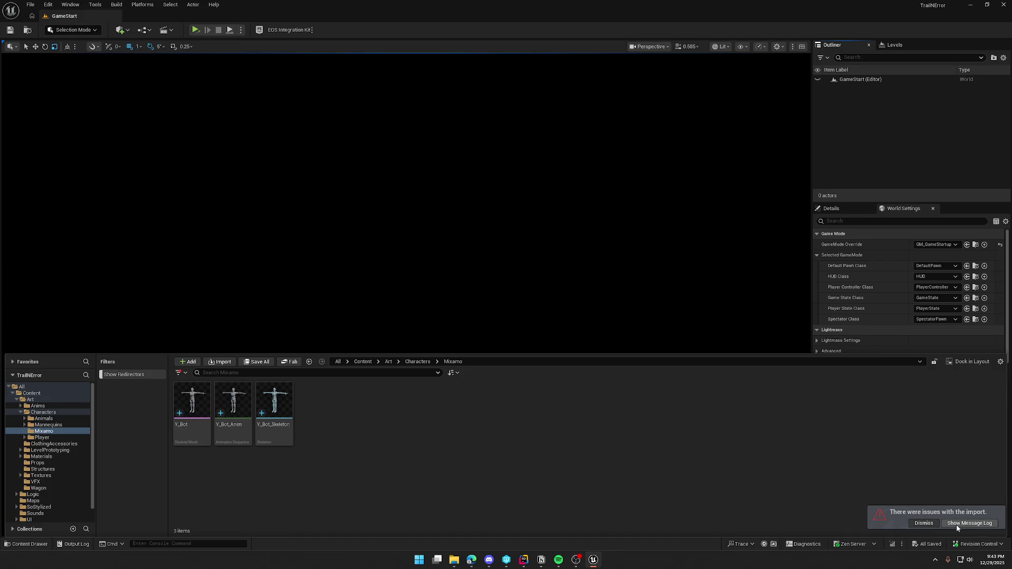
click(969, 523)
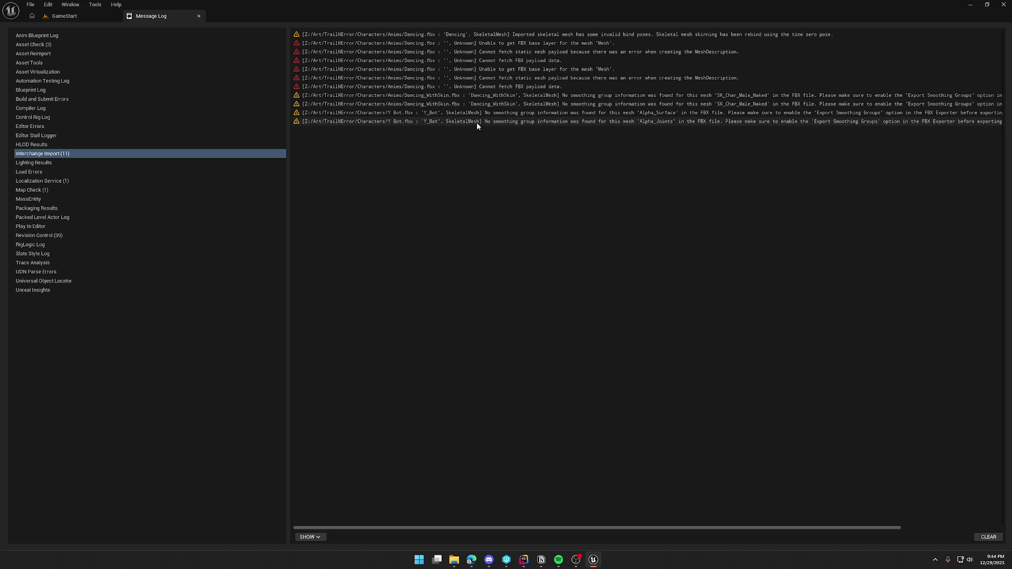
click(198, 15)
key(ctrl+space)
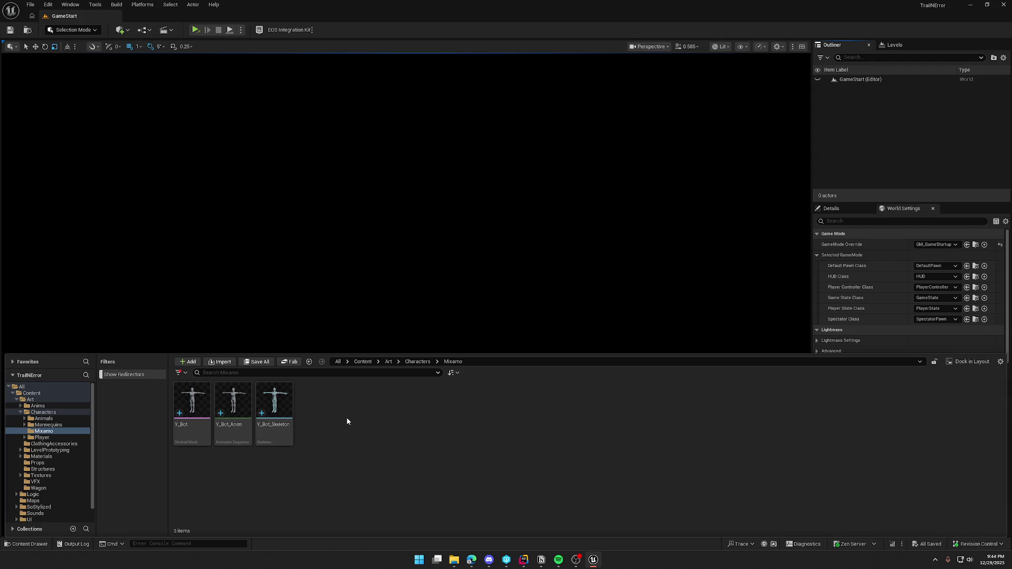
- Inspect the Y_Bot mesh in its editor, close it, and return to the Mixamo browser window
double_click(192, 403)
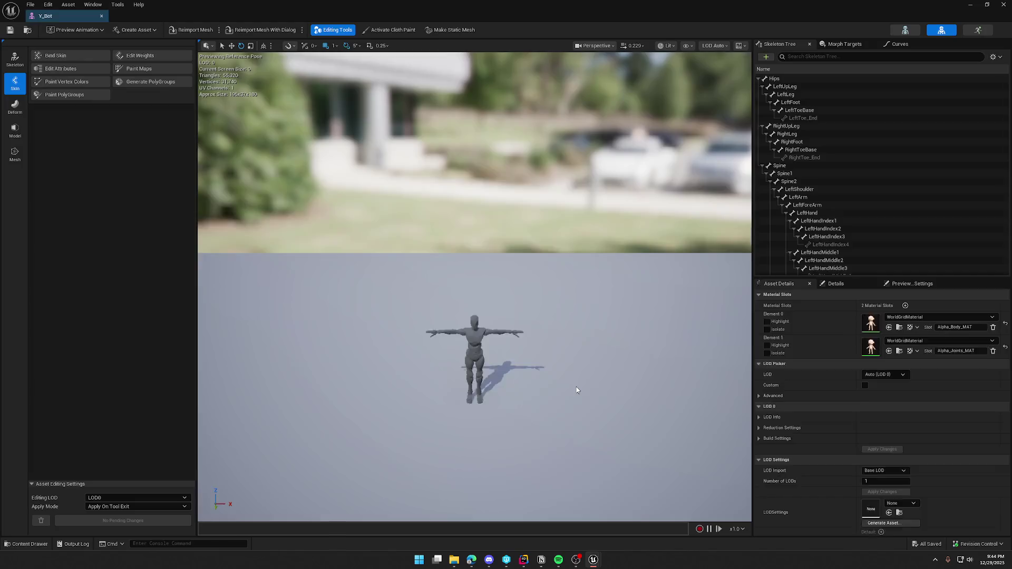
click(101, 16)
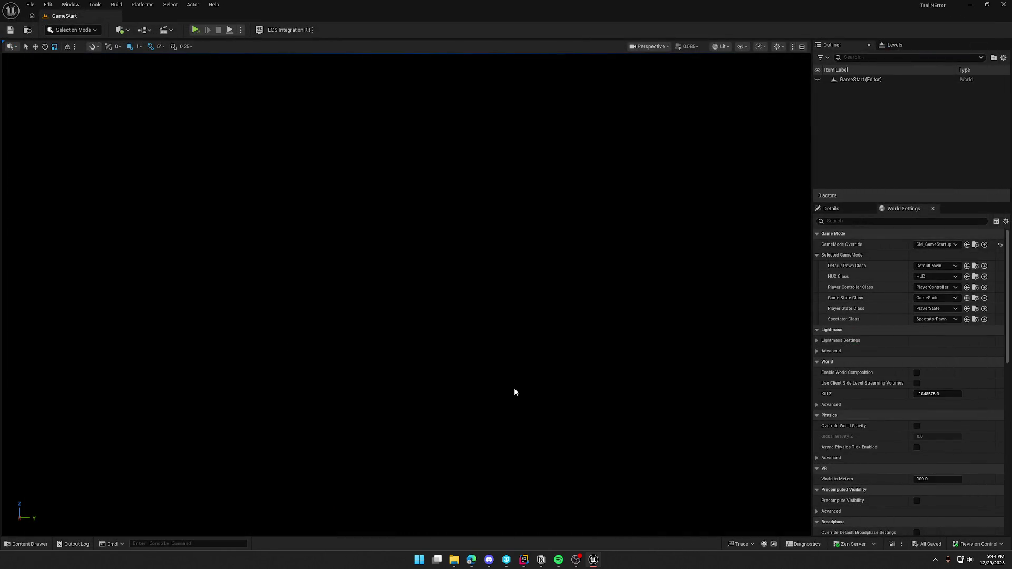
mouse_move(599, 562)
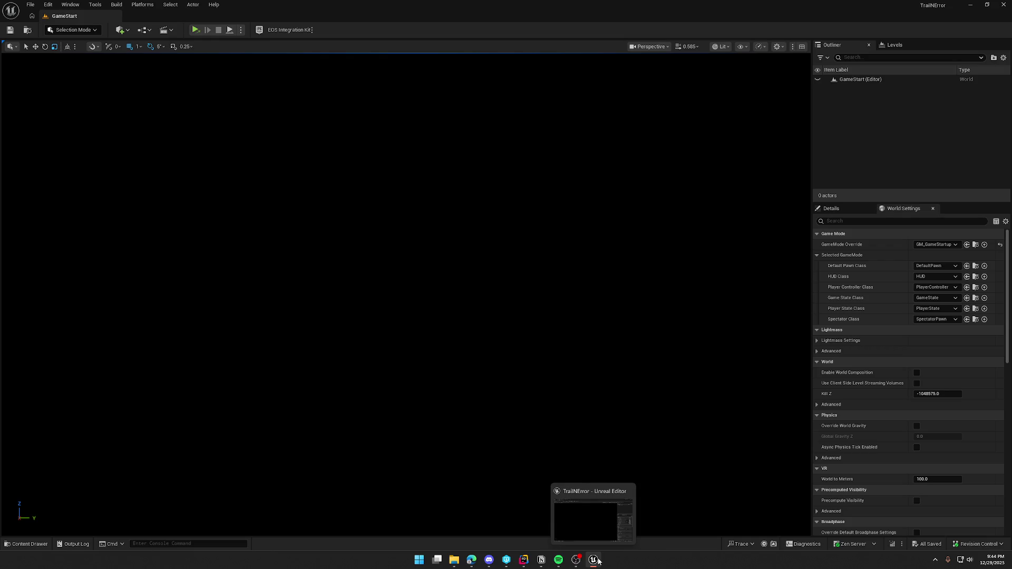
mouse_move(471, 560)
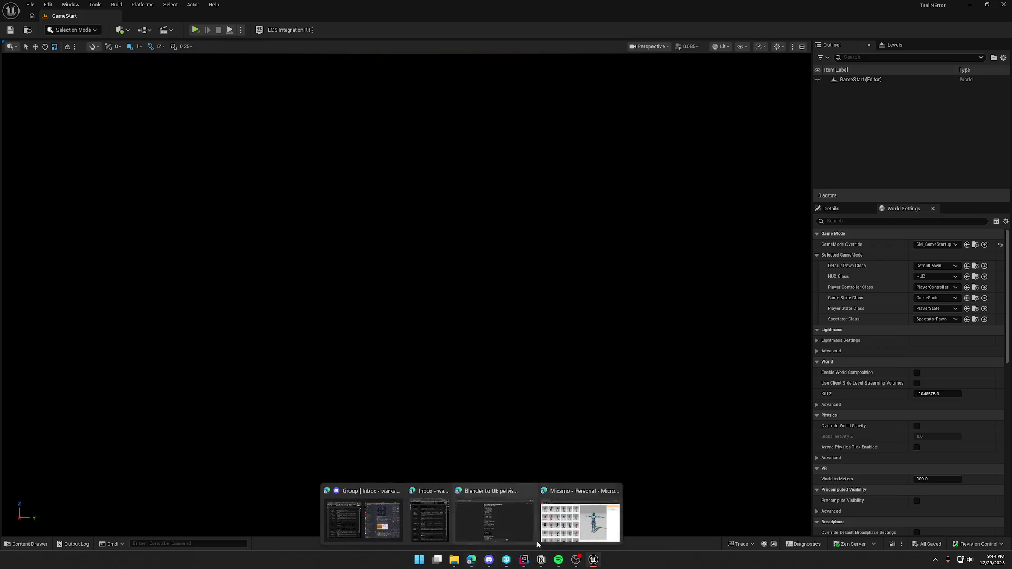
click(432, 521)
- Search Mixamo for 'dance', preview Dancing on Y Bot, and raise Arm-Space to 100 with higher Overdrive and Style
scroll(211, 369, down, 10)
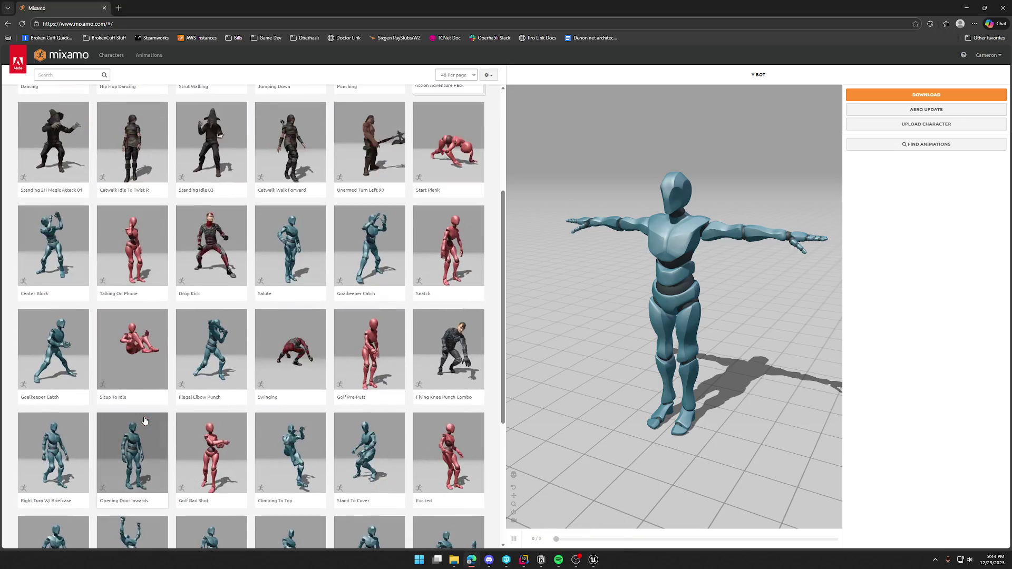
scroll(113, 278, up, 8)
scroll(113, 278, up, 2)
click(69, 75)
text(dance)
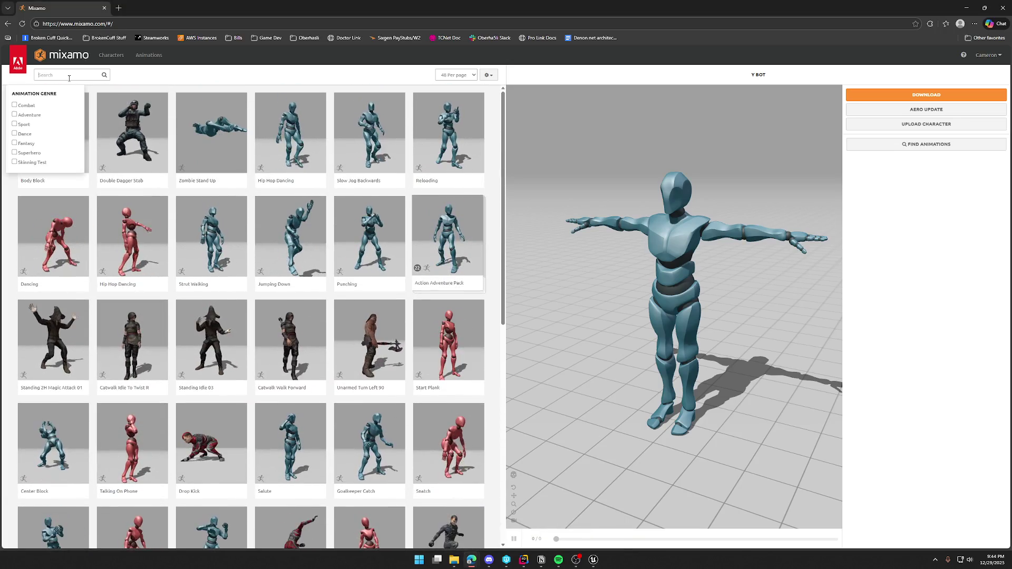
key(Return)
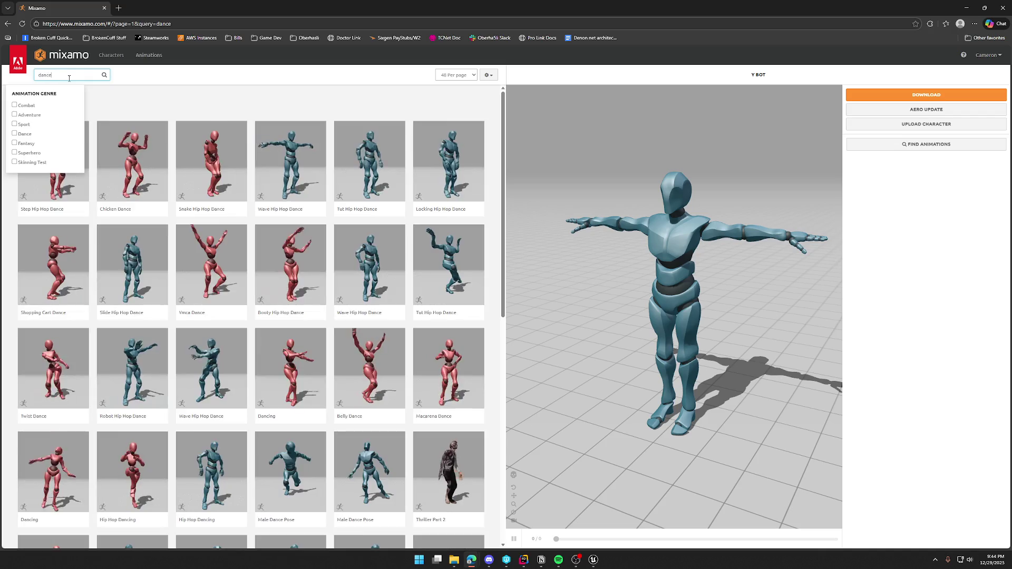
scroll(79, 378, down, 10)
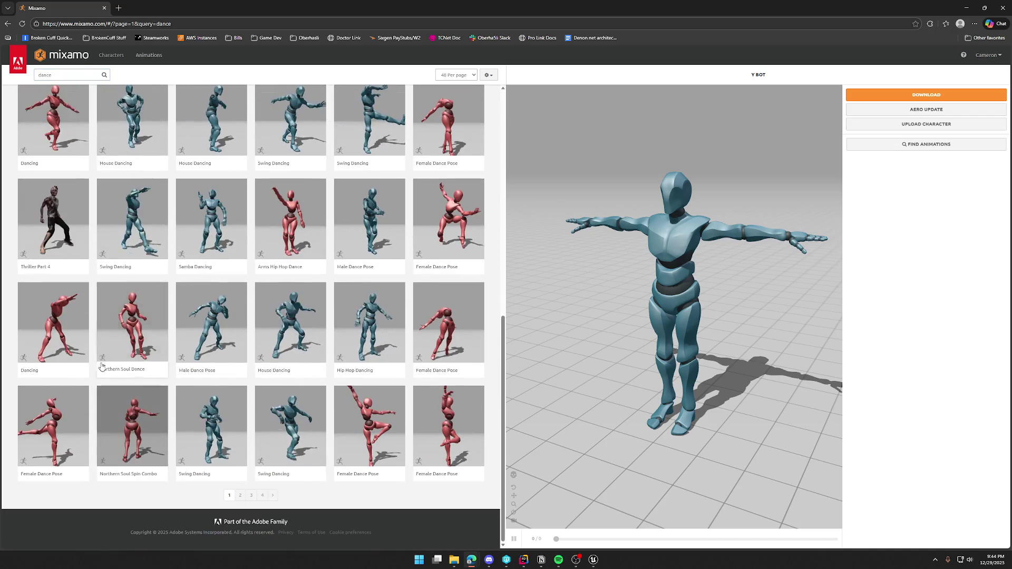
click(53, 322)
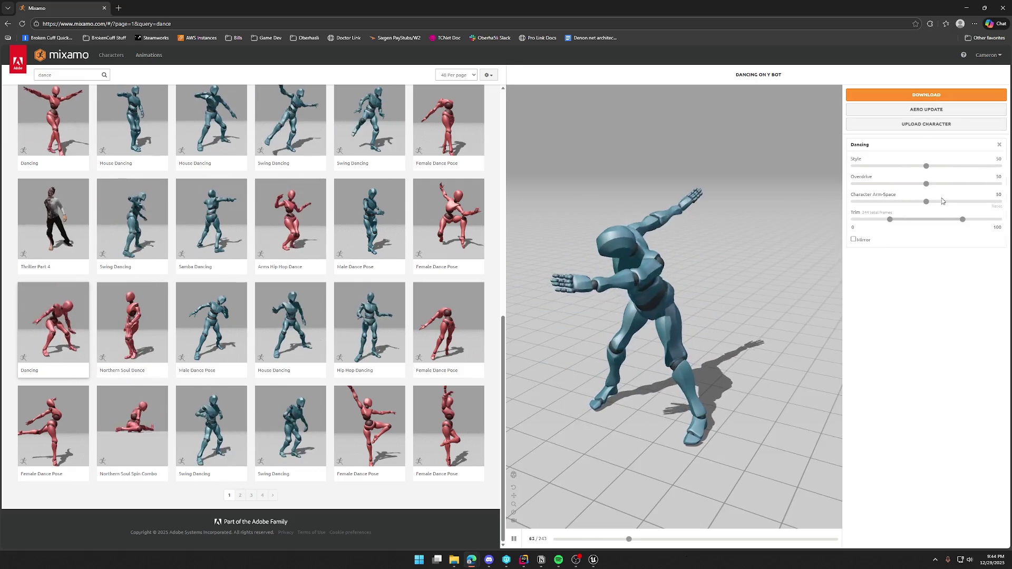
drag(928, 202, 999, 203)
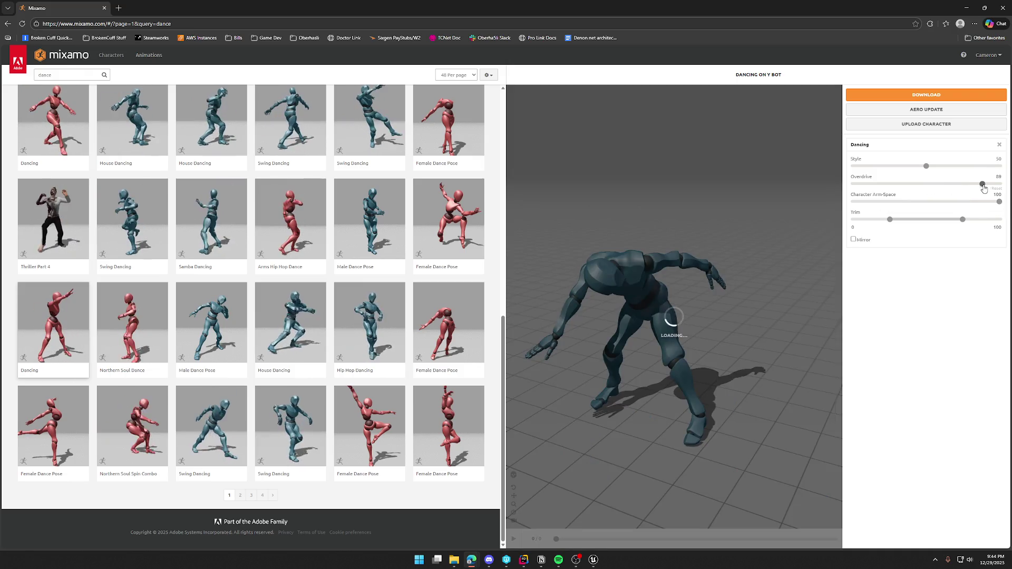
drag(926, 167, 980, 167)
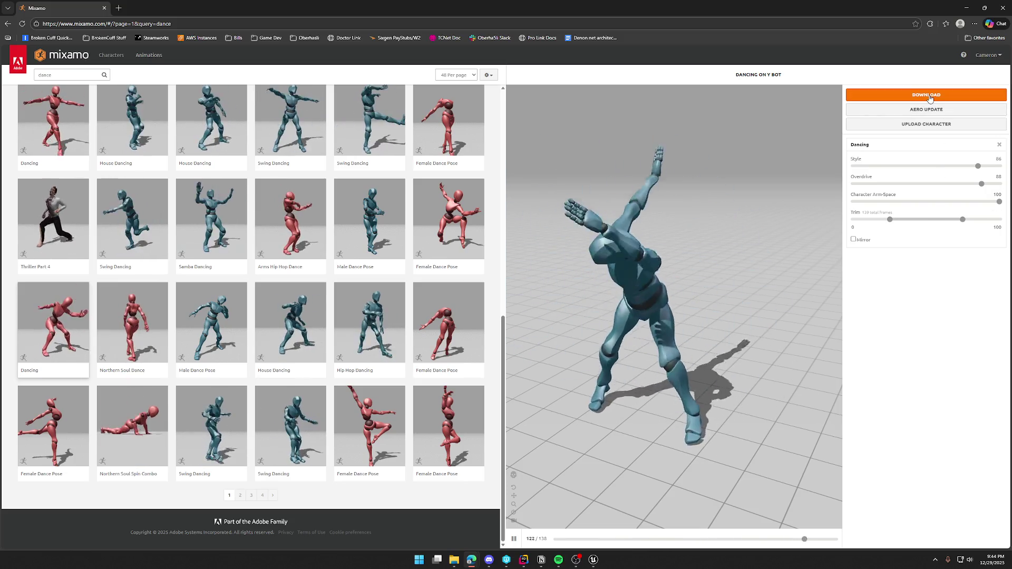
- Download the Dancing animation at 60 FPS without skin as Y Bot_Dancing.fbx
click(930, 97)
click(436, 156)
click(437, 185)
click(543, 130)
click(543, 140)
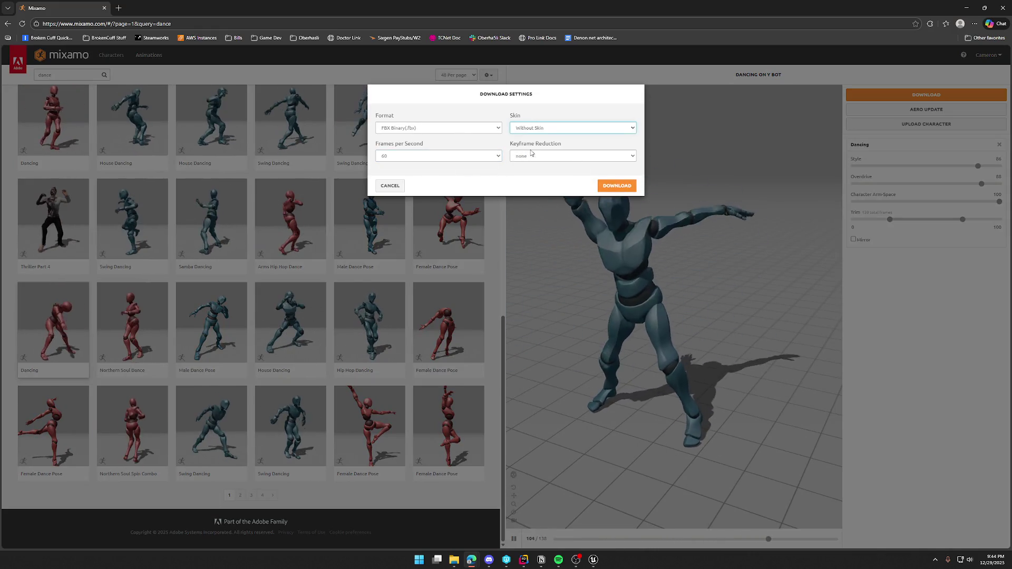
click(617, 185)
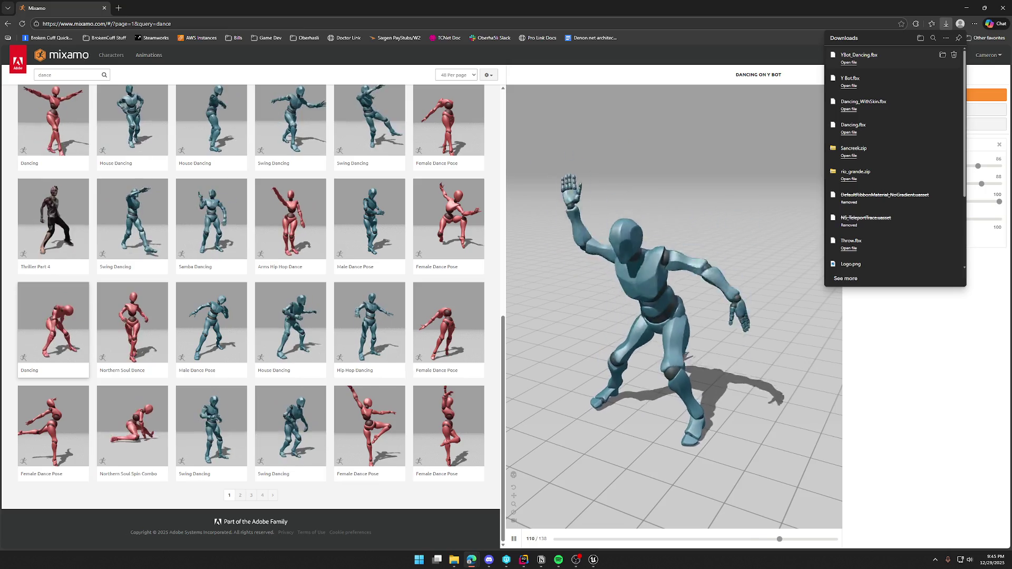
click(507, 63)
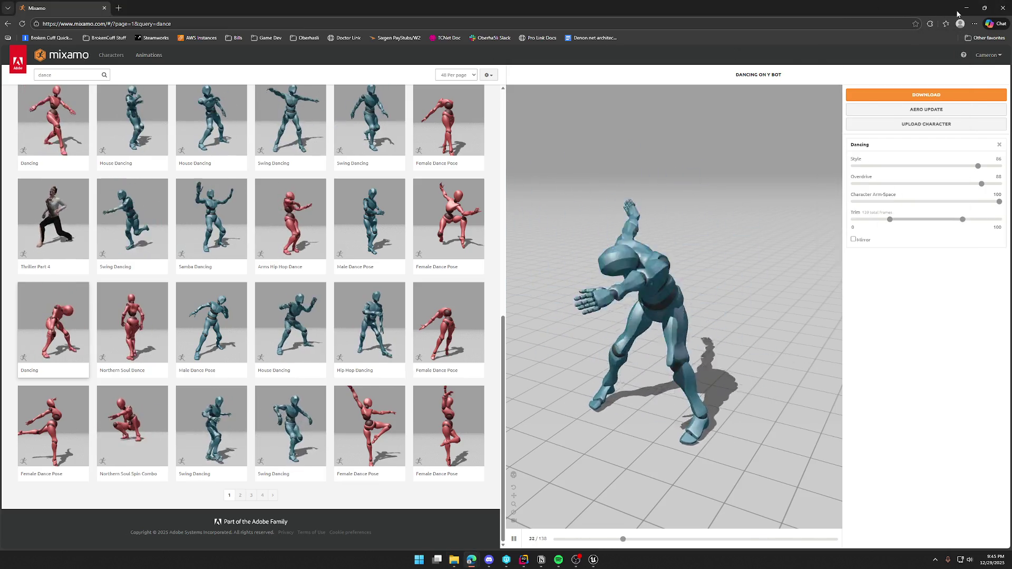
key(alt+Tab)
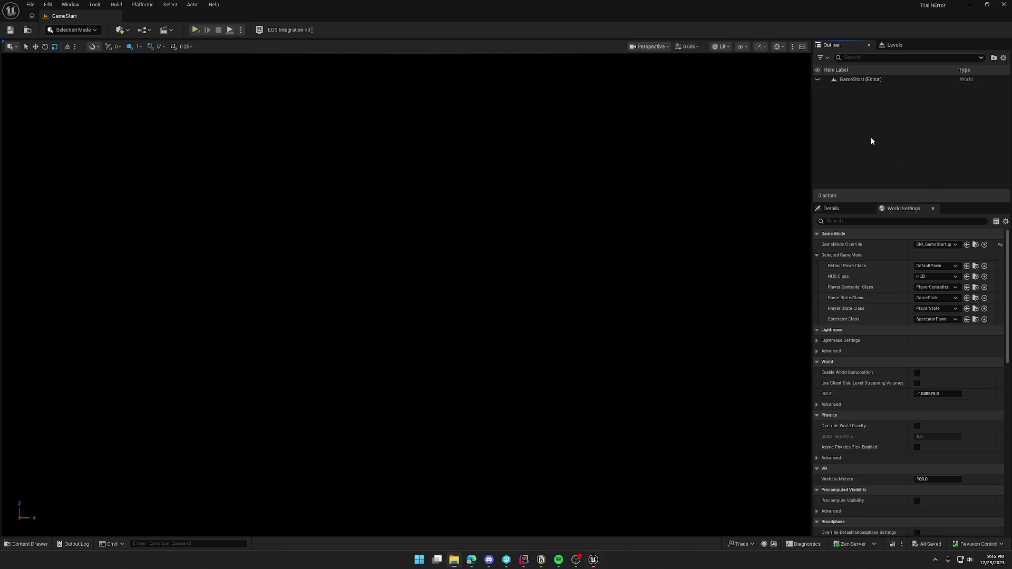
- Create a new Mixamo folder inside Anims and open it
key(ctrl+space)
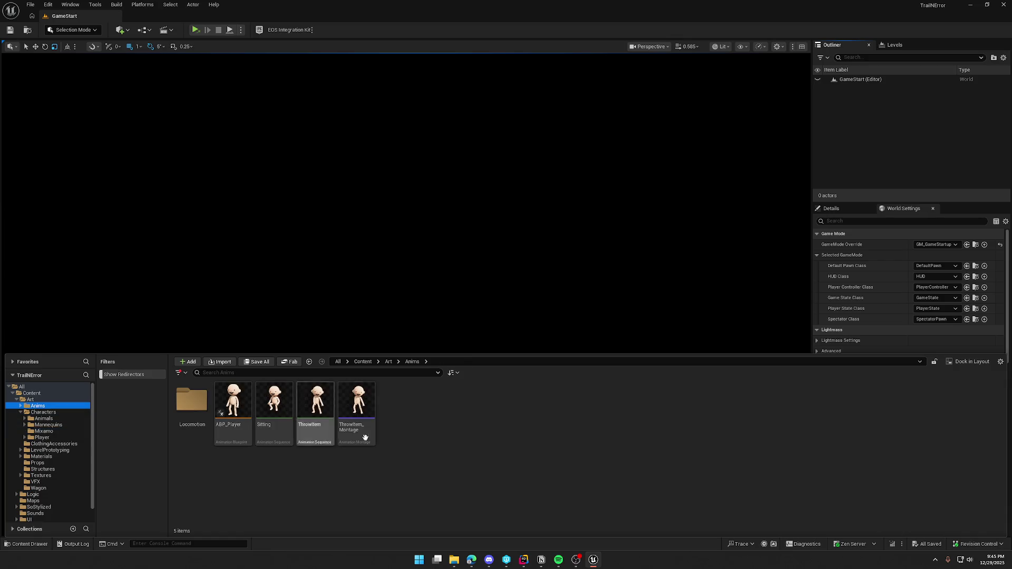
right_click(410, 420)
click(448, 165)
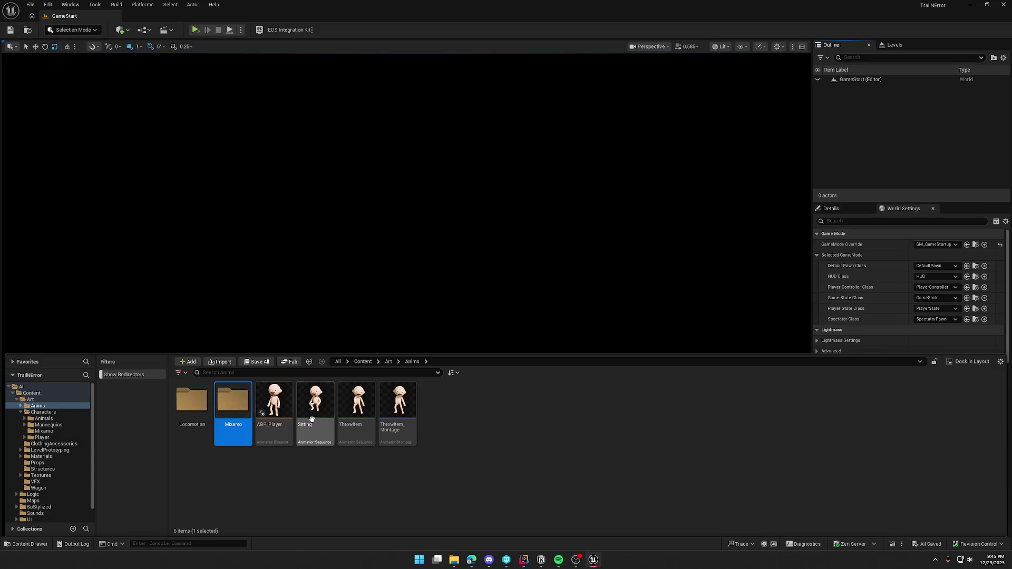
double_click(226, 396)
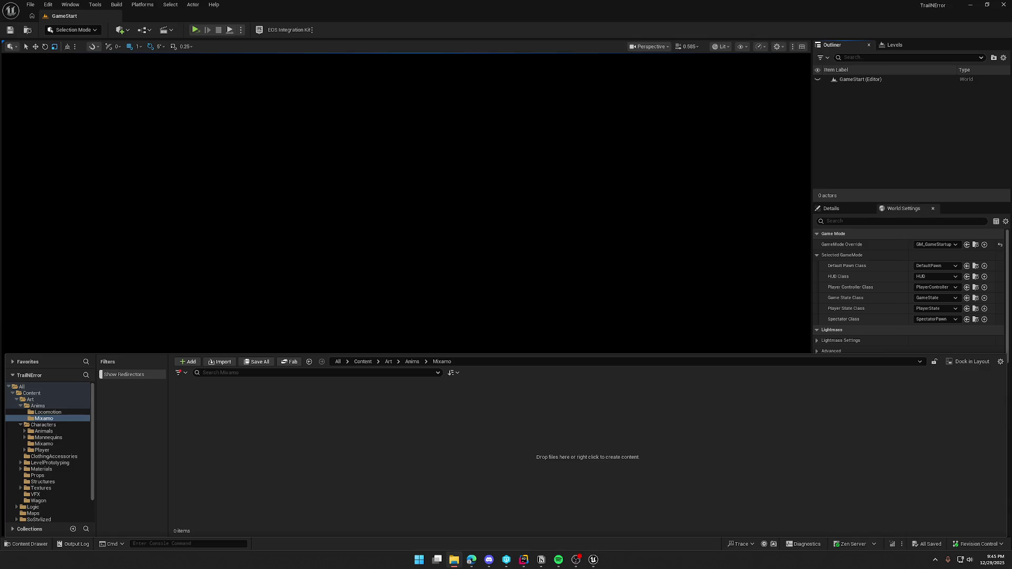
- Import YBot_Dancing.fbx onto Y_Bot_Skeleton, preview the dance, then close the editor
drag(351, 421, 351, 422)
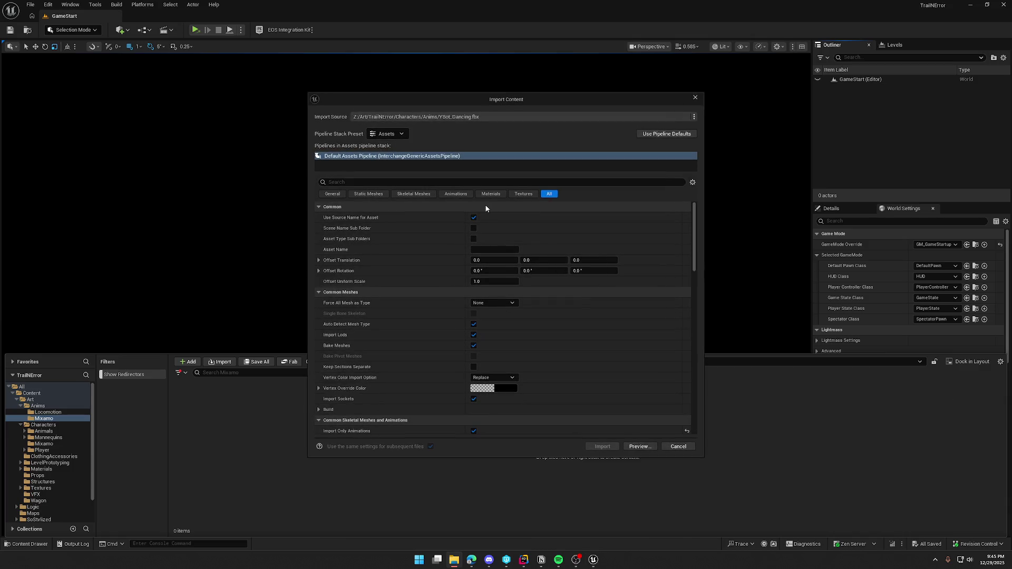
click(521, 230)
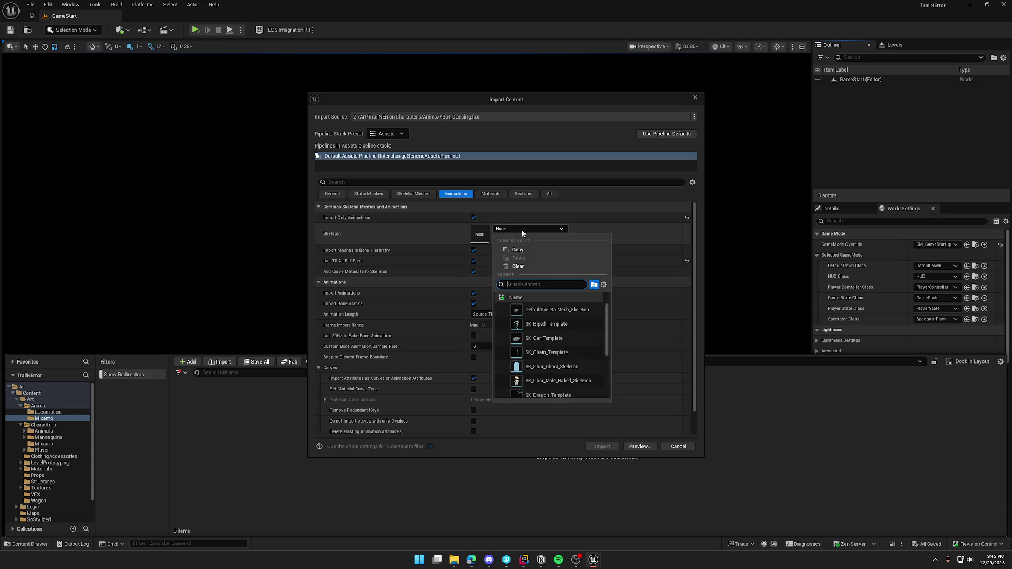
scroll(546, 364, down, 3)
click(557, 391)
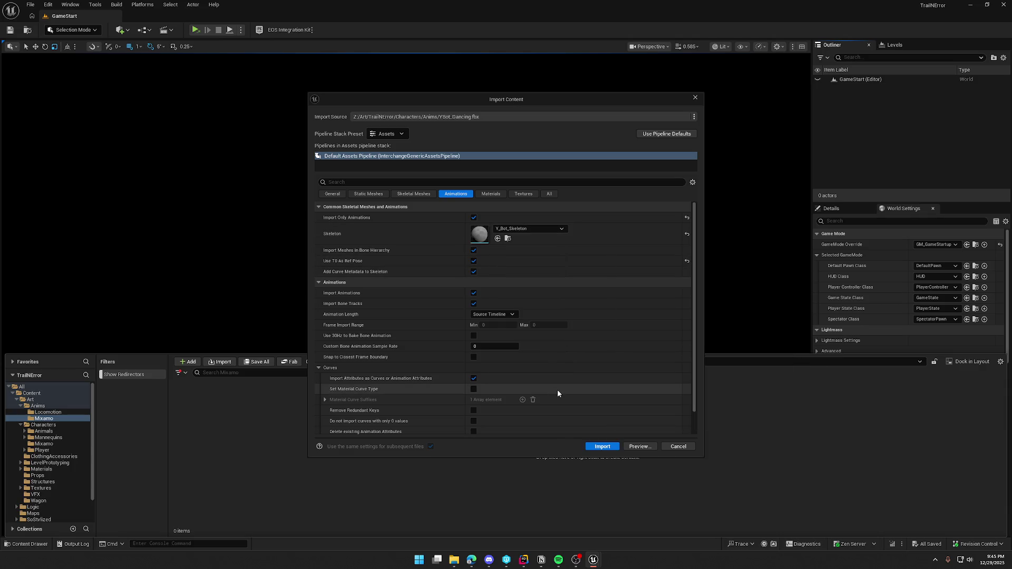
click(602, 447)
double_click(203, 400)
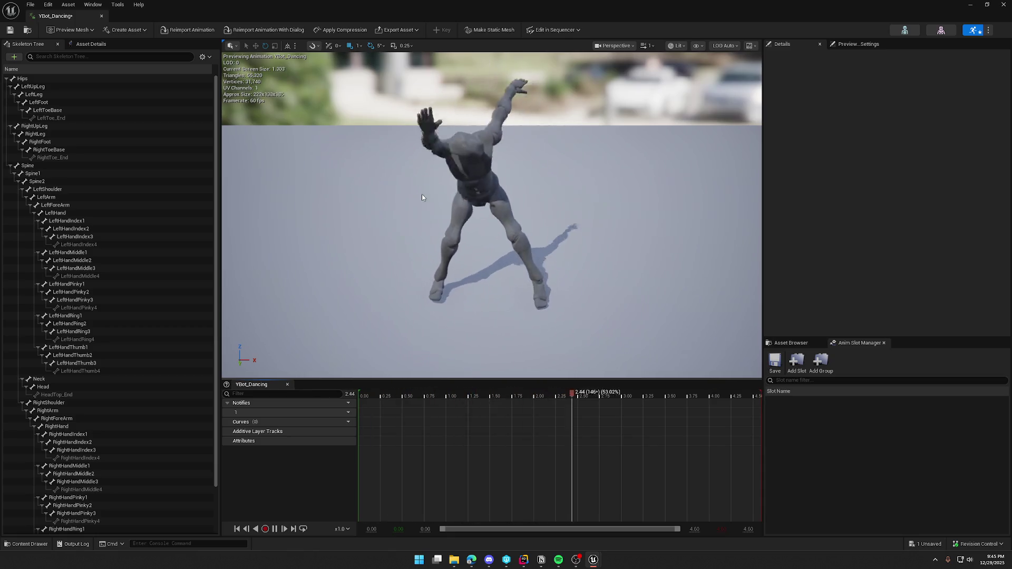
click(91, 15)
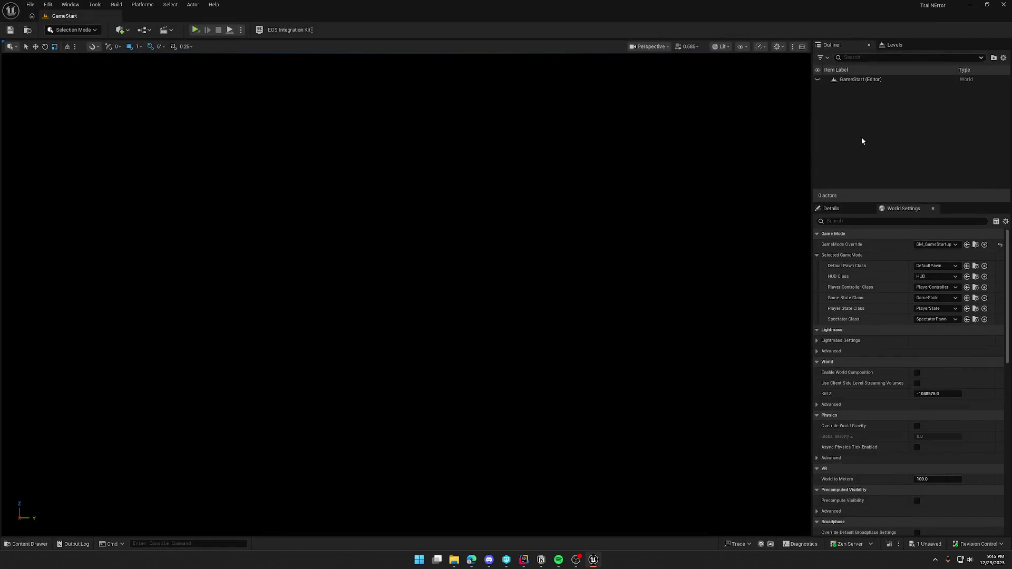
- Create a new IK Rig asset named IK_Mixamo in the Anims folder
key(ctrl+space)
click(76, 406)
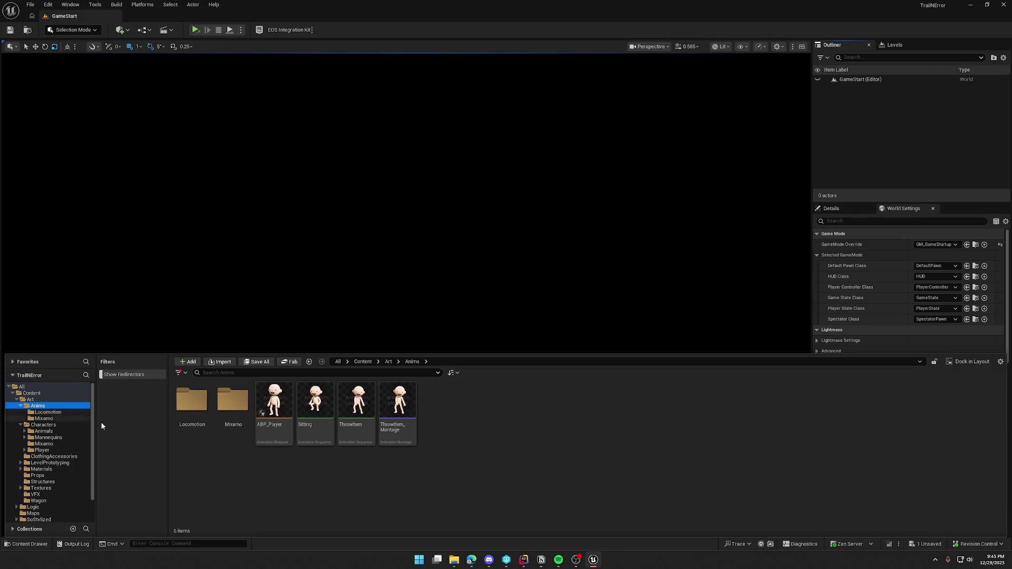
right_click(478, 425)
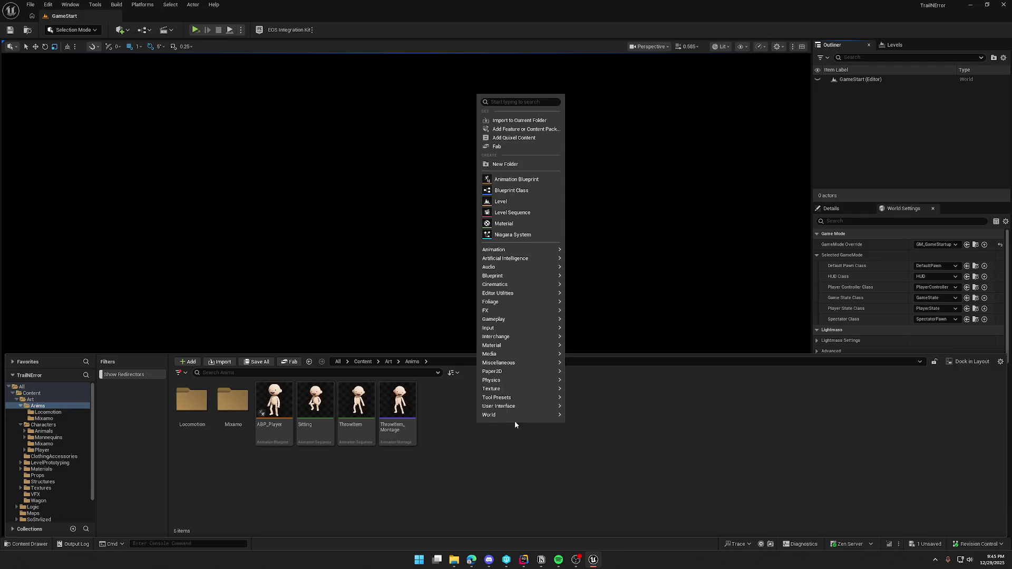
mouse_move(534, 252)
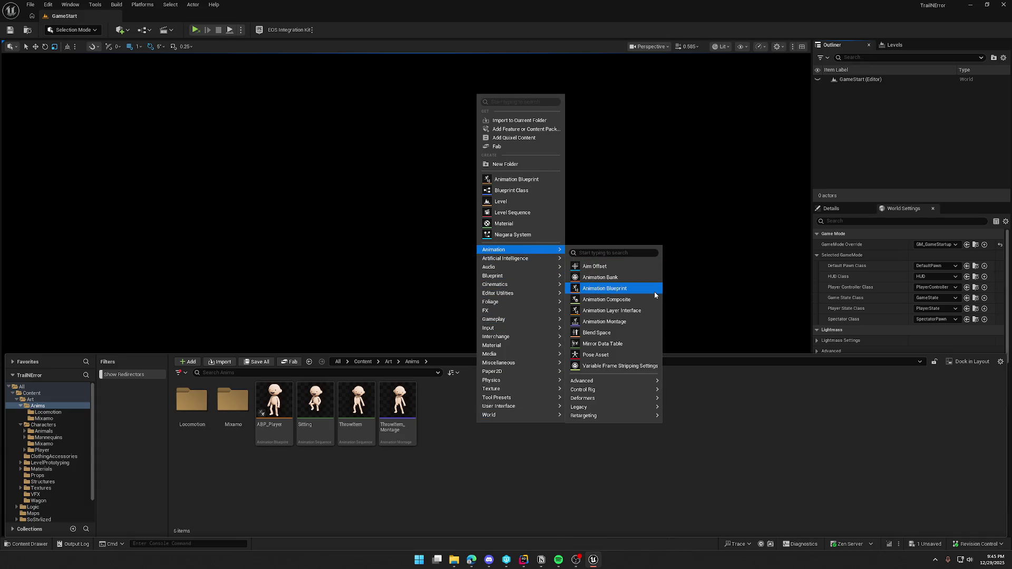
mouse_move(613, 390)
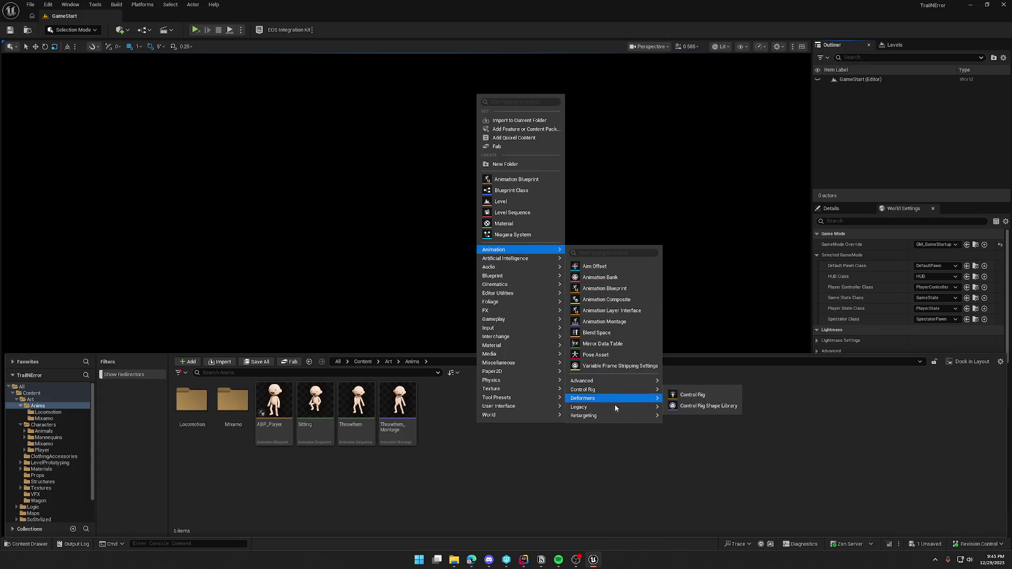
mouse_move(627, 420)
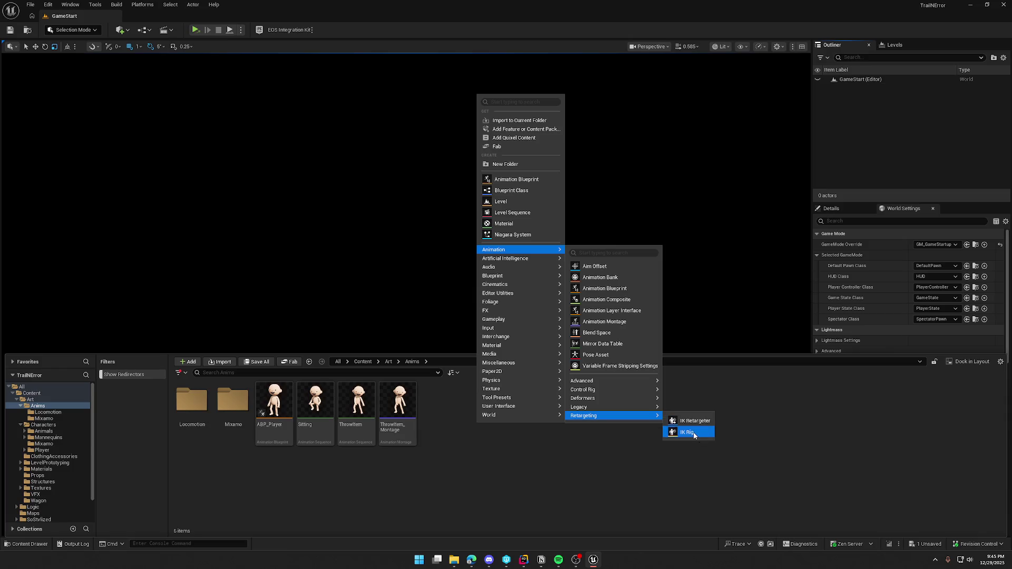
click(693, 433)
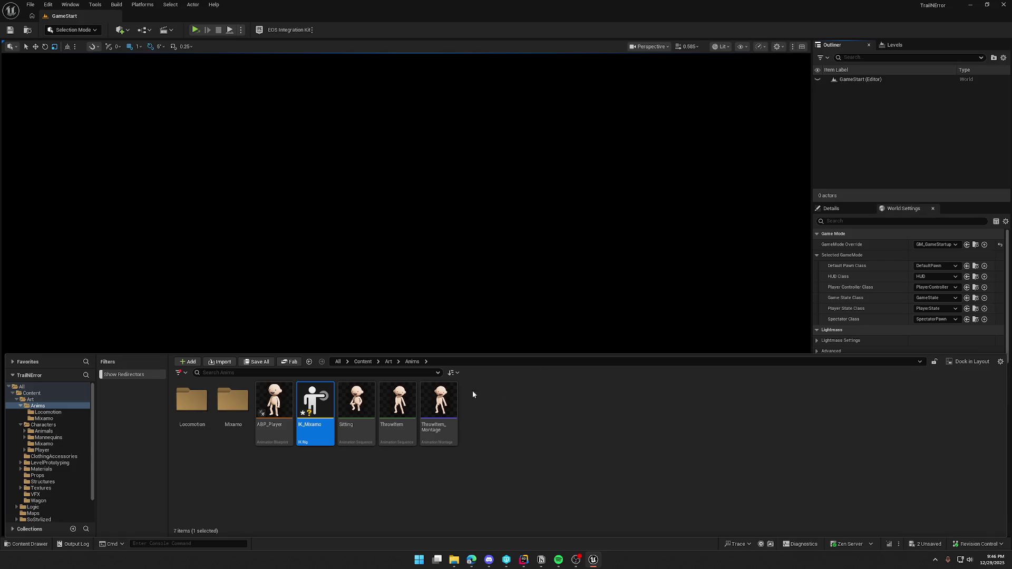
- Import the bone hierarchy from the Y_Bot mesh into IK_Mixamo, then locate it in the browser
double_click(311, 401)
drag(68, 15, 170, 23)
click(44, 54)
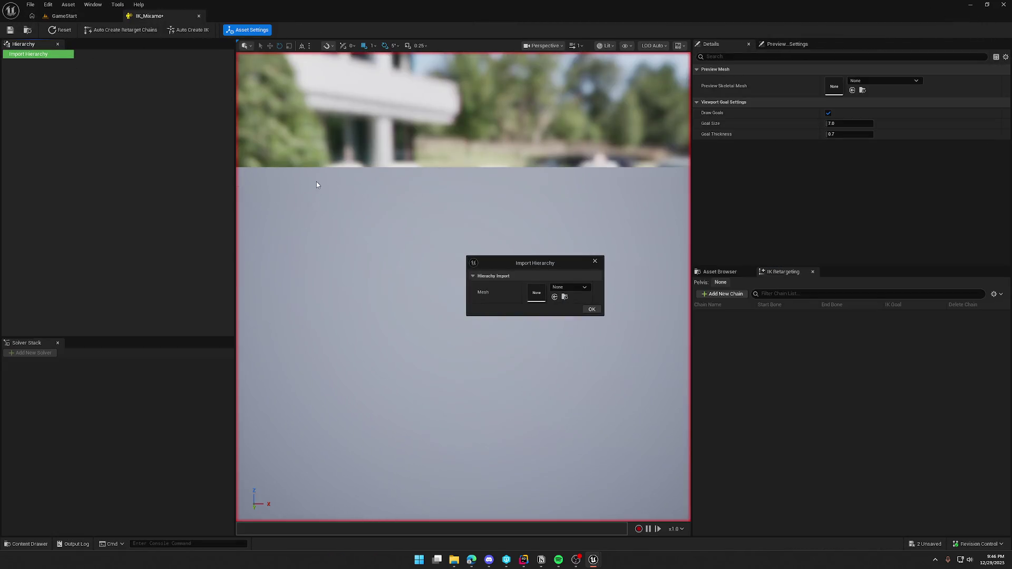
click(577, 288)
scroll(606, 411, down, 5)
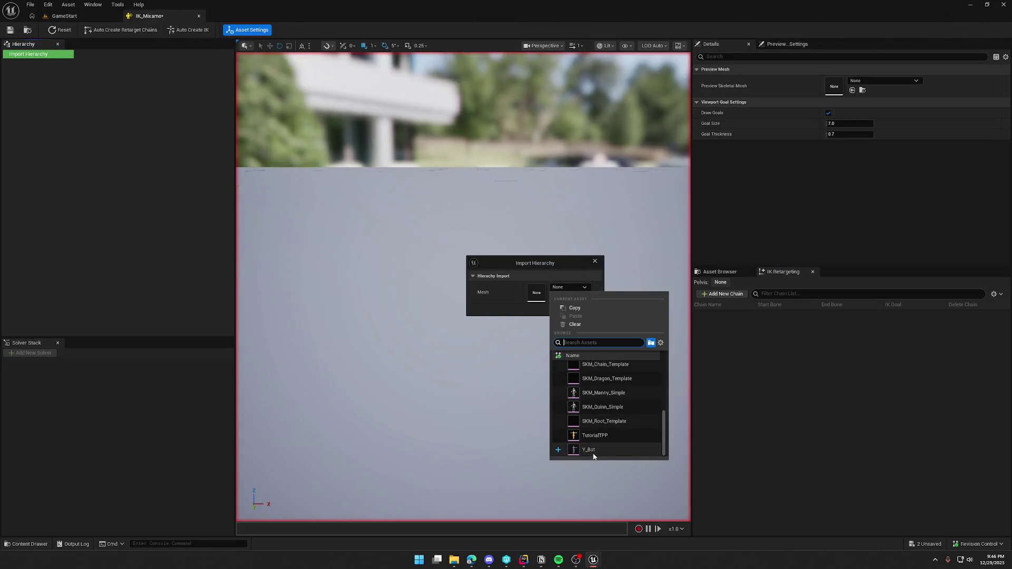
click(592, 452)
click(591, 309)
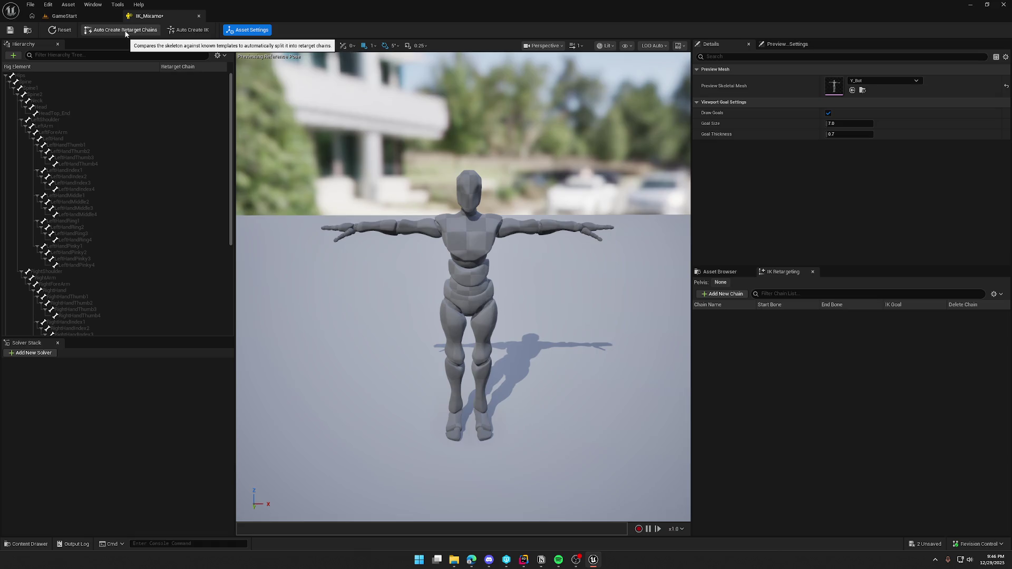
key(ctrl+b)
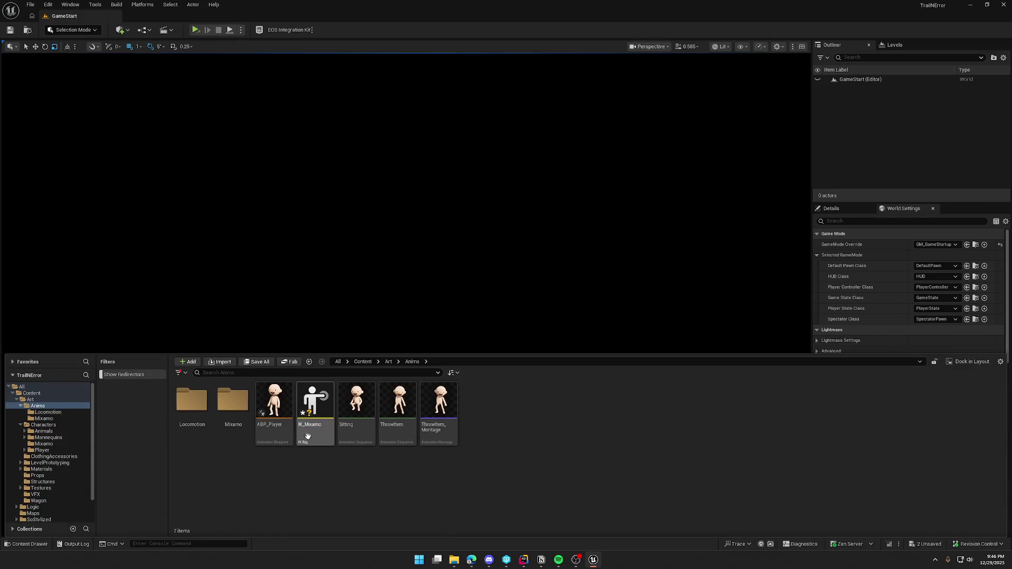
- Delete IK_Mixamo and start Retarget Animations on YBot_Dancing in the Mixamo folder
key(Delete)
click(425, 406)
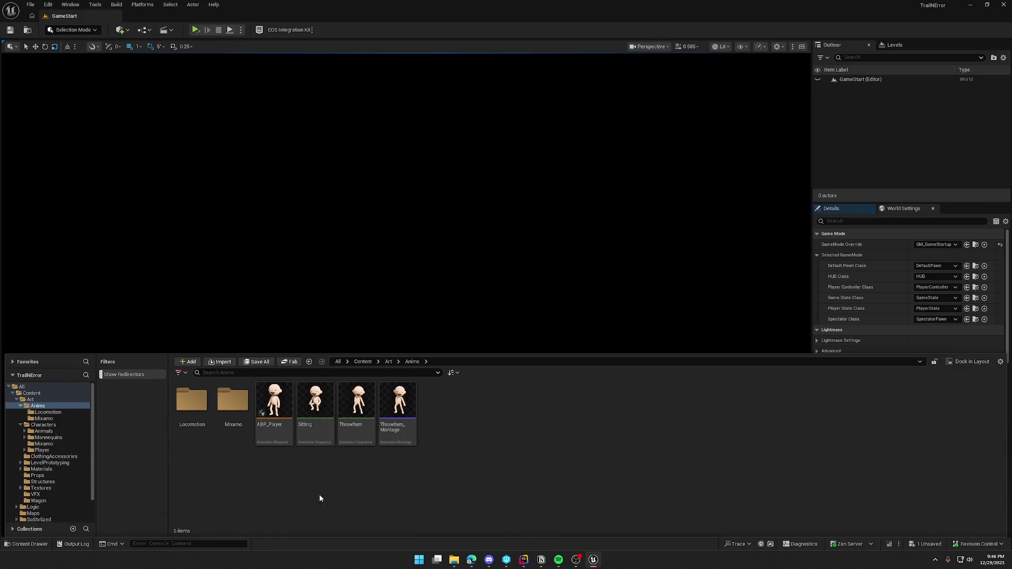
click(55, 418)
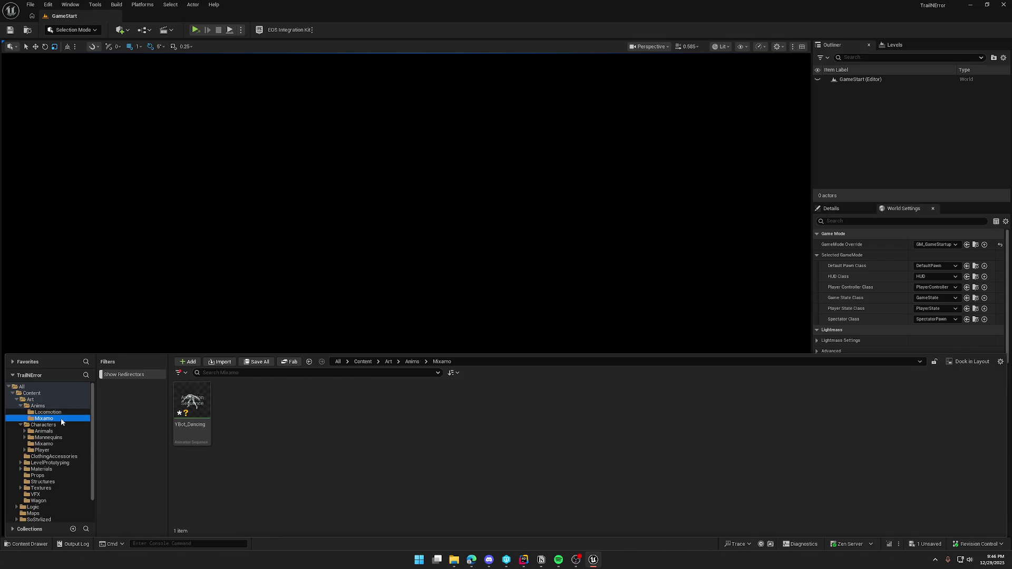
right_click(205, 384)
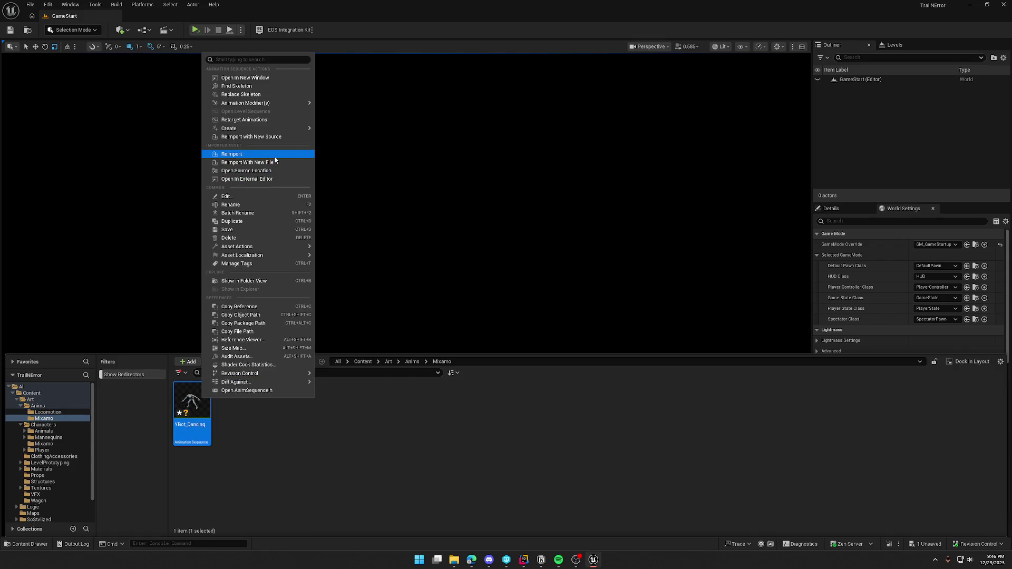
click(290, 120)
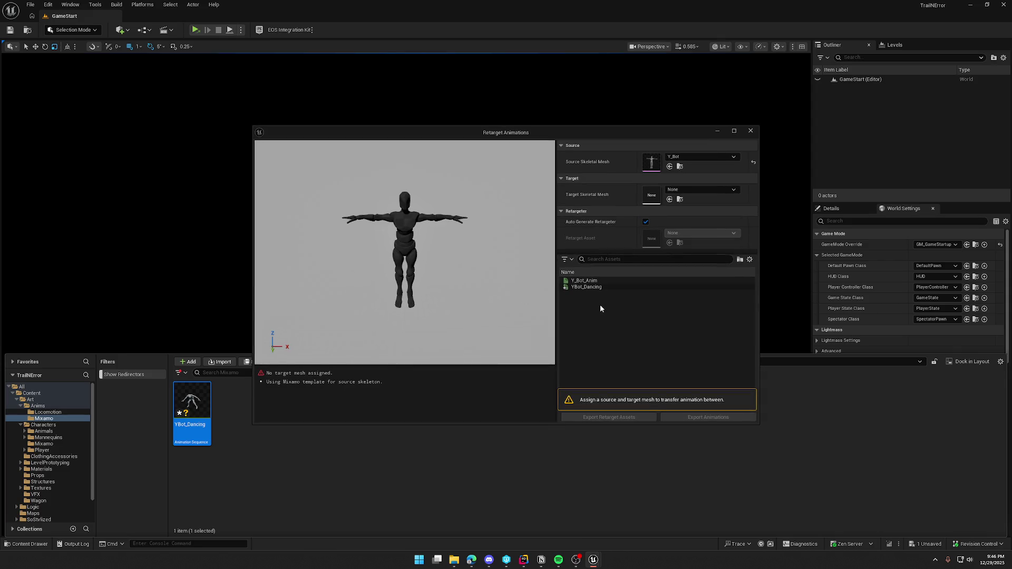
- Target SK_Char_Male_Naked and preview YBot_Dancing retargeted onto the character
click(701, 189)
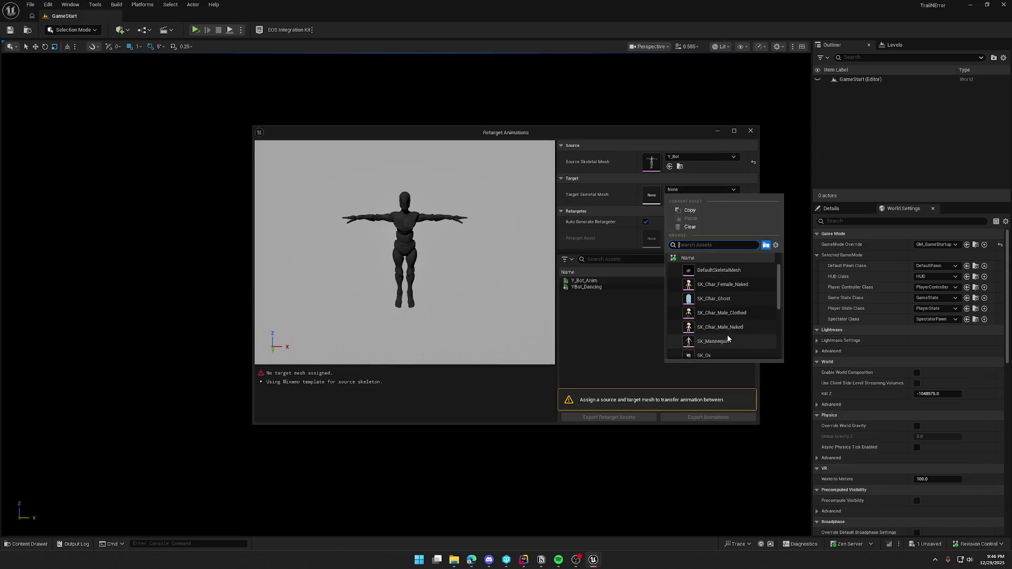
click(738, 327)
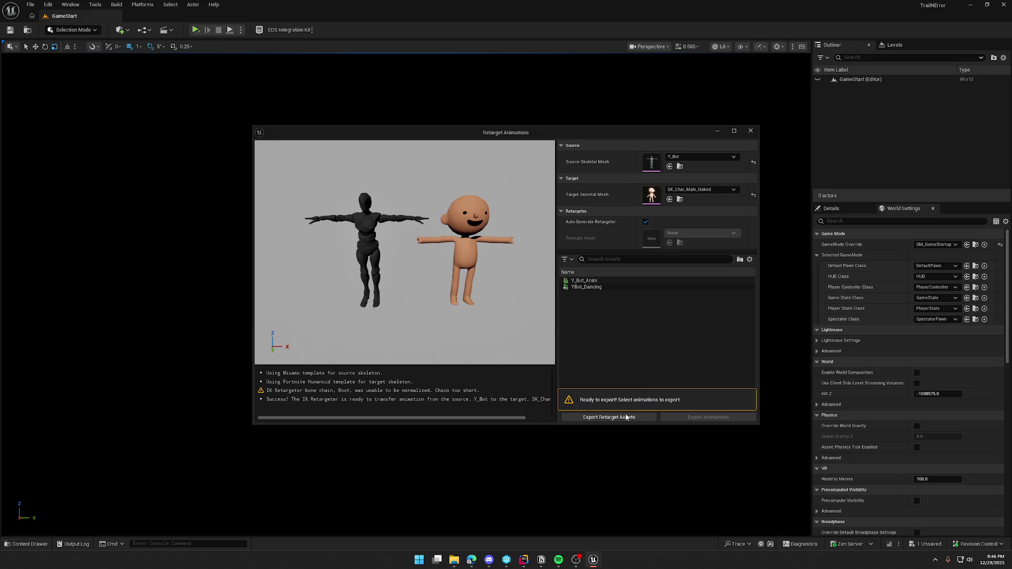
mouse_move(595, 287)
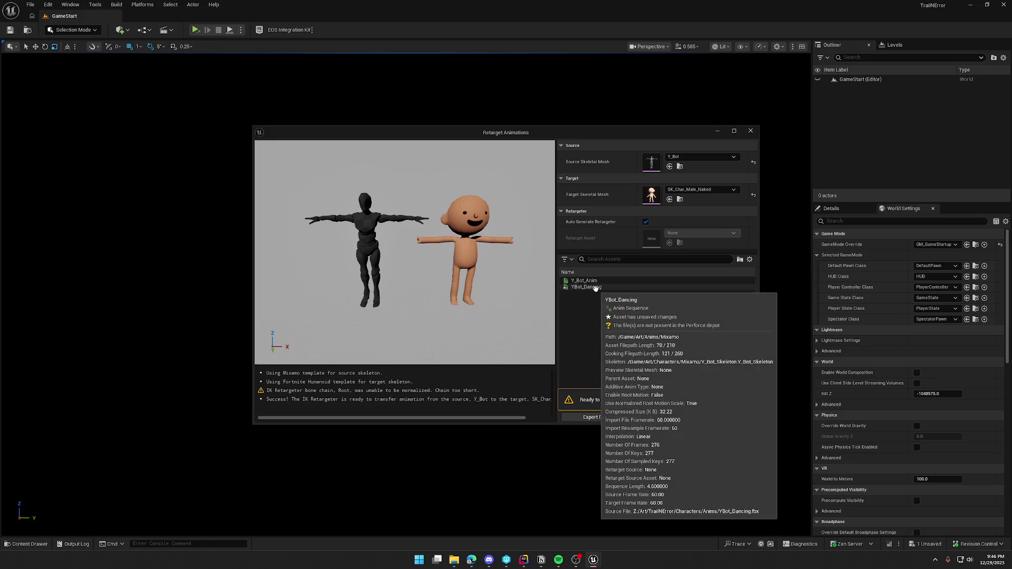
click(595, 287)
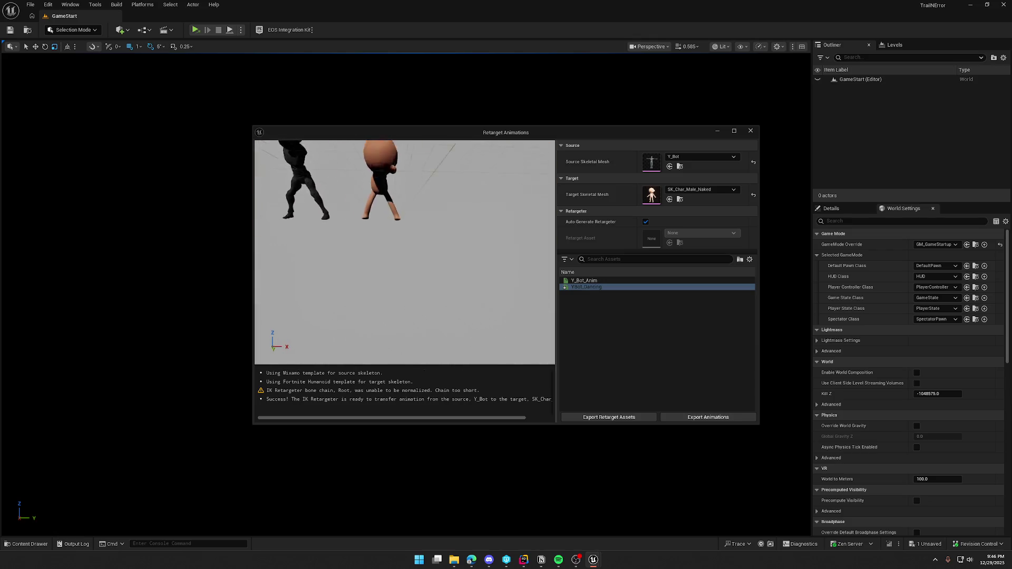
drag(478, 299, 478, 299)
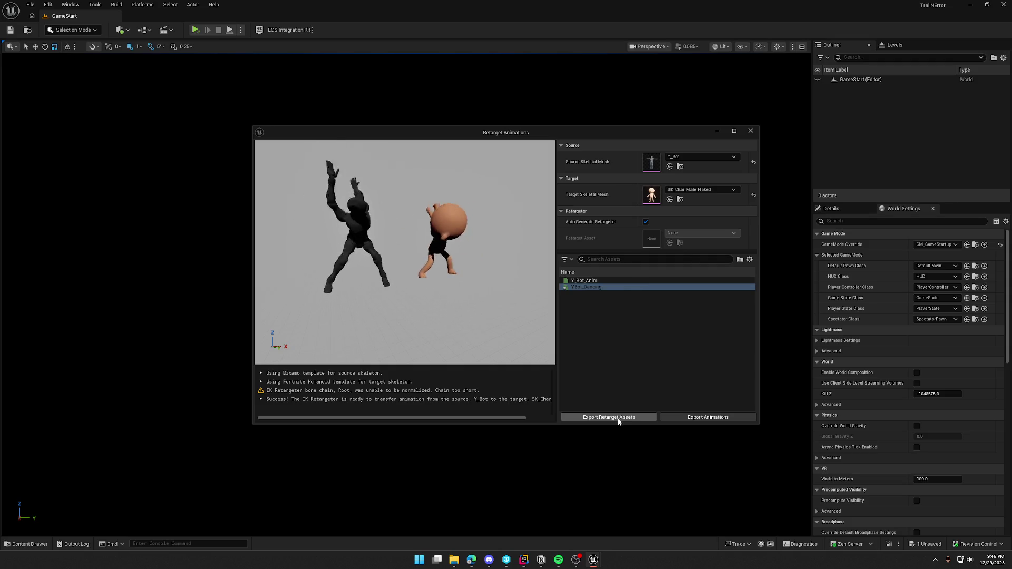
click(681, 417)
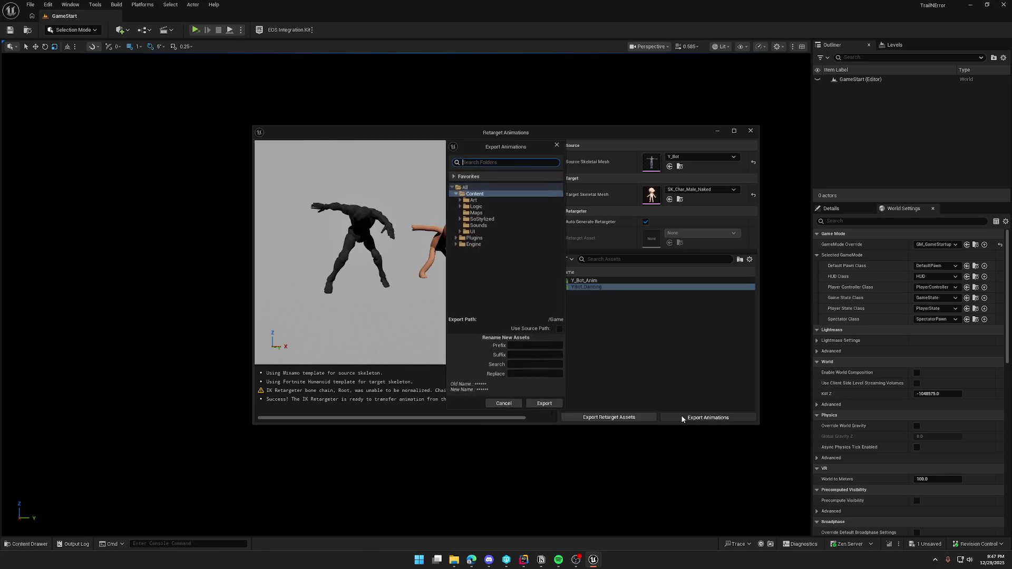
- Export the retargeted dance to the Art/Anims folder, confirming the batch export
click(459, 200)
click(464, 206)
click(481, 206)
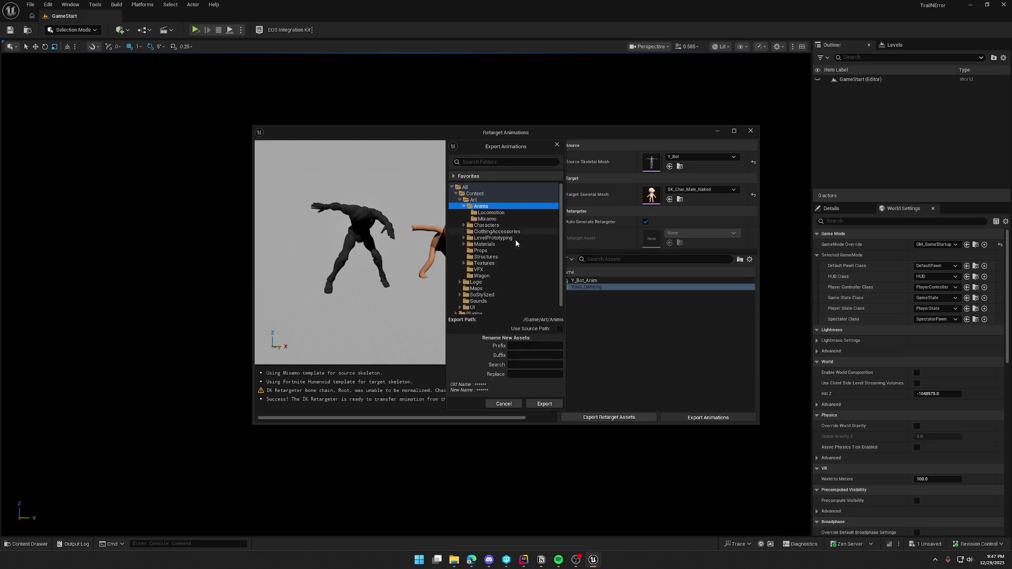
click(549, 406)
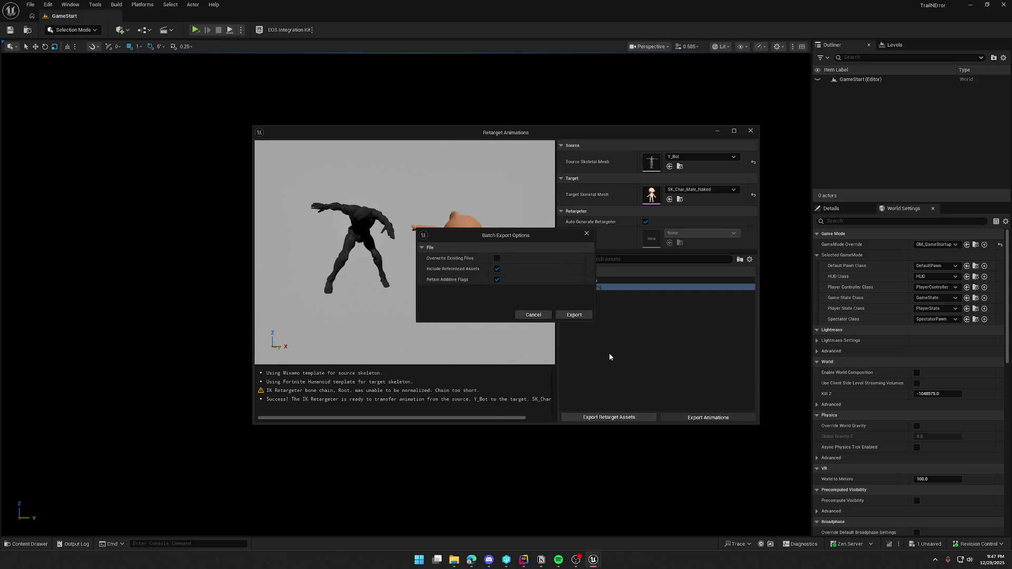
click(563, 315)
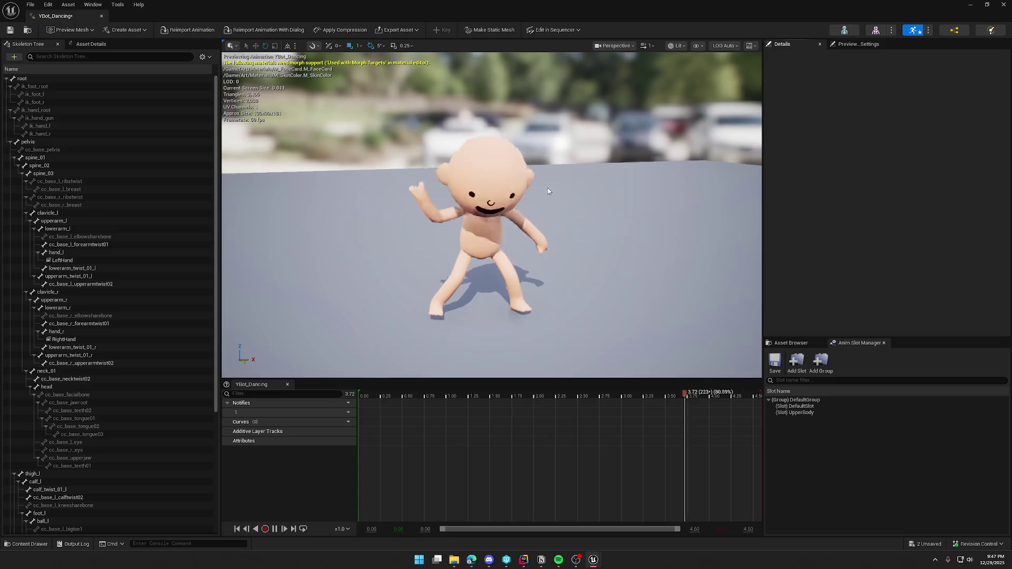
- Switch between the Asset Details and Skeleton Tree tabs, then close the YBot_Dancing editor
click(91, 44)
click(35, 46)
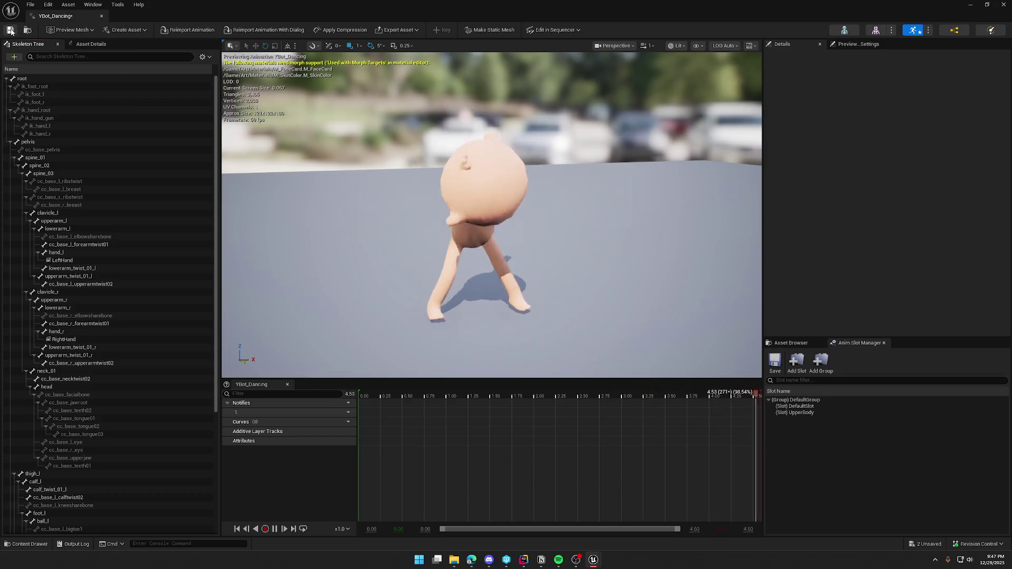
click(102, 16)
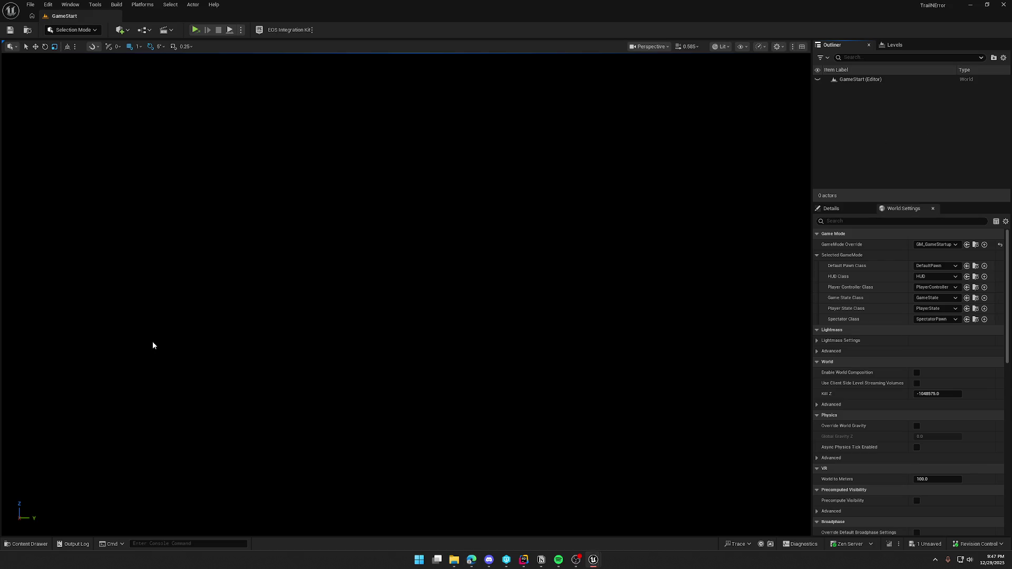
- From Maps, open GameStart saving YBot_Dancing, then open the GameWorld level
key(ctrl+space)
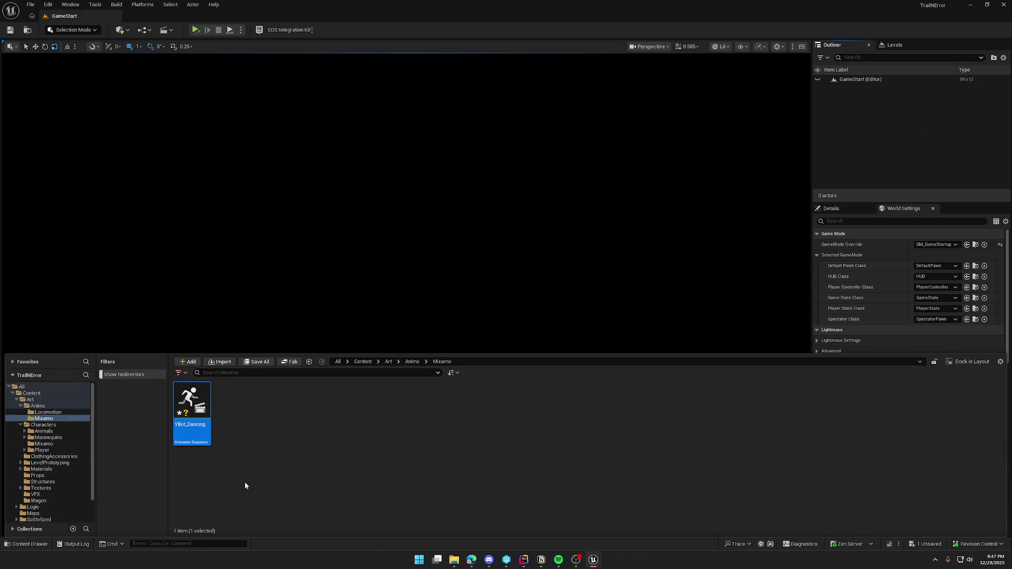
click(33, 513)
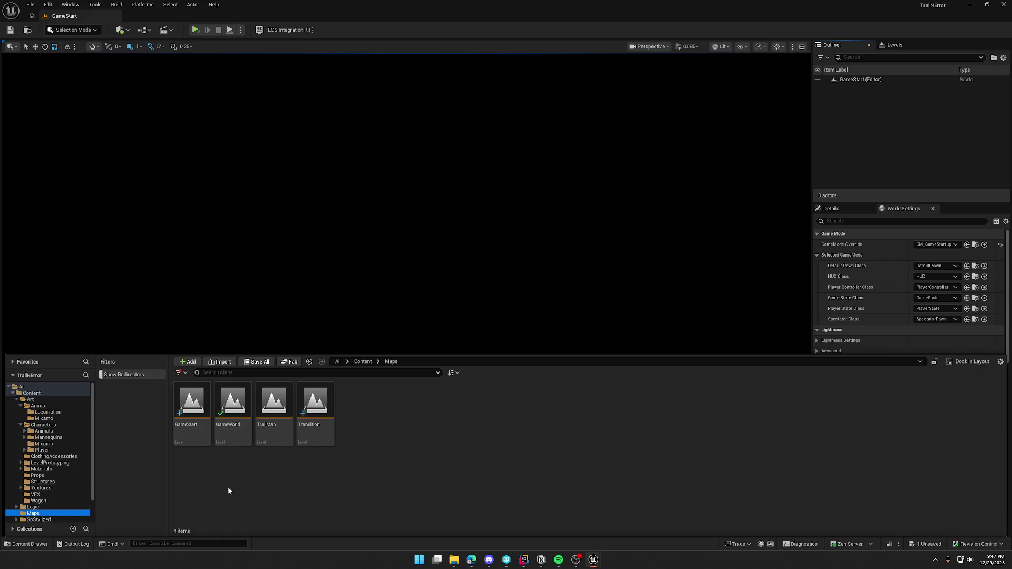
double_click(192, 421)
click(527, 368)
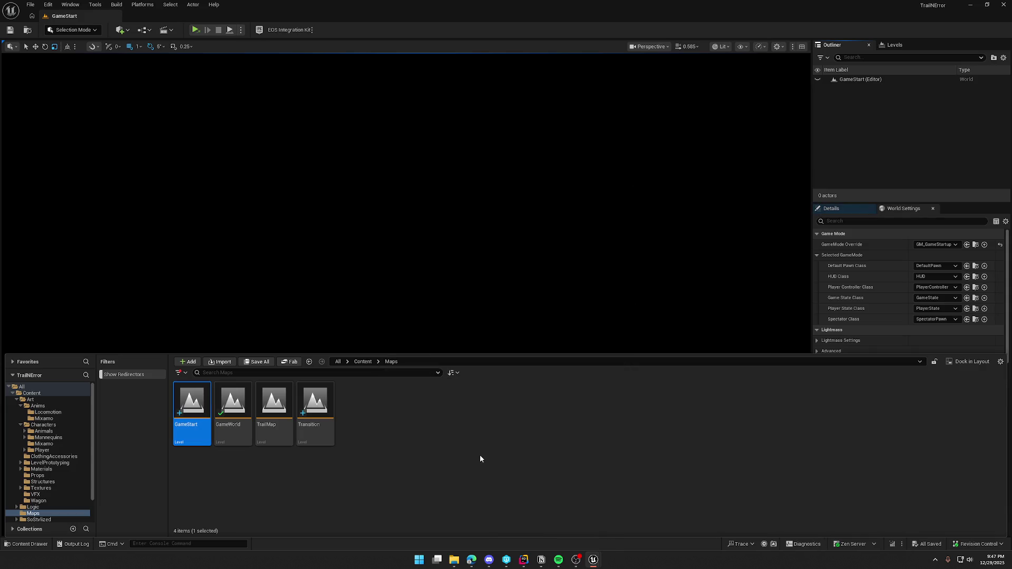
double_click(232, 403)
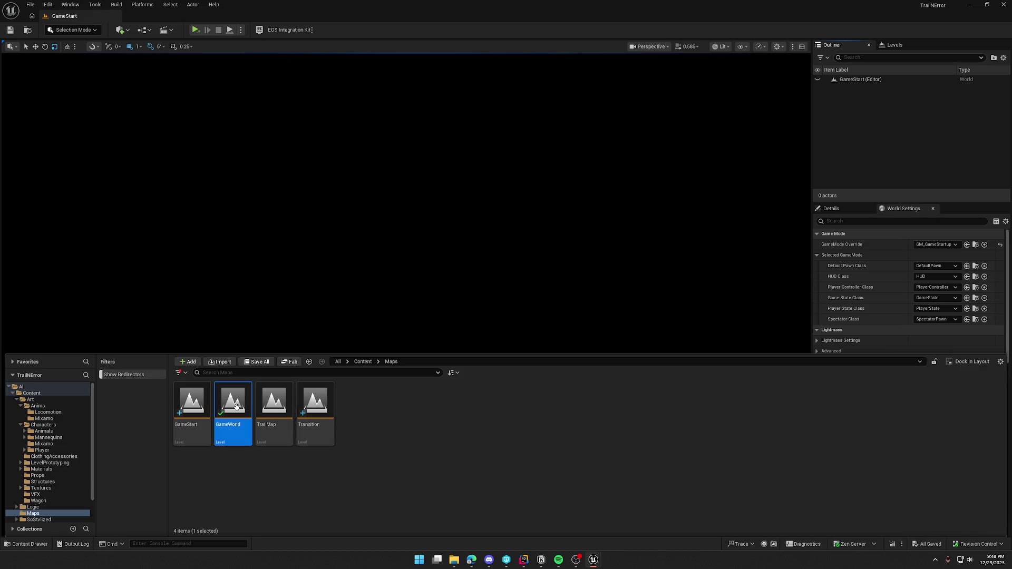
- Play-test GameWorld twice, running the character forward with W, then stop
scroll(299, 111, up, 4)
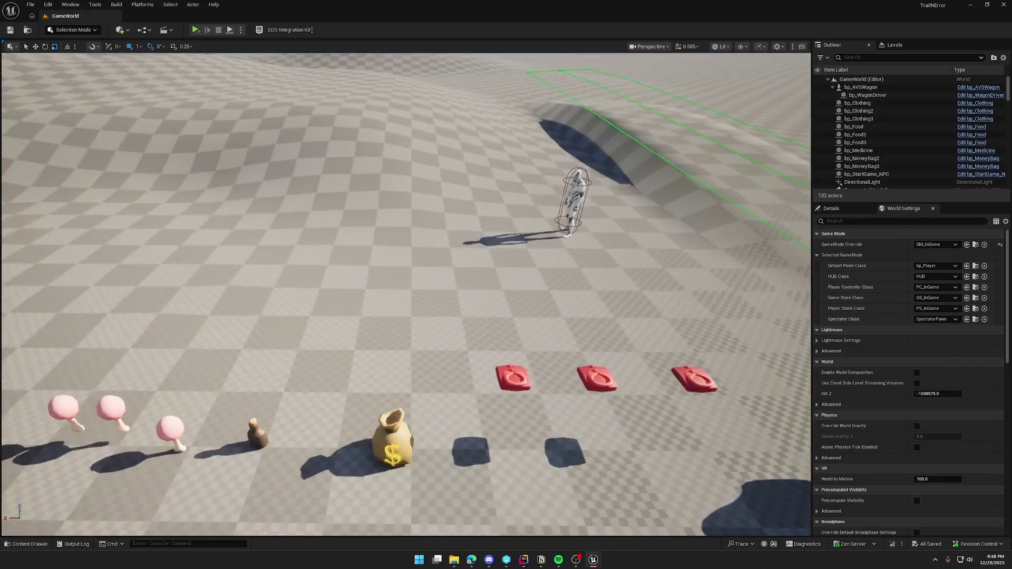
click(240, 30)
click(250, 60)
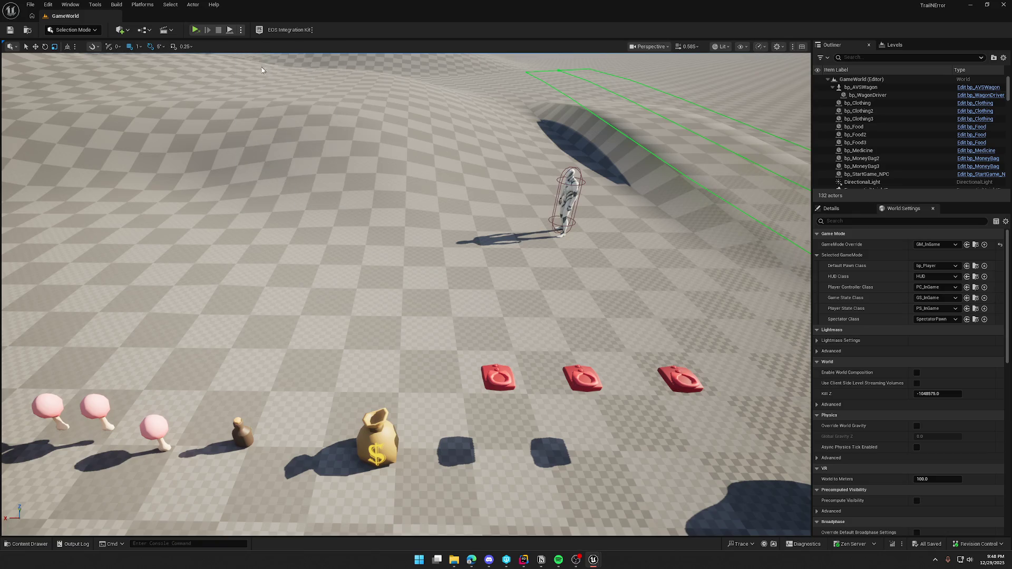
key(w)
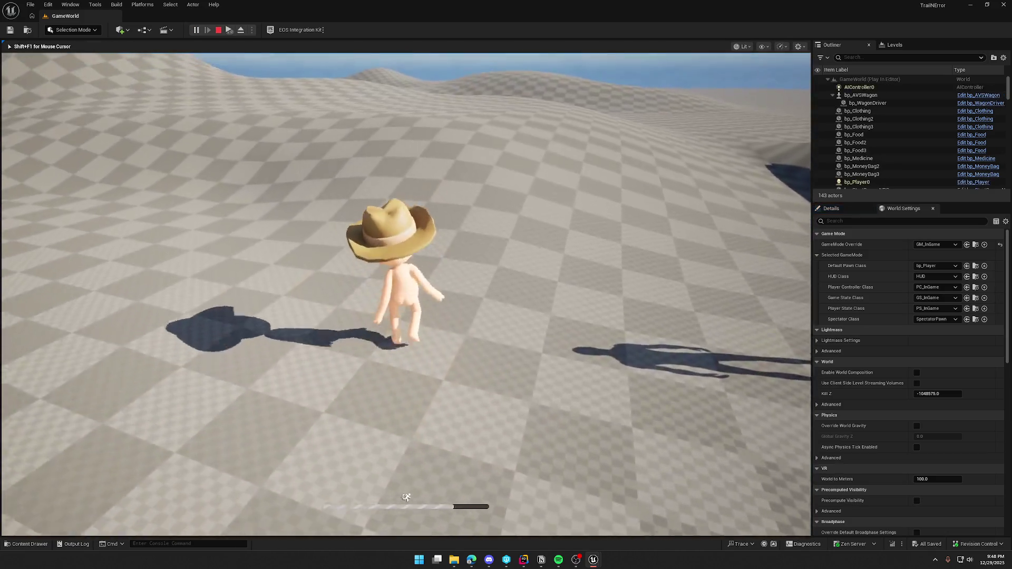
key(Escape)
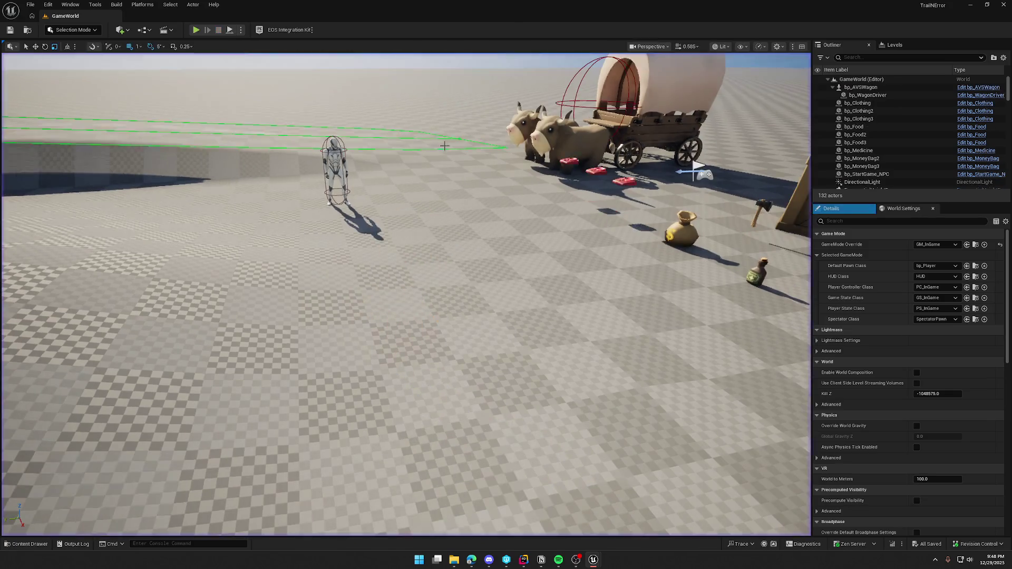
key(alt+p)
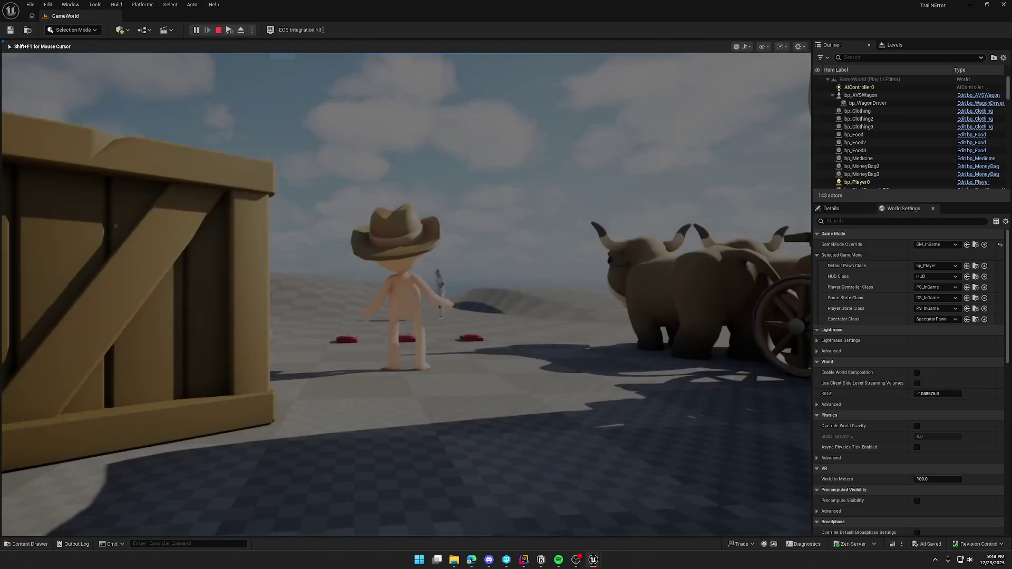
key(w)
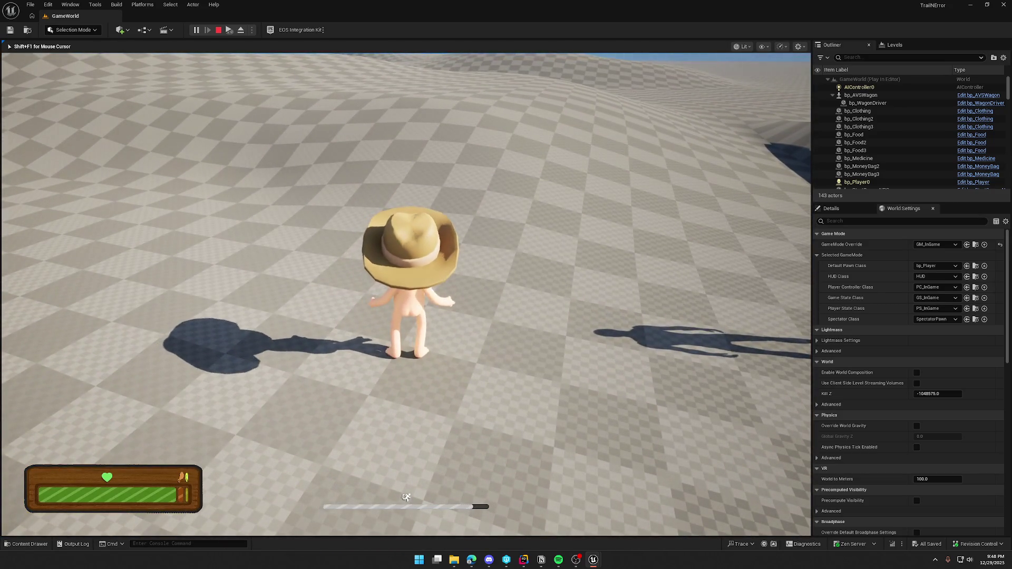
mouse_move(506, 285)
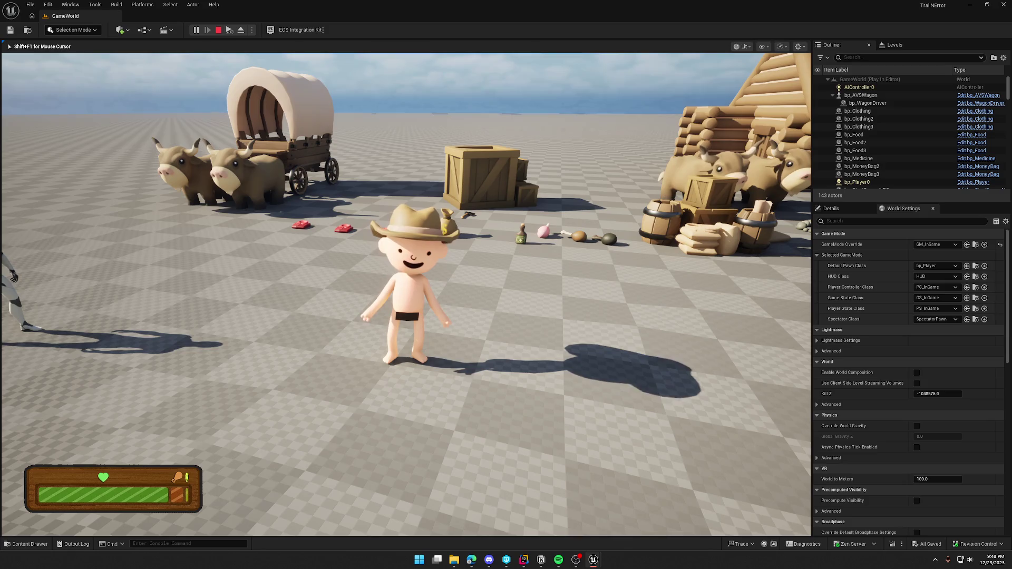
key(Escape)
key(ctrl+space)
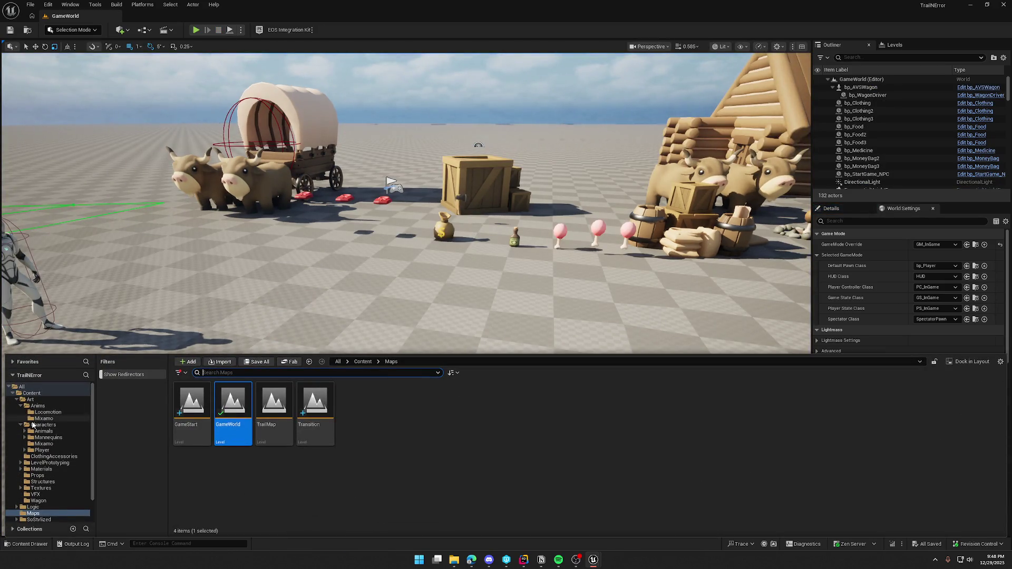
- Create an anim montage from YBot_Dancing in Anims, save it, and rename the sequence to Dancing
click(38, 406)
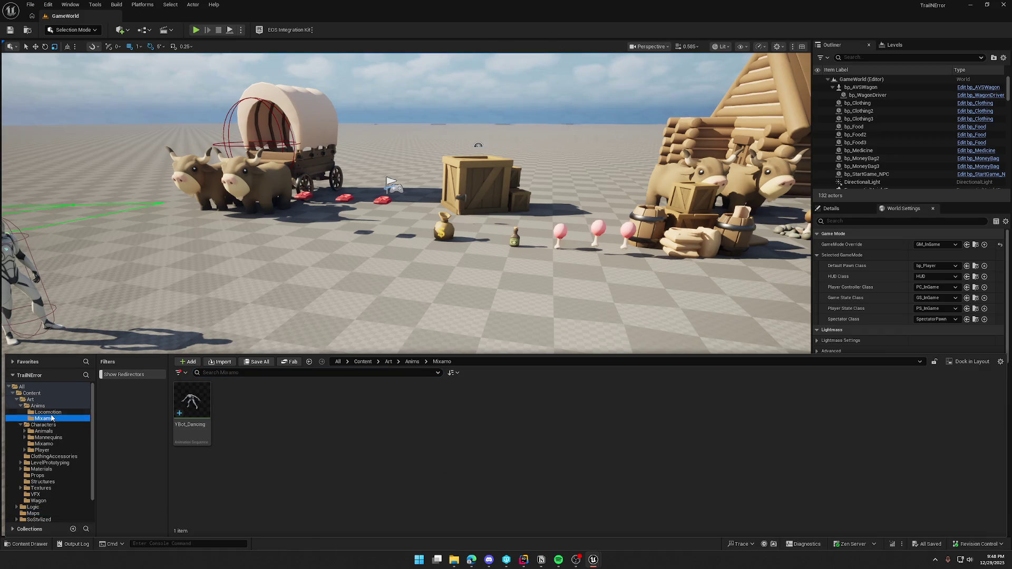
click(452, 395)
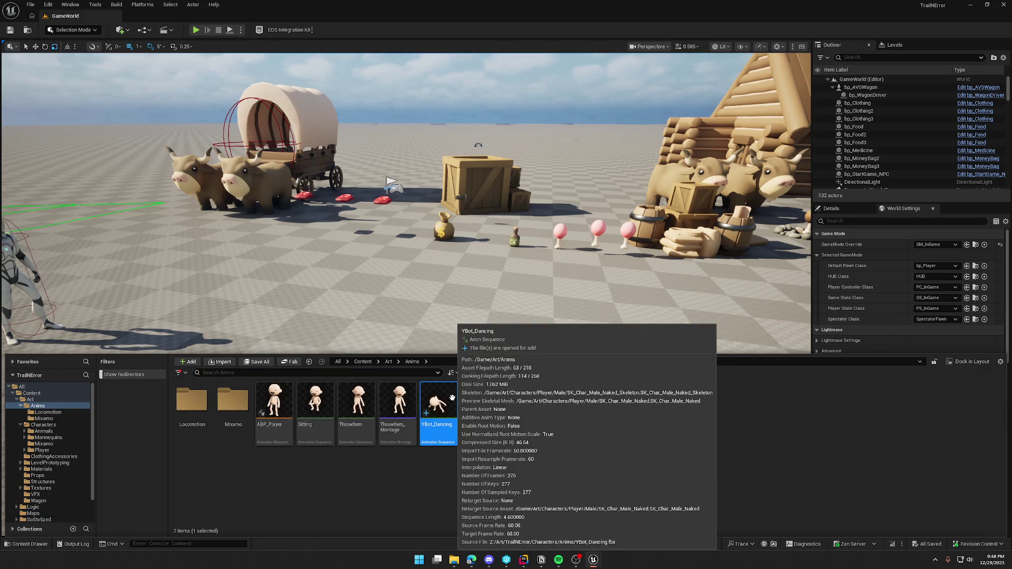
right_click(452, 394)
mouse_move(525, 130)
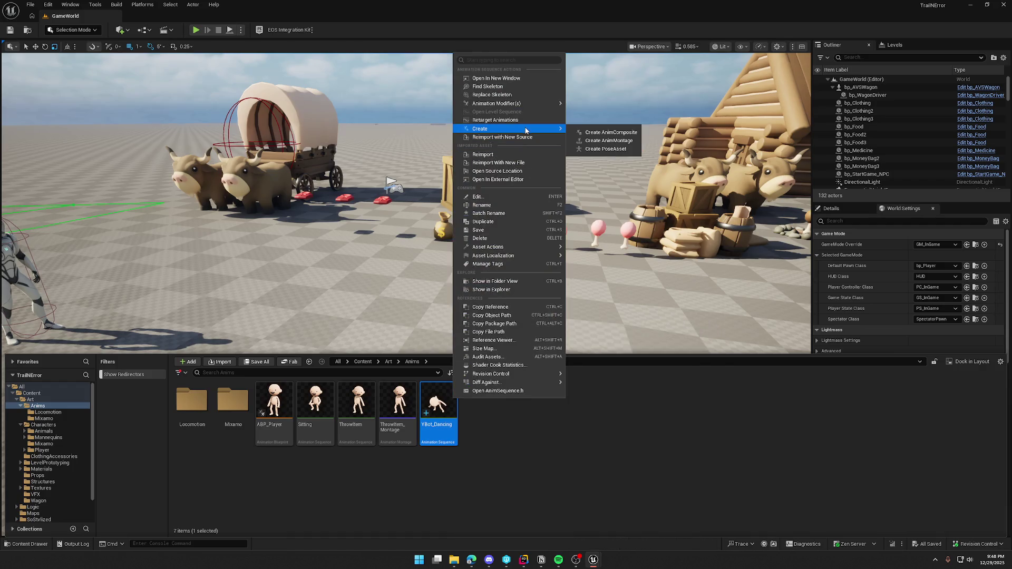
click(609, 140)
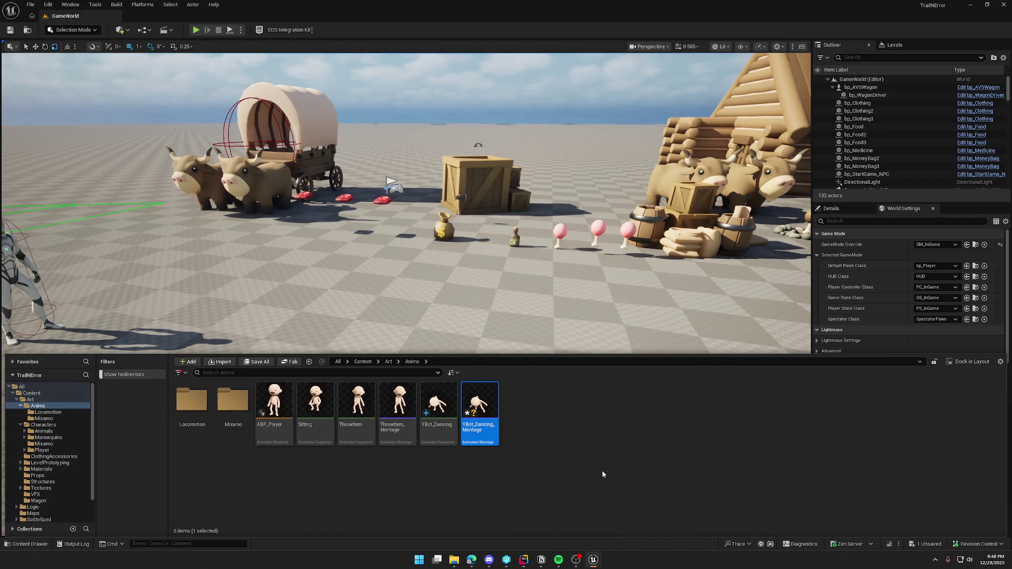
key(ctrl+s)
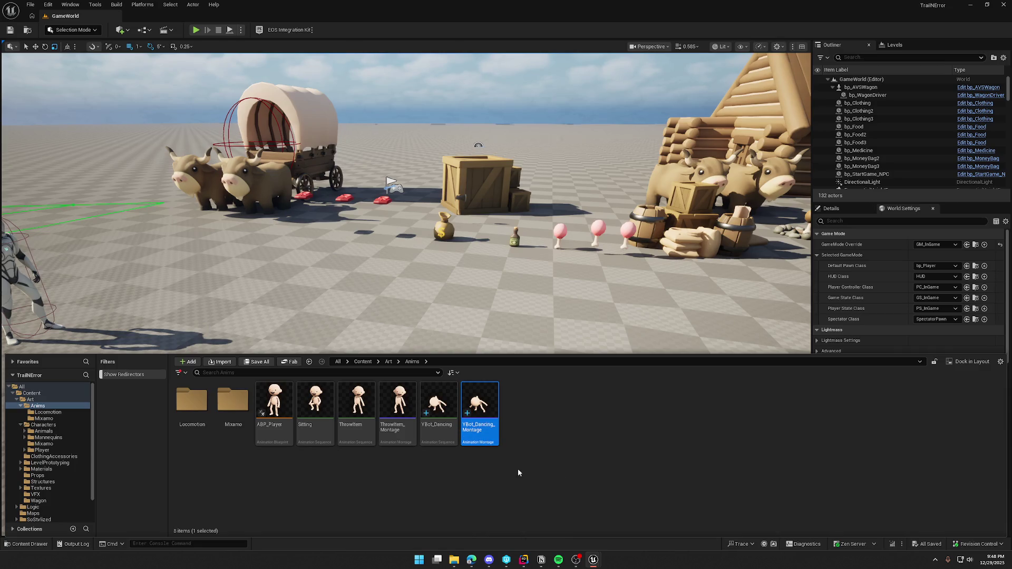
click(446, 427)
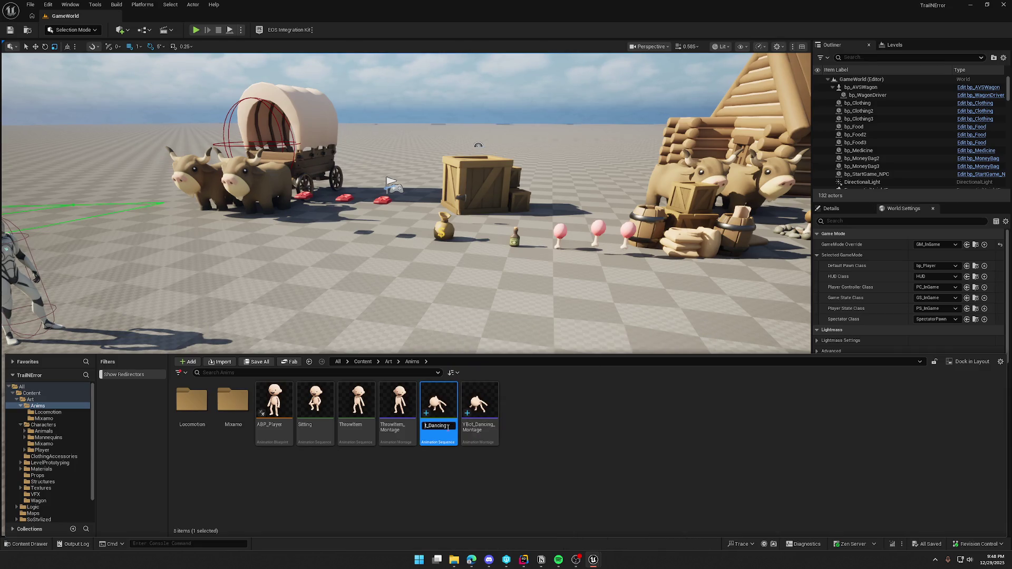
key(Return)
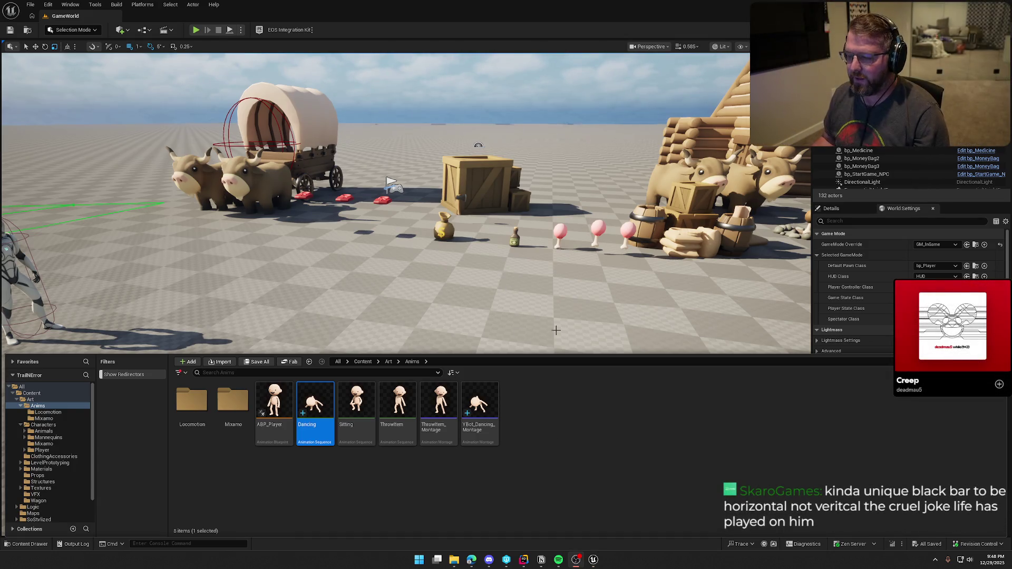
- Rename YBot_Dancing_Montage to Dancing_Montage by removing the YBot_ prefix
click(480, 403)
key(F2)
key(Home)
key(Delete)
key(Delete)
key(Delete)
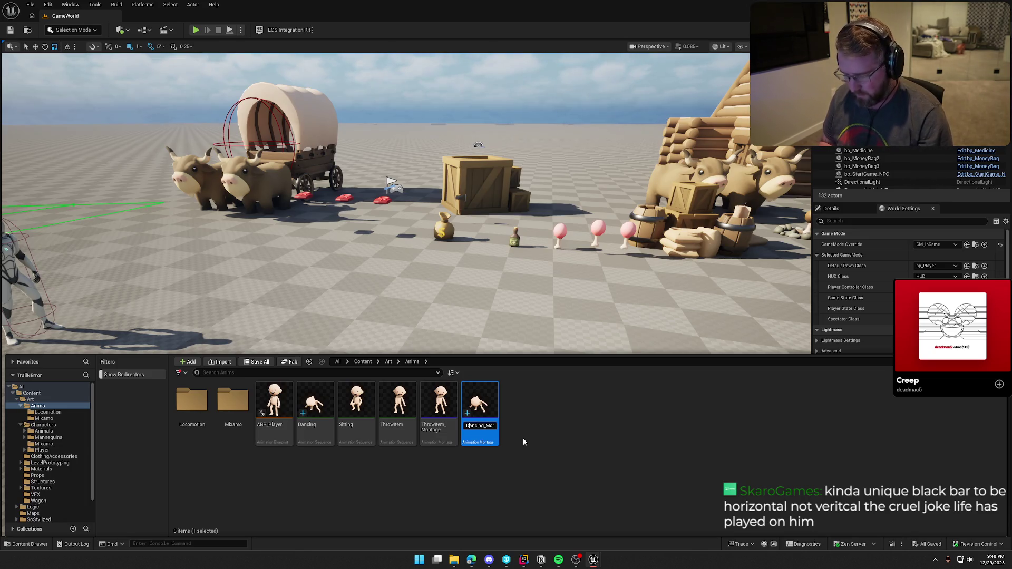
key(Return)
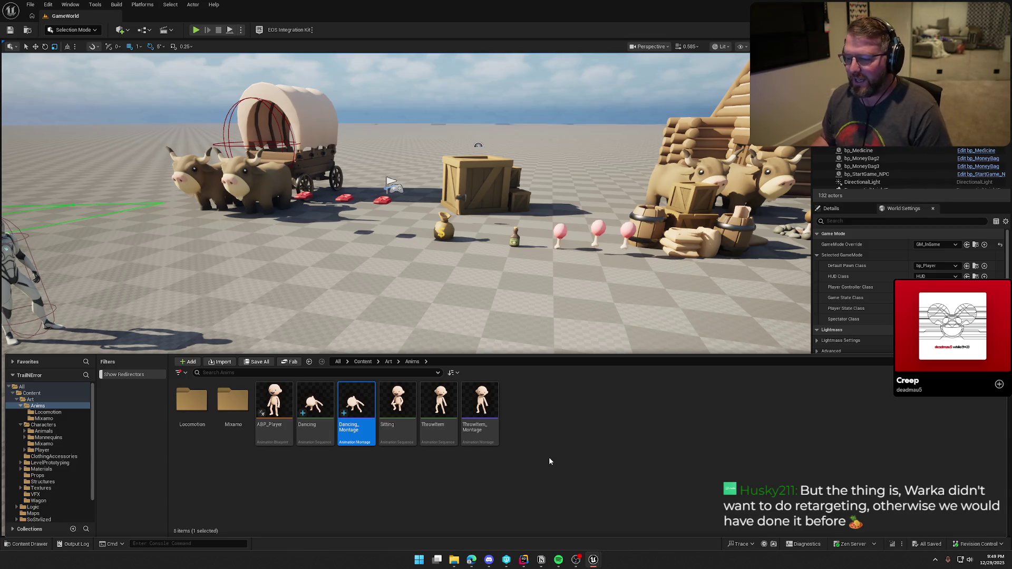
click(527, 462)
double_click(356, 403)
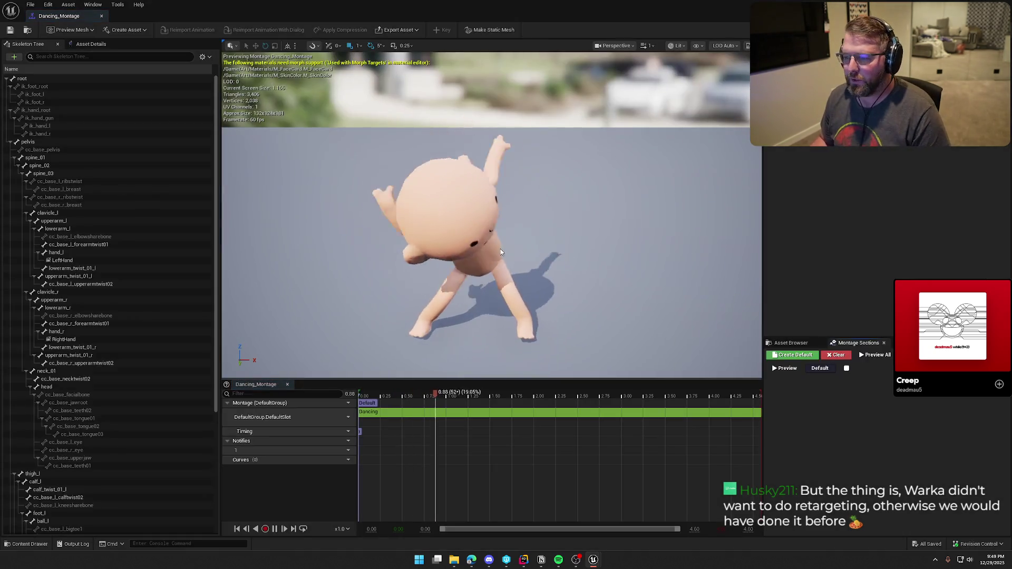
mouse_move(501, 248)
right_down()
mouse_move(502, 278)
mouse_move(565, 260)
right_up()
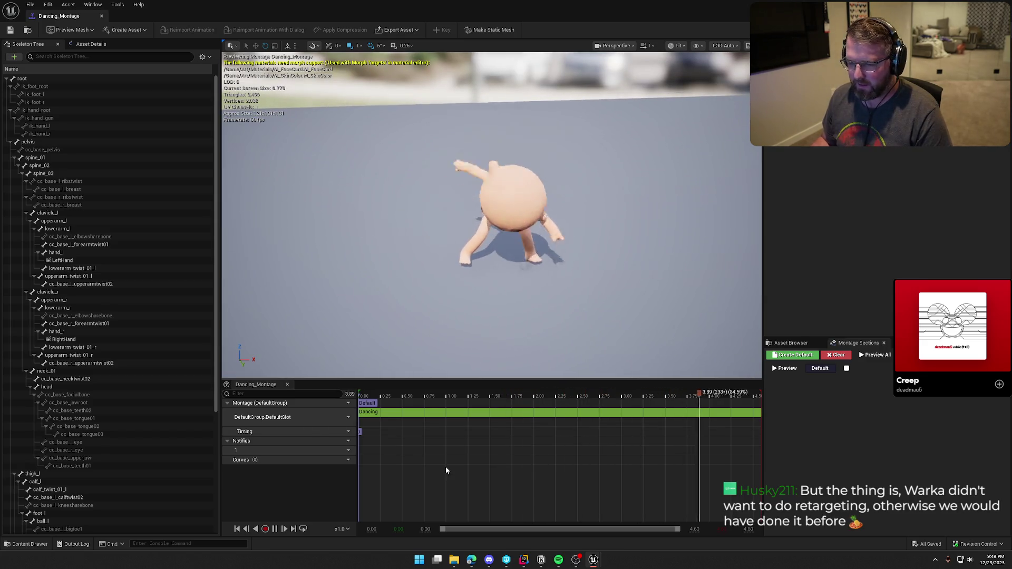
click(102, 15)
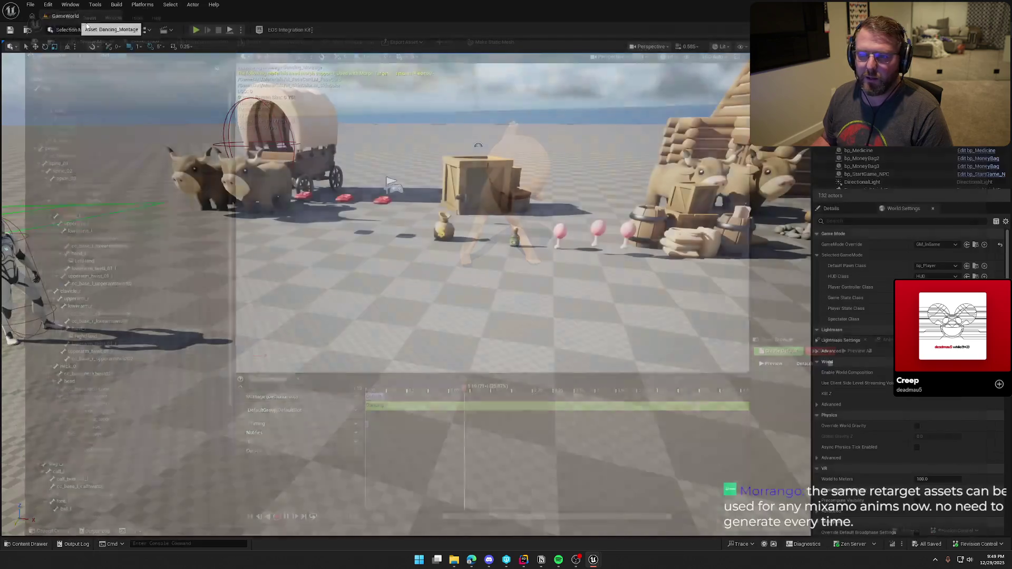
click(478, 497)
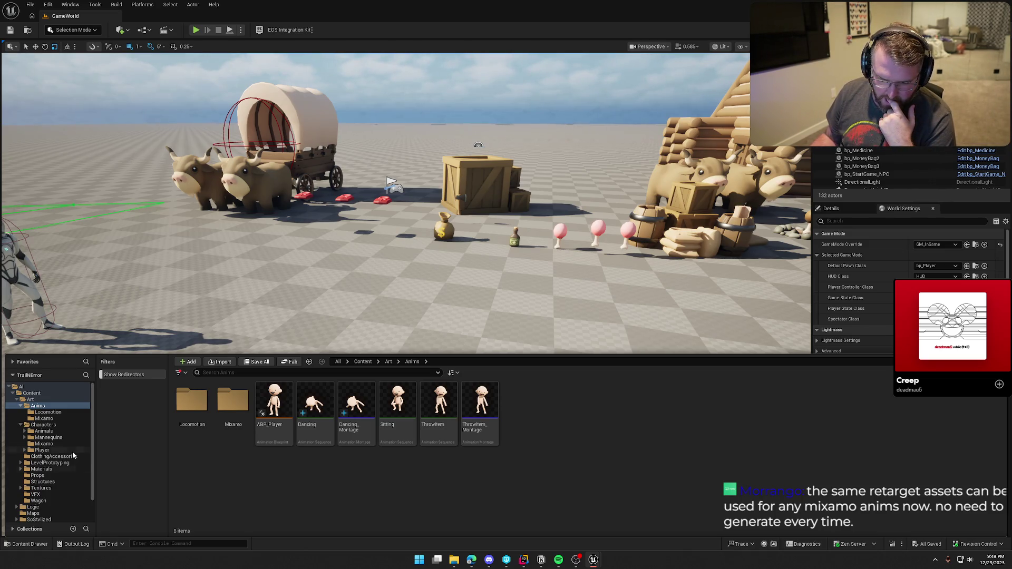
click(46, 450)
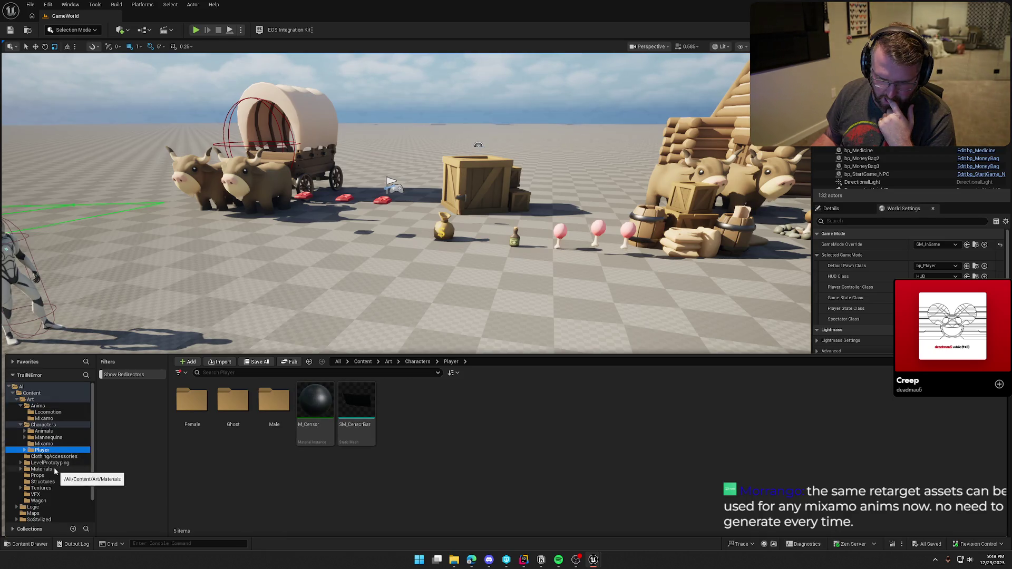
- Open bp_Player from Logic/Player and pan its Inputs graph to the debug key events
click(19, 402)
click(33, 405)
double_click(448, 406)
click(238, 402)
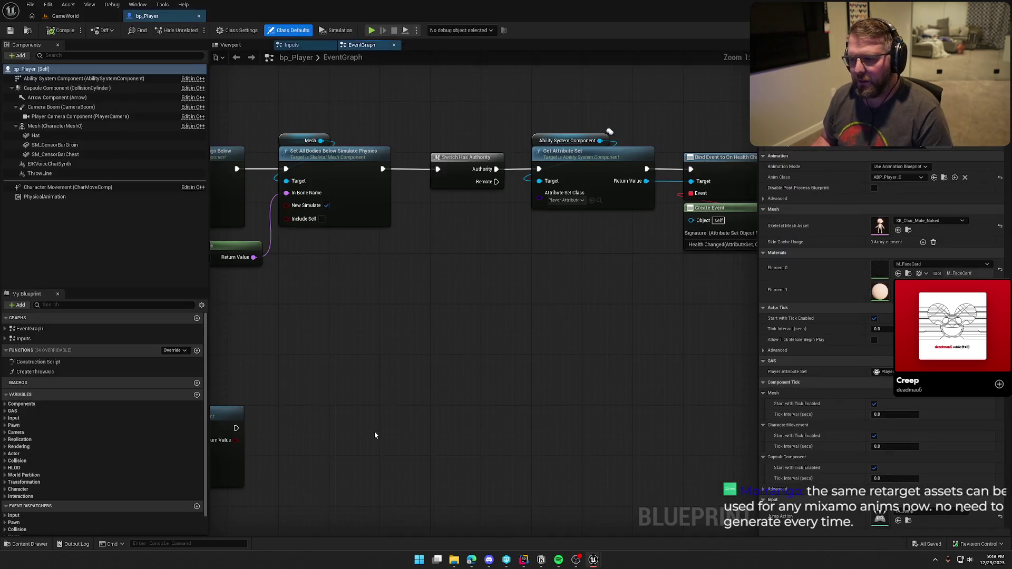
mouse_move(375, 432)
right_down()
mouse_move(429, 300)
mouse_move(379, 152)
mouse_move(398, 231)
right_up()
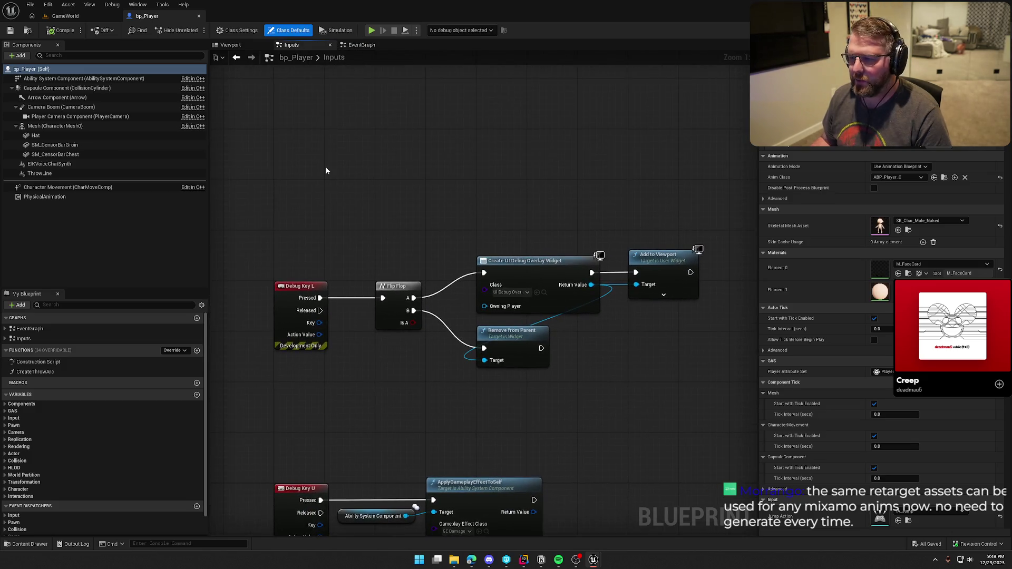
- Search the node list for debug key events and jump to the existing Debug Key U event
right_click(285, 131)
text(du)
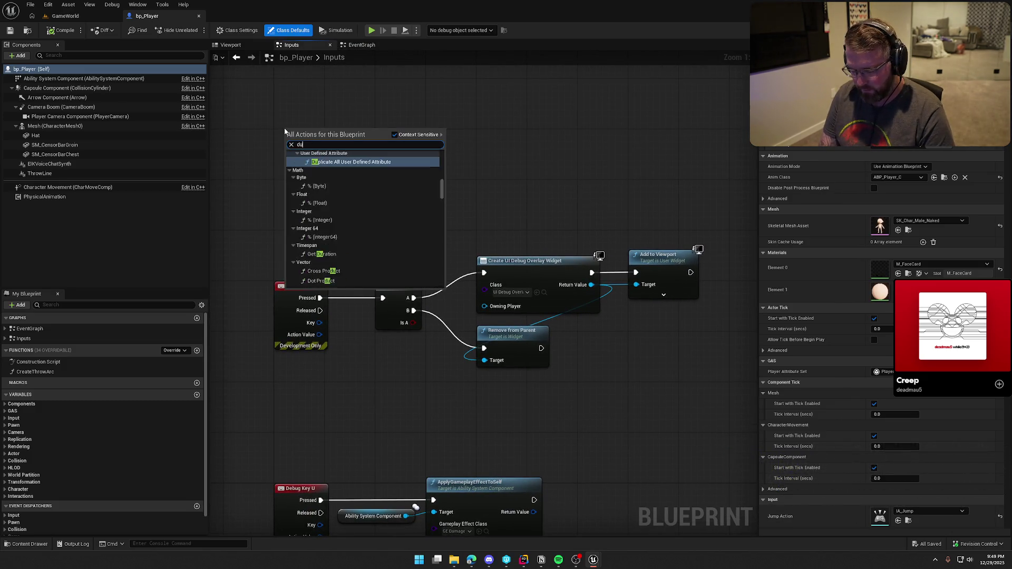
key(BackSpace)
text(ebug)
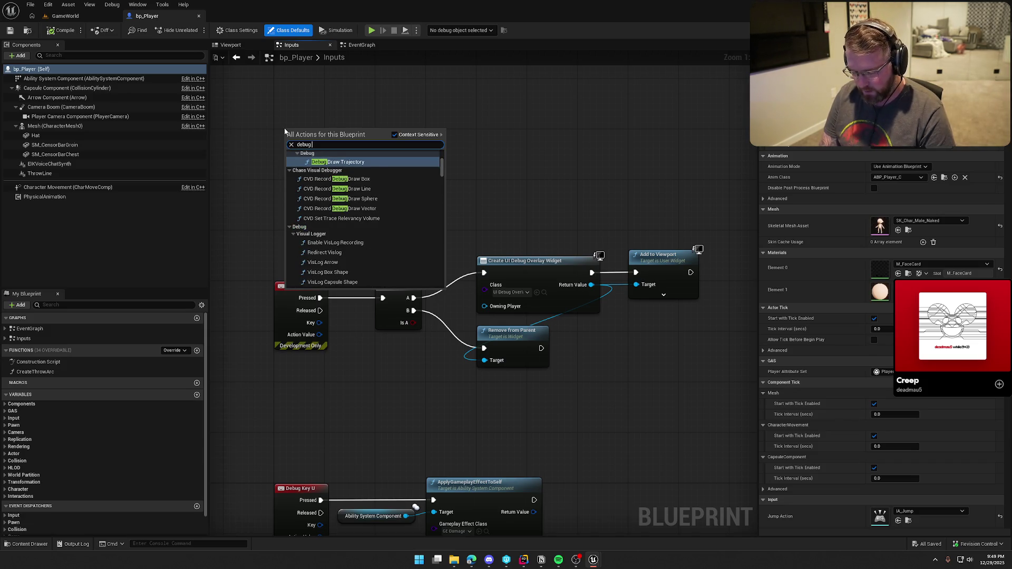
text( b)
key(BackSpace)
key(BackSpace)
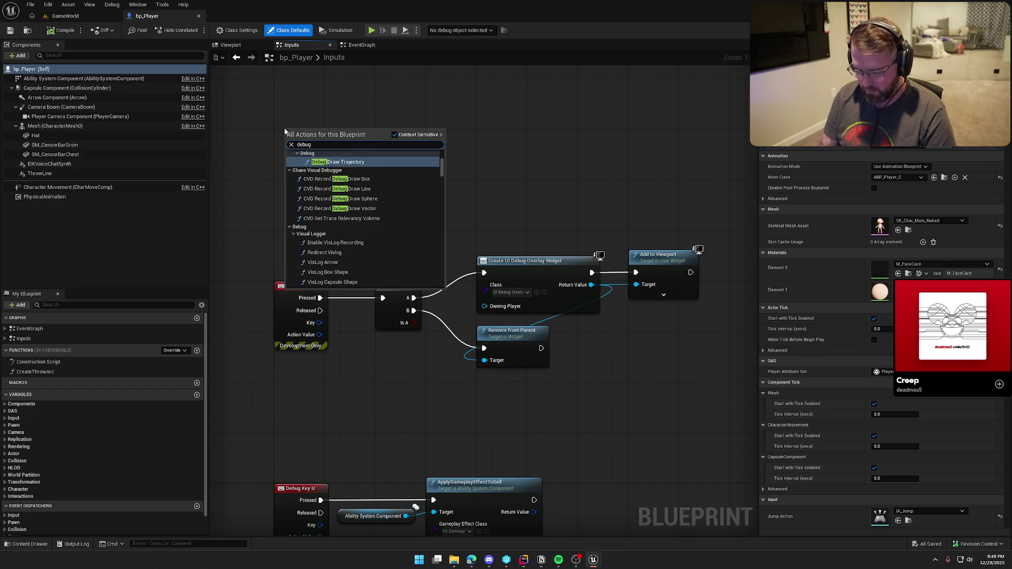
text( keyb)
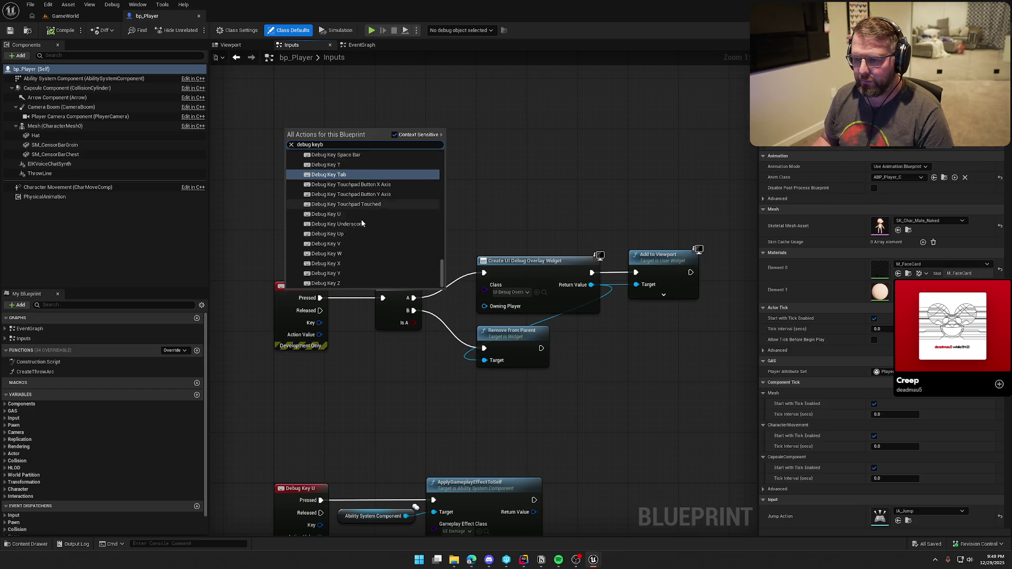
click(369, 215)
- Copy the Debug Key L event, paste the duplicate above the original, and select it
mouse_move(490, 267)
right_down()
mouse_move(373, 427)
mouse_move(372, 312)
right_up()
click(372, 312)
click(401, 227)
click(386, 306)
key(ctrl+c)
key(ctrl+v)
drag(409, 202, 391, 105)
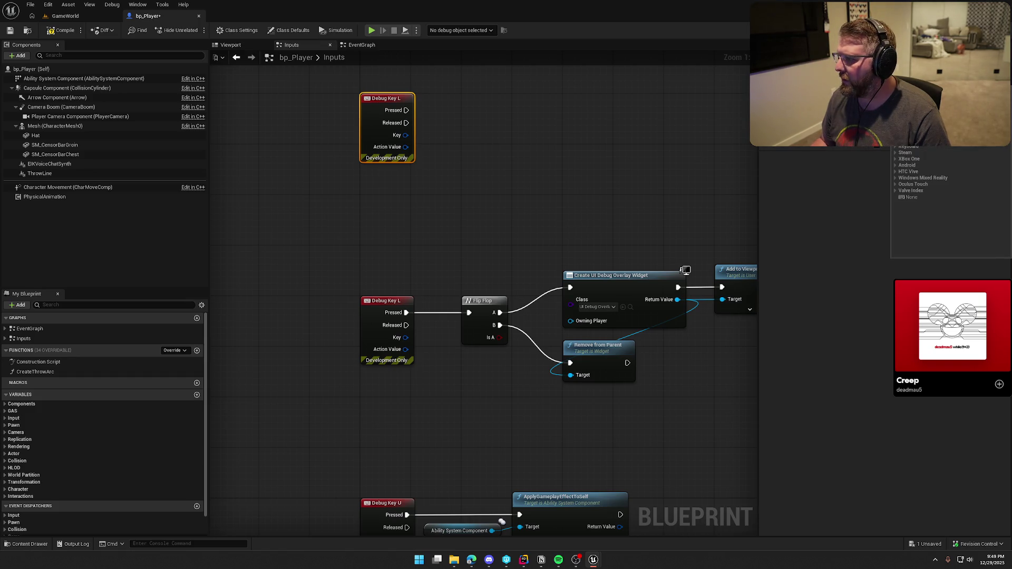
text(b)
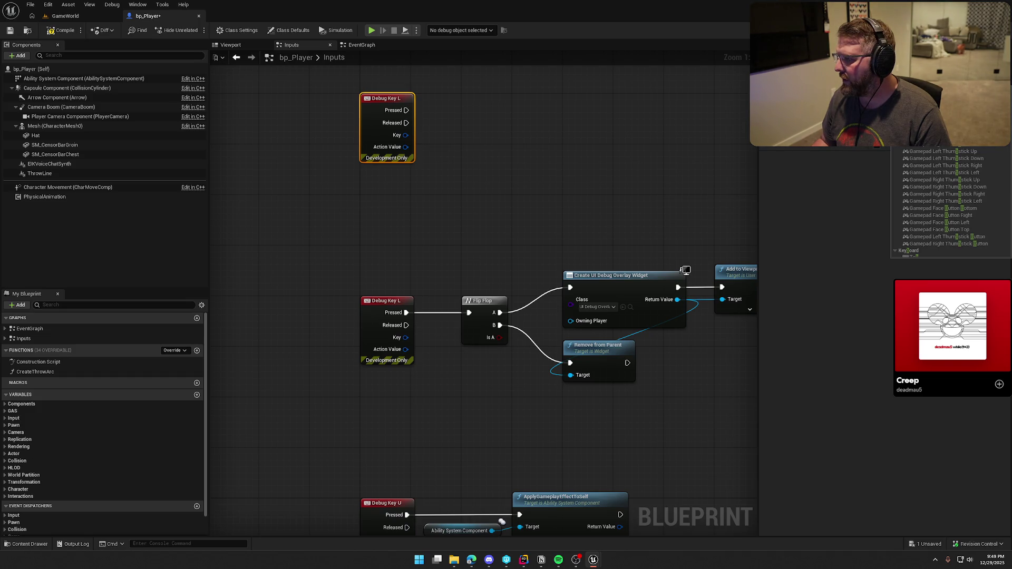
click(492, 168)
drag(348, 80, 460, 196)
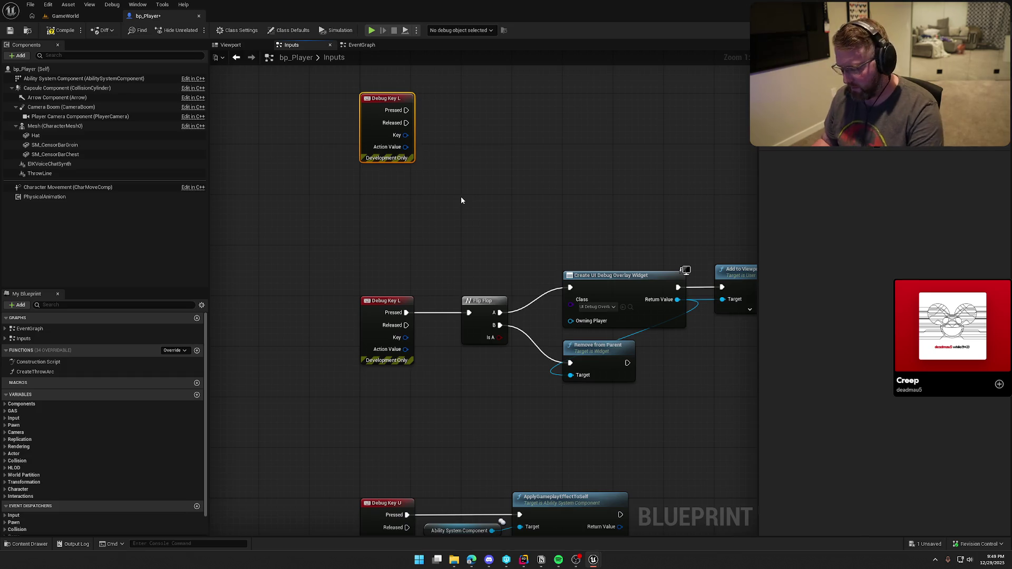
- Delete the duplicate Debug Key L event and add a Debug Key B event
key(Delete)
right_click(403, 131)
text(dub)
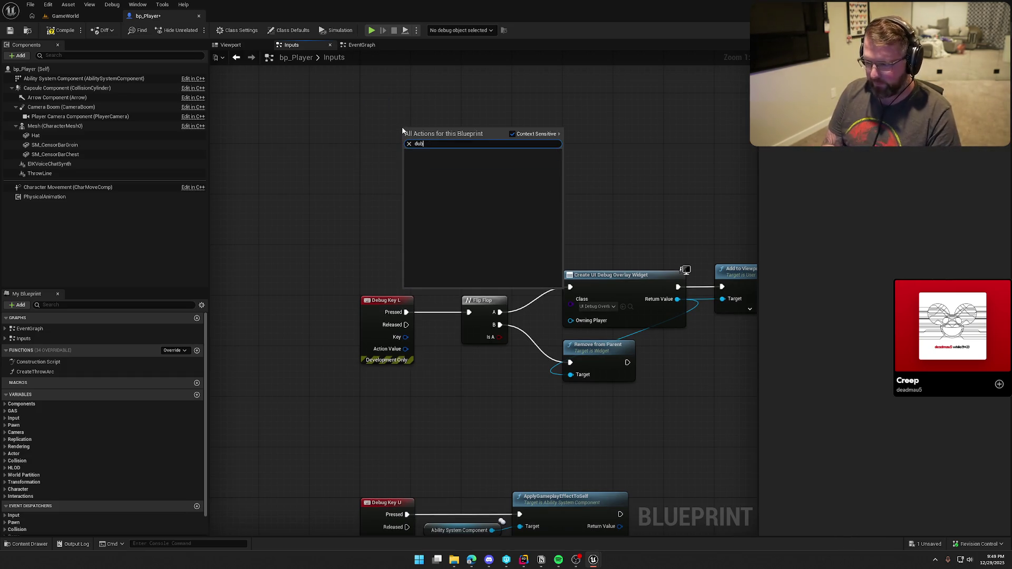
key(BackSpace)
key(BackSpace)
text(ebug k)
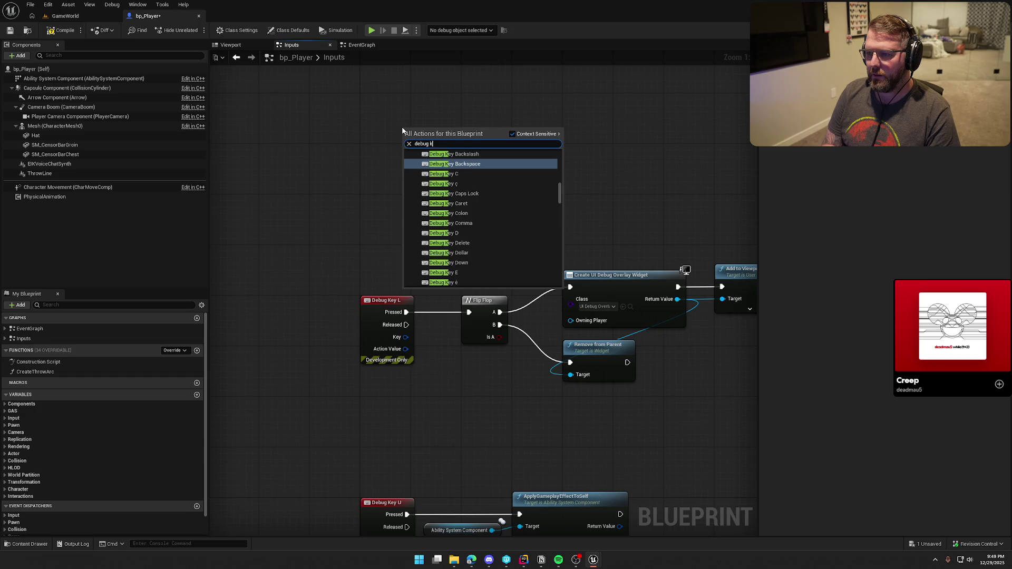
text(ey b)
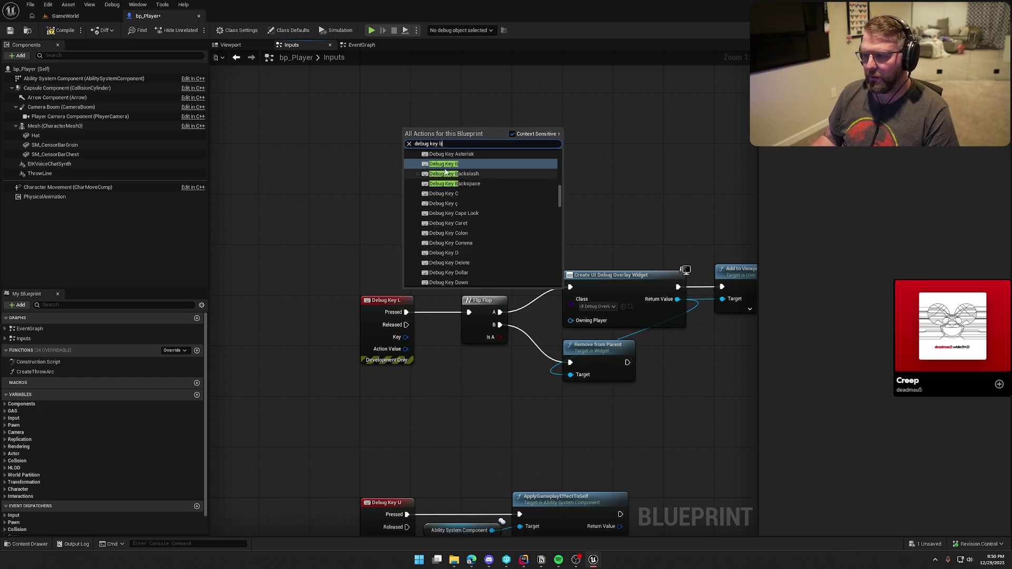
click(435, 157)
drag(436, 157, 399, 127)
click(450, 147)
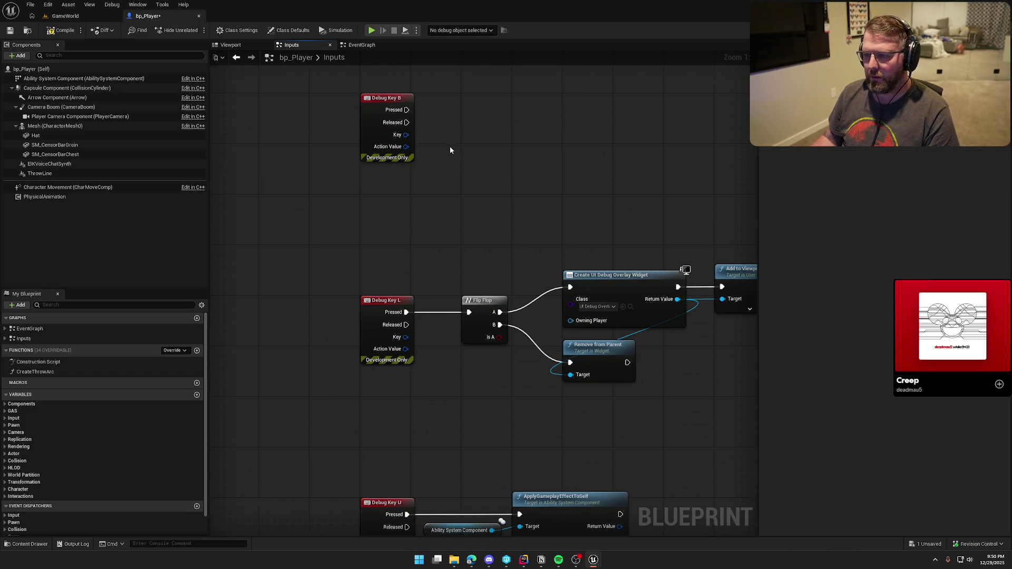
right_drag(450, 147, 396, 180)
- Have Debug Key B's Pressed trigger Play Montage on Mesh with Dancing_Montage
mouse_move(50, 128)
mouse_down()
mouse_move(314, 94)
mouse_move(387, 103)
mouse_up()
text(play mon)
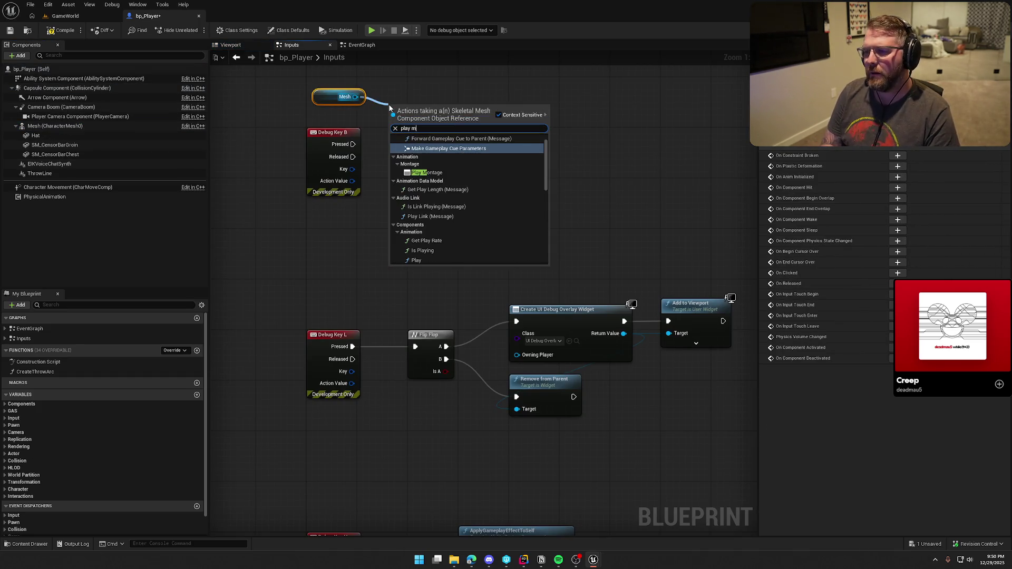
key(Return)
drag(390, 119, 352, 146)
drag(451, 106, 478, 130)
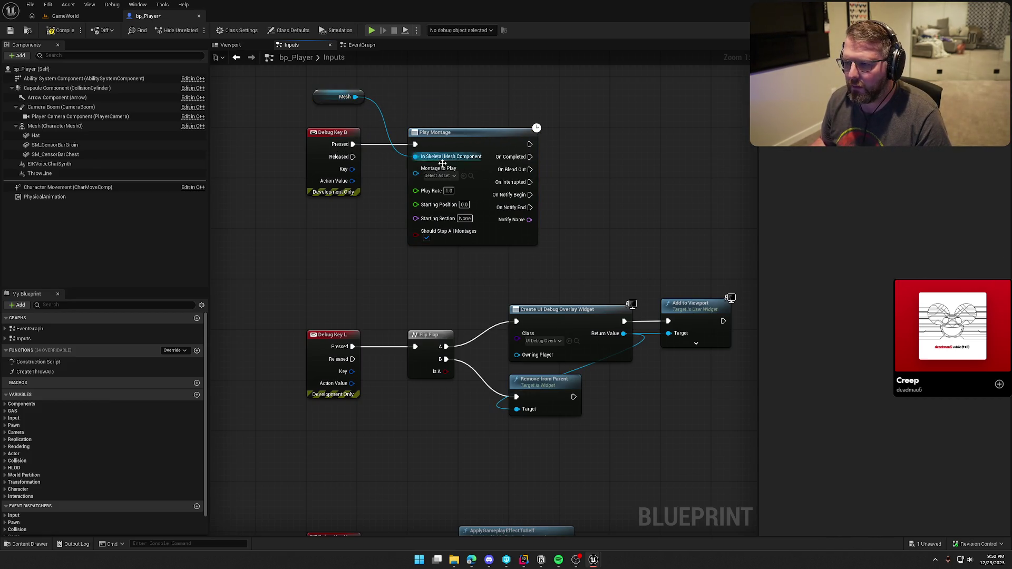
click(441, 177)
click(495, 228)
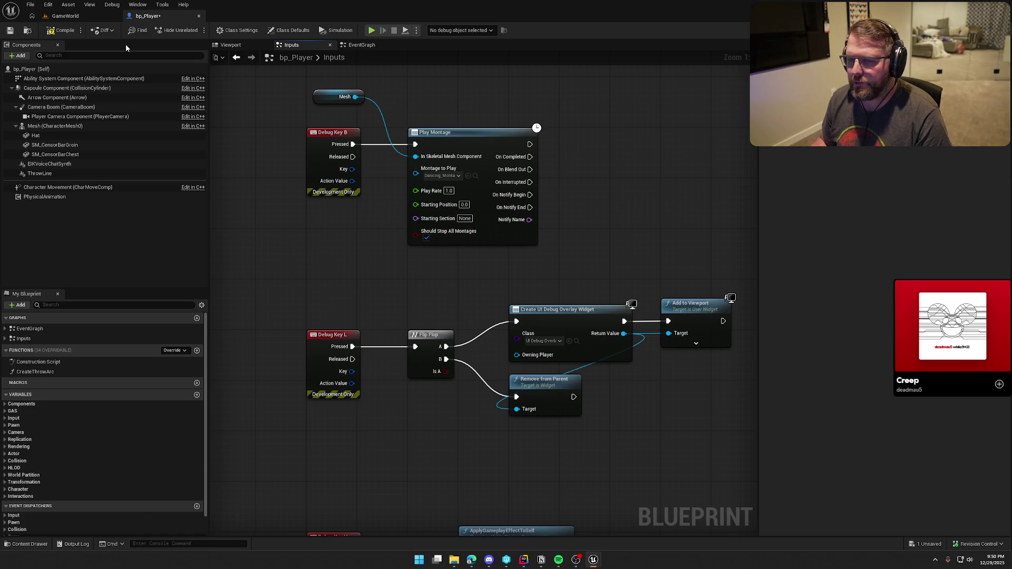
- Compile and save bp_Player, then start a play session to test the dance
click(62, 30)
click(65, 16)
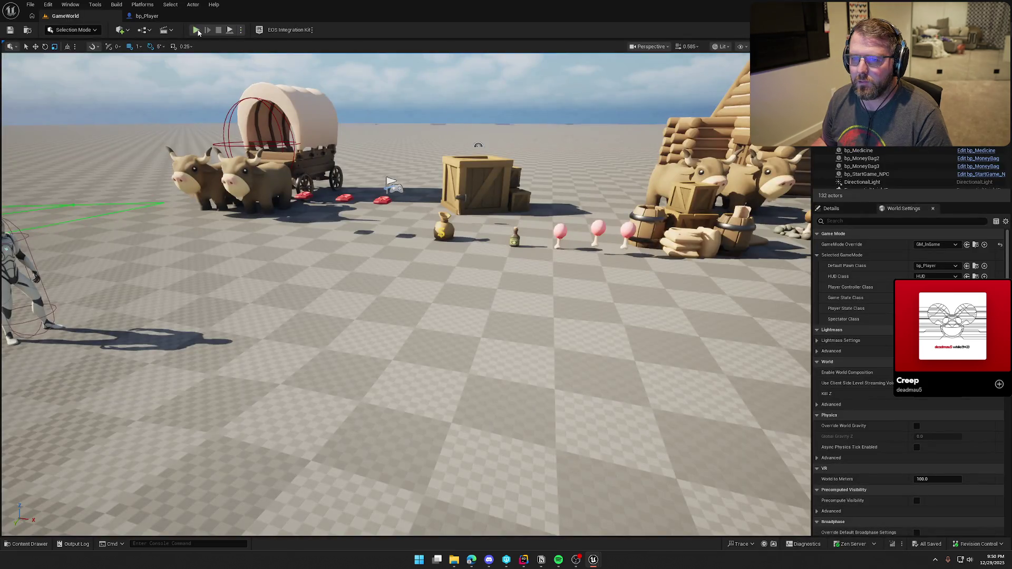
click(196, 30)
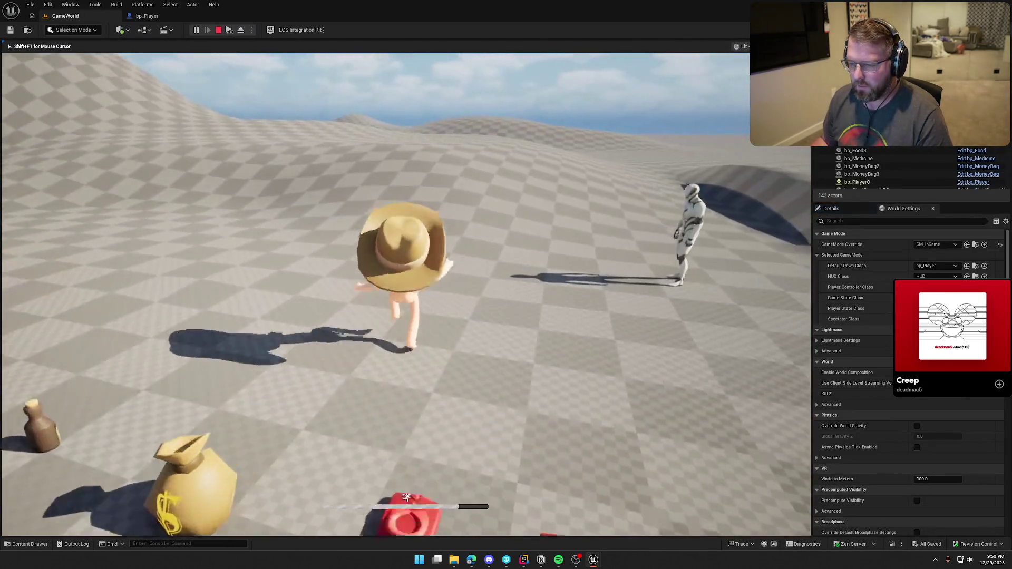